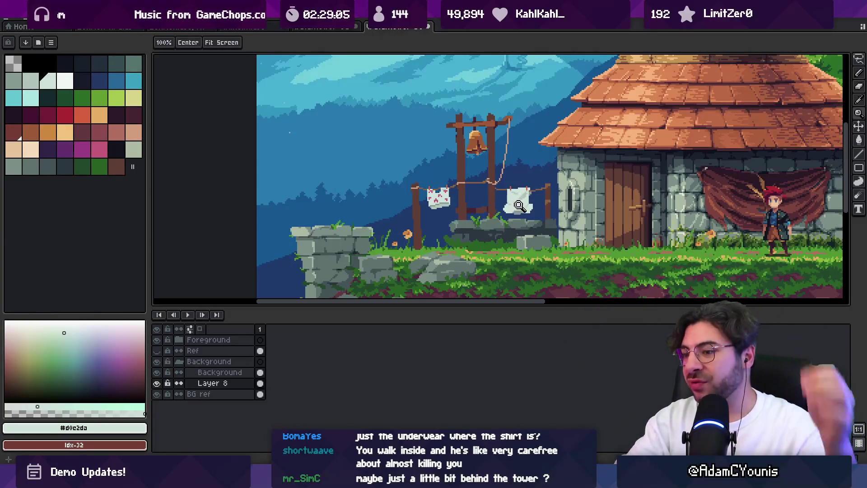
# Lasso-select the bell post, bell and clothesline on Layer 8 and cut them
pyautogui.press('v')
pyautogui.press('q')
pyautogui.moveTo(470, 83); pyautogui.dragTo(390, 131)
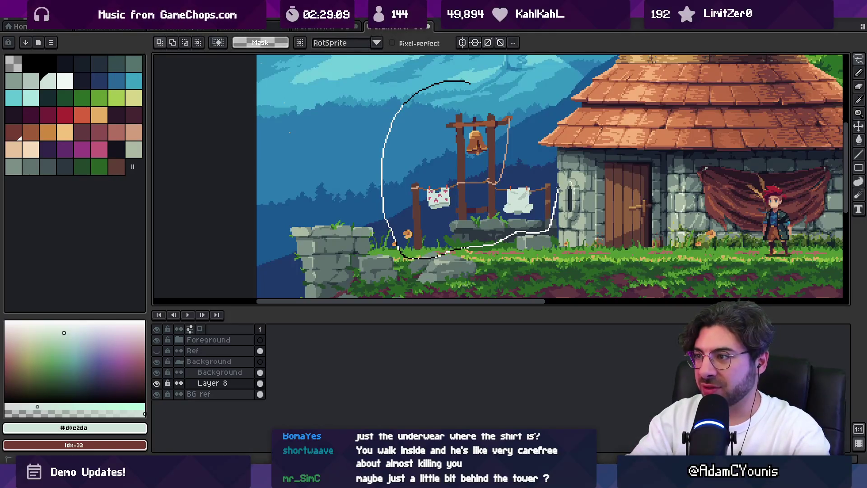
pyautogui.moveTo(520, 67); pyautogui.dragTo(520, 72)
pyautogui.hotkey('ctrl', 'x')
# Paste the cut art onto a new Layer 9, test-move it, and zoom out to check
pyautogui.click(538, 232)
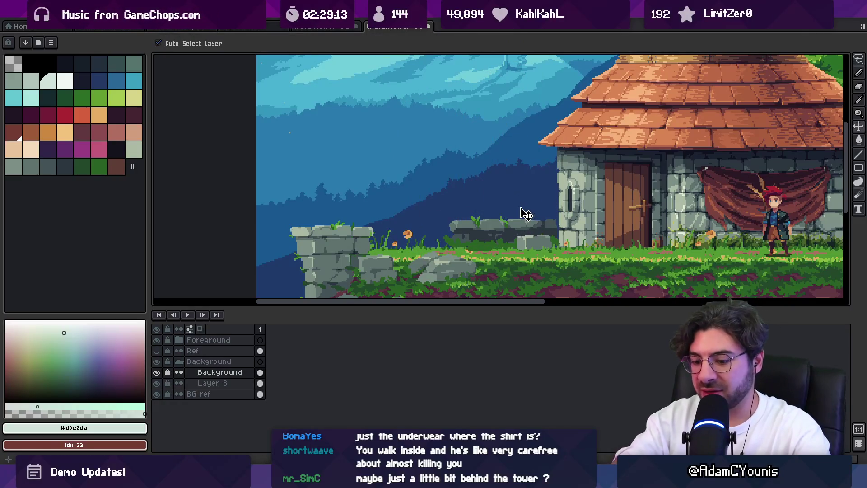
pyautogui.hotkey('alt', 'Down')
pyautogui.hotkey('shift', 'n')
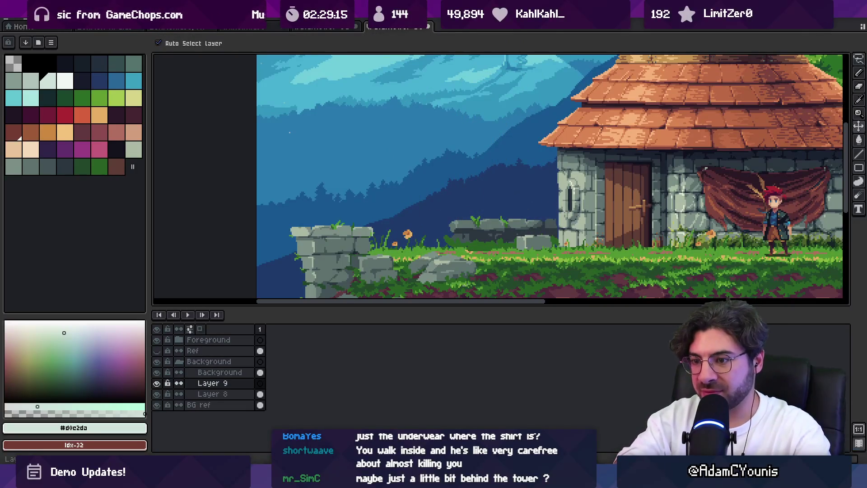
pyautogui.hotkey('ctrl', 'v')
pyautogui.hotkey('alt', 'Down')
pyautogui.hotkey('alt', 'Down')
pyautogui.moveTo(469, 201)
pyautogui.mouseDown()
pyautogui.moveTo(454, 197)
pyautogui.moveTo(480, 195)
pyautogui.moveTo(470, 202)
pyautogui.mouseUp()
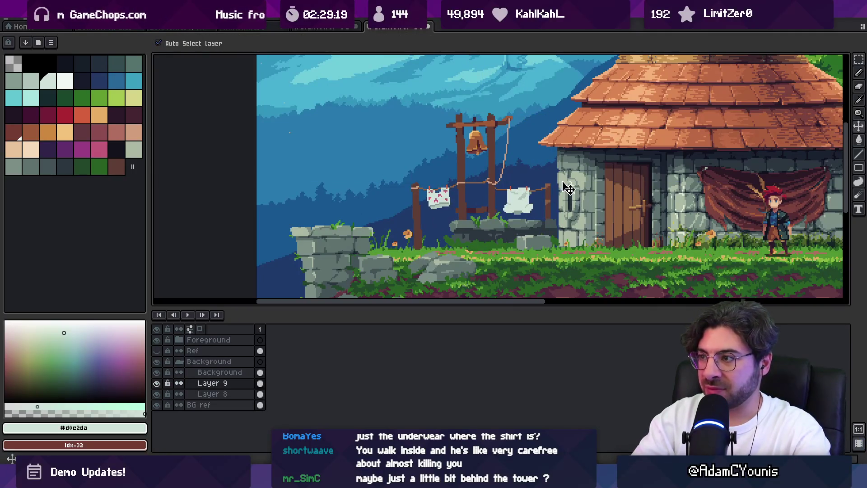
pyautogui.hotkey('alt', 'Down')
pyautogui.hotkey('alt', 'Down')
pyautogui.press('z')
pyautogui.scroll(-2, 551, 194)
pyautogui.scroll(1, 541, 200)
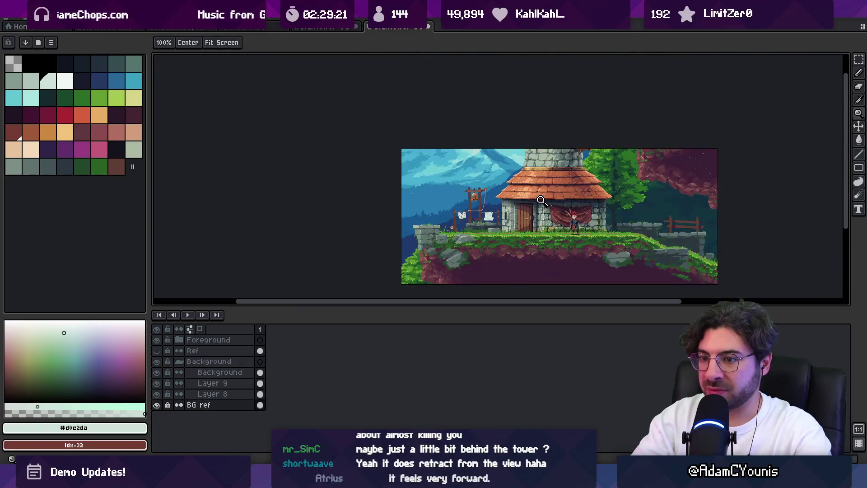
# Hide the Ref layer and shift the bell post and white cloth slightly right
pyautogui.scroll(1, 541, 200)
pyautogui.click(158, 351)
pyautogui.scroll(1, 445, 194)
pyautogui.press('v')
pyautogui.moveTo(434, 209)
pyautogui.mouseDown()
pyautogui.moveTo(464, 204)
pyautogui.moveTo(458, 219)
pyautogui.moveTo(460, 211)
pyautogui.mouseUp()
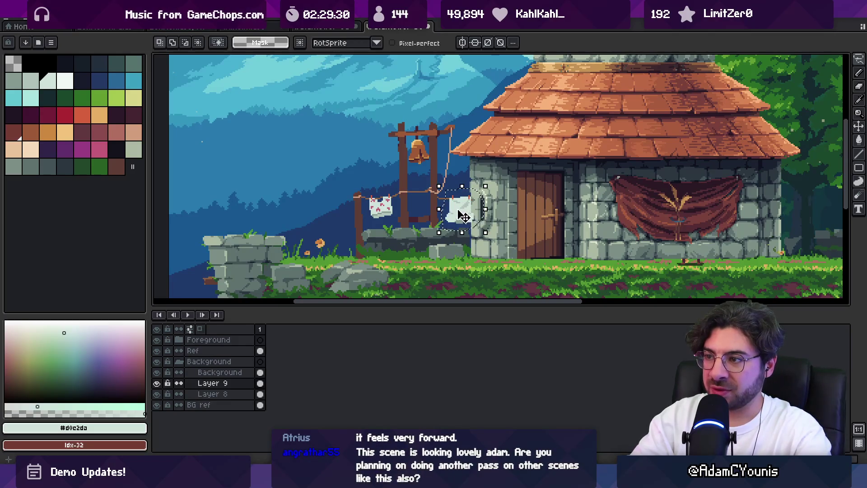
pyautogui.hotkey('ctrl', 't')
pyautogui.scroll(3, 447, 195)
# Redraw the brown #8f6040 rope with the pencil so it reaches the cloth
pyautogui.press('b')
pyautogui.keyDown('alt'); pyautogui.click(414, 197); pyautogui.keyUp('alt')
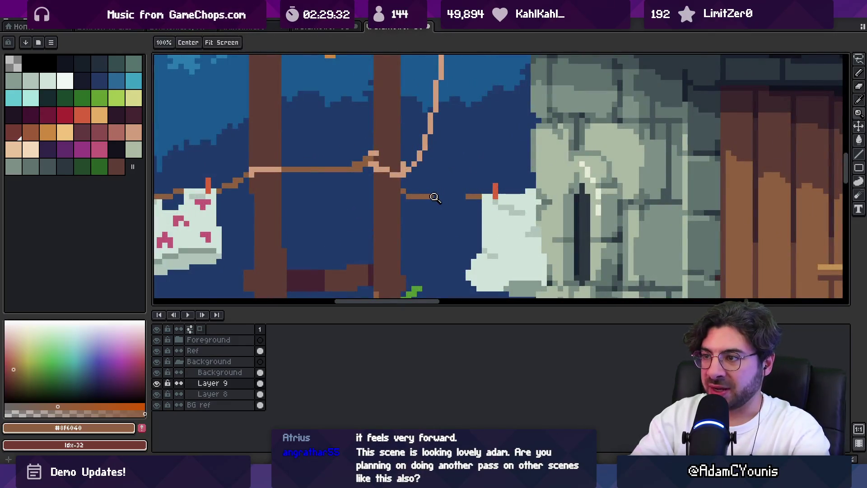
pyautogui.moveTo(414, 196); pyautogui.dragTo(415, 191)
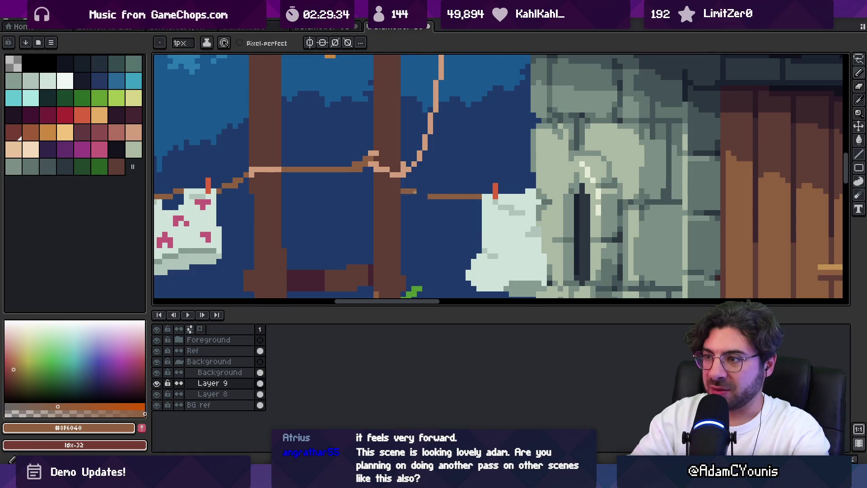
pyautogui.press('z')
pyautogui.scroll(-5, 429, 181)
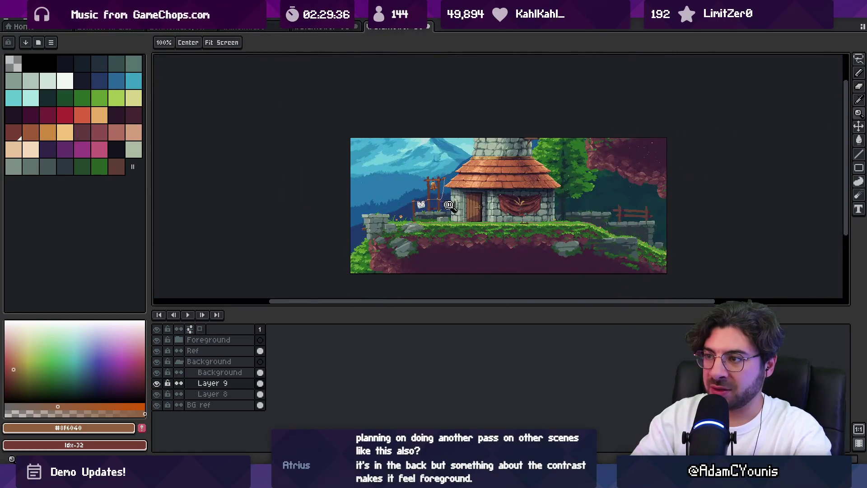
pyautogui.scroll(4, 448, 206)
# Check the bell post's spacing to its surroundings, then switch to the Unity scene
pyautogui.press('v')
pyautogui.scroll(-2, 452, 206)
pyautogui.scroll(1, 431, 218)
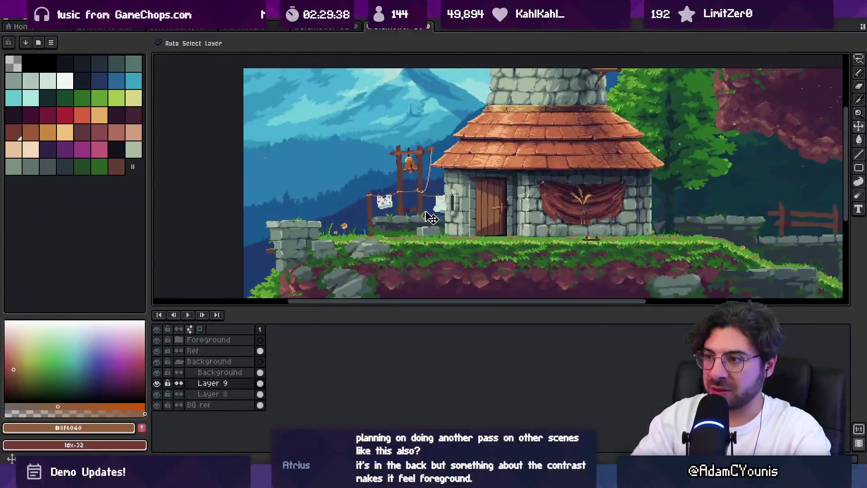
pyautogui.press('ctrl')
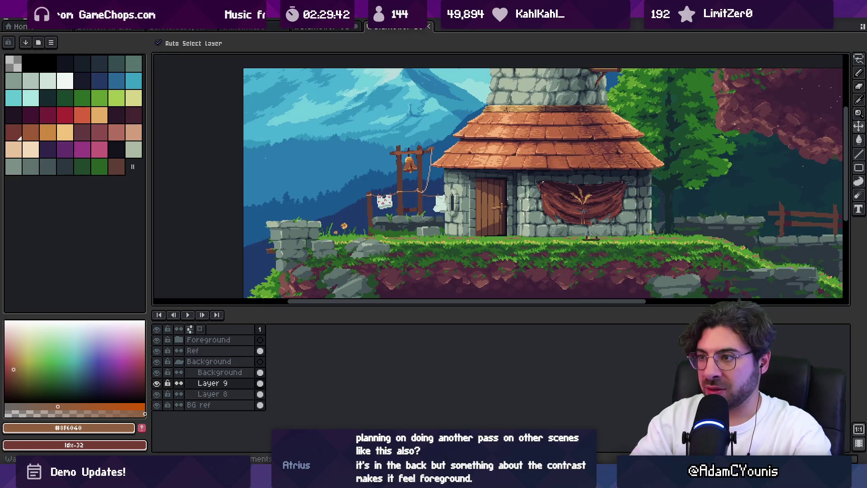
pyautogui.hotkey('alt', 'Tab')
# Frame the foreground art in 2D, play the watchtower scene, then return to Aseprite's Layer 9
pyautogui.press('2')
pyautogui.press('t')
pyautogui.press('f')
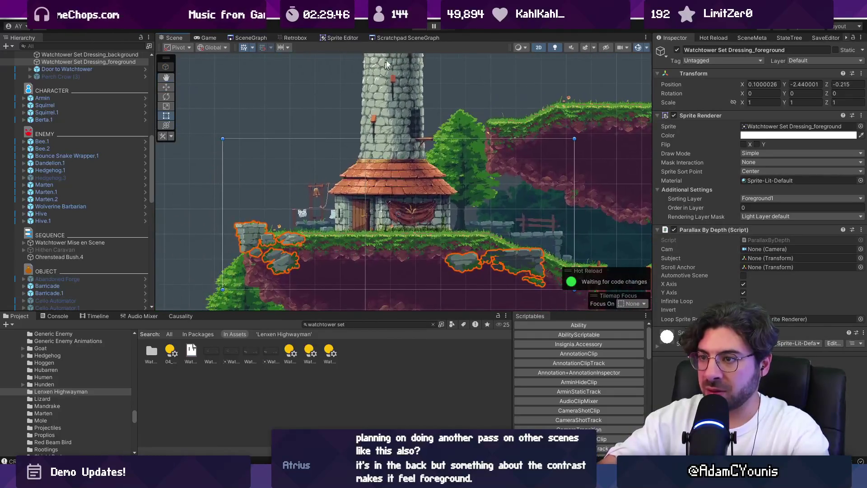
pyautogui.click(420, 26)
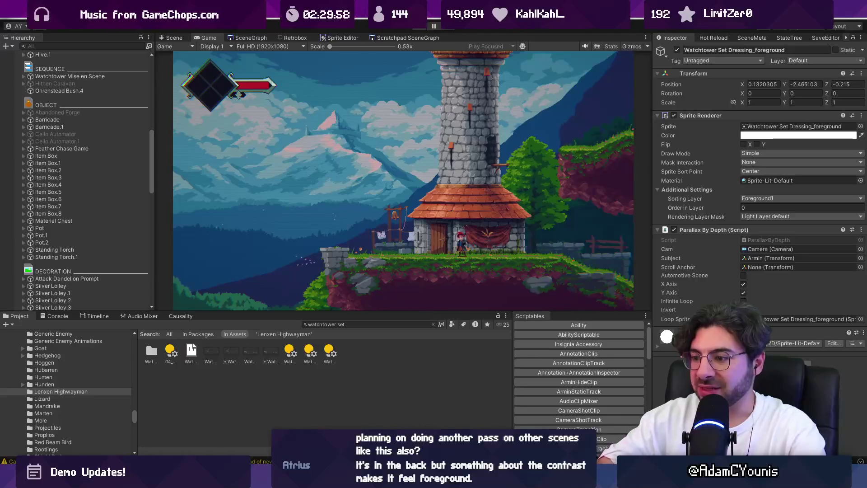
pyautogui.hotkey('alt', 'Tab')
pyautogui.click(222, 383)
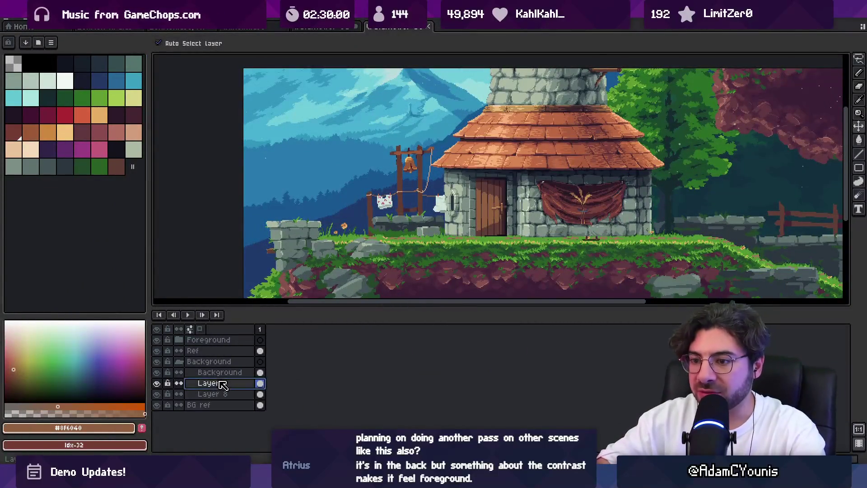
# Move Layer 9 out of the Background group and add a new layer group
pyautogui.click(157, 383)
pyautogui.click(156, 383)
pyautogui.moveTo(217, 383); pyautogui.dragTo(214, 361)
pyautogui.rightClick(213, 362)
pyautogui.moveTo(260, 381)
pyautogui.click(353, 390)
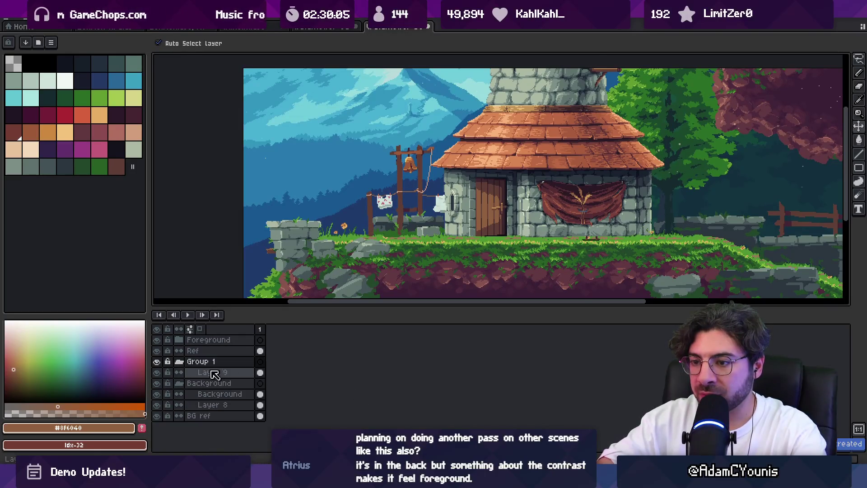
# Rename the new layer group to Washing
pyautogui.doubleClick(211, 361)
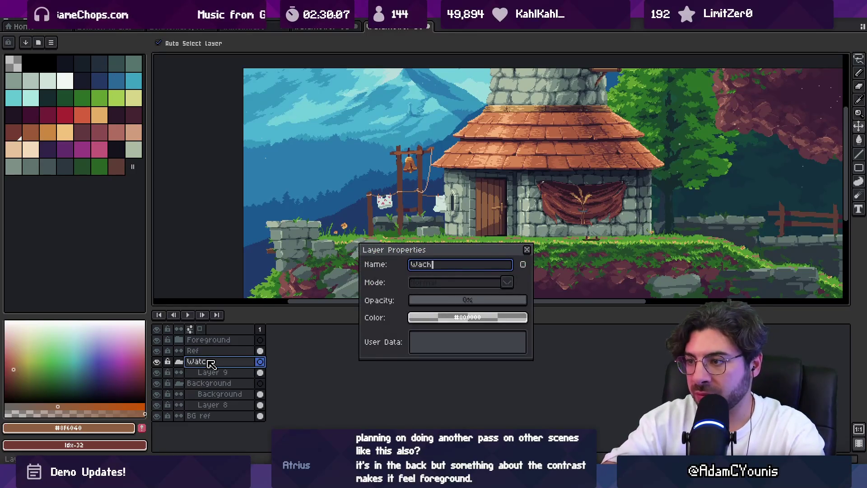
pyautogui.write('ing')
pyautogui.press('Return')
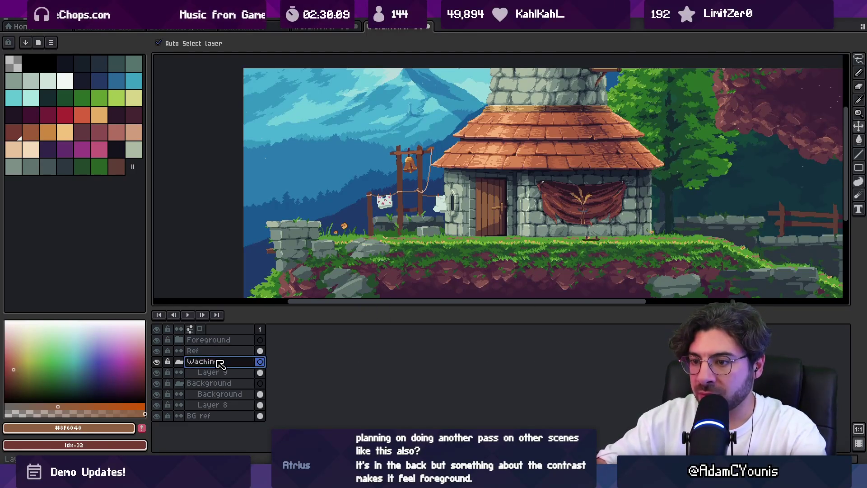
pyautogui.doubleClick(219, 362)
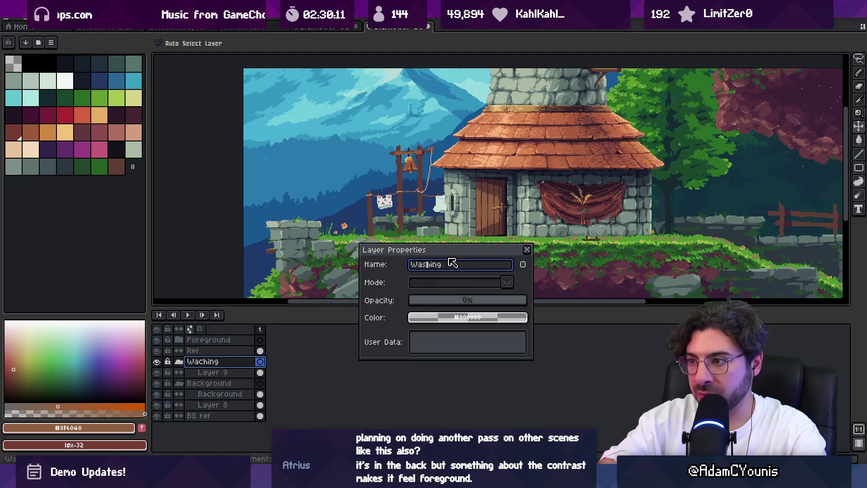
pyautogui.press('Return')
# Shift the clothesline art and toggle Ref and Washing visibility to compare, then return to Unity
pyautogui.scroll(2, 449, 261)
pyautogui.moveTo(450, 194)
pyautogui.mouseDown()
pyautogui.moveTo(465, 207)
pyautogui.moveTo(374, 215)
pyautogui.moveTo(524, 201)
pyautogui.mouseUp()
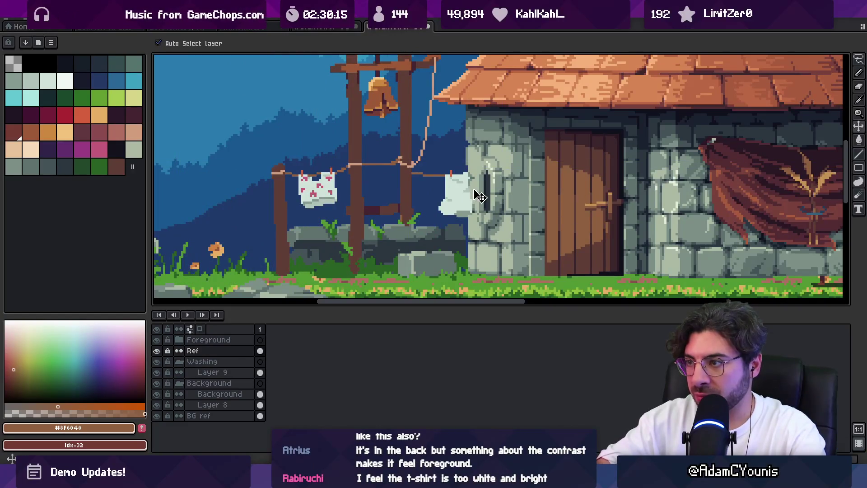
pyautogui.click(158, 350)
pyautogui.click(158, 351)
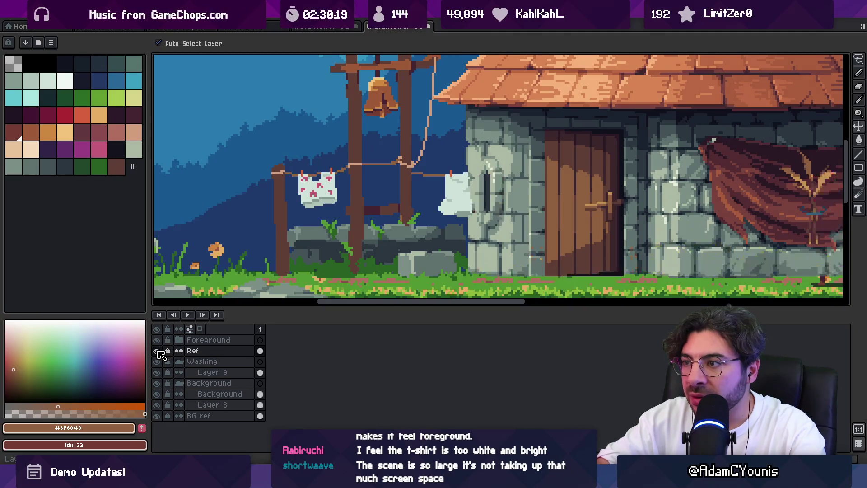
pyautogui.click(158, 350)
pyautogui.click(159, 351)
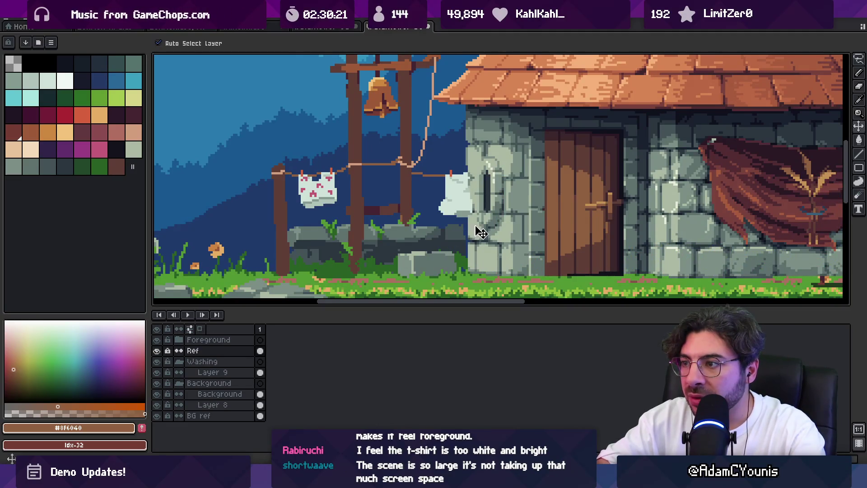
pyautogui.click(158, 351)
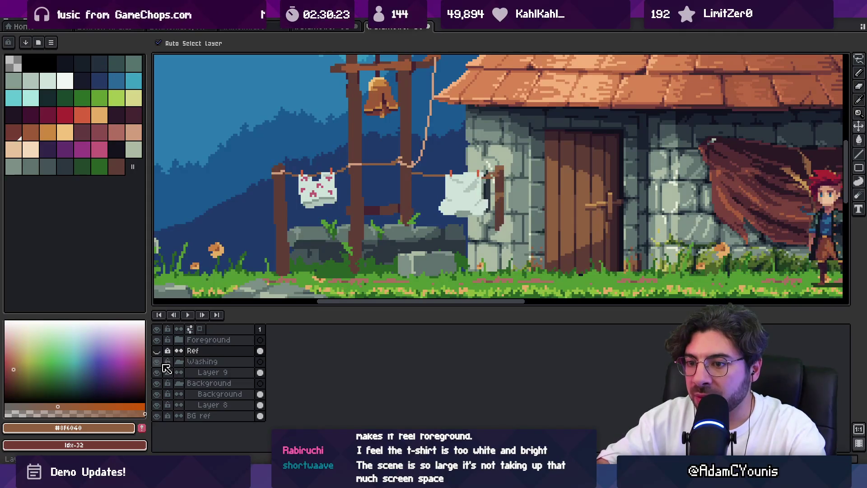
pyautogui.click(157, 362)
pyautogui.click(157, 362)
pyautogui.click(157, 361)
pyautogui.click(157, 361)
pyautogui.scroll(-1, 402, 244)
pyautogui.scroll(-1, 402, 244)
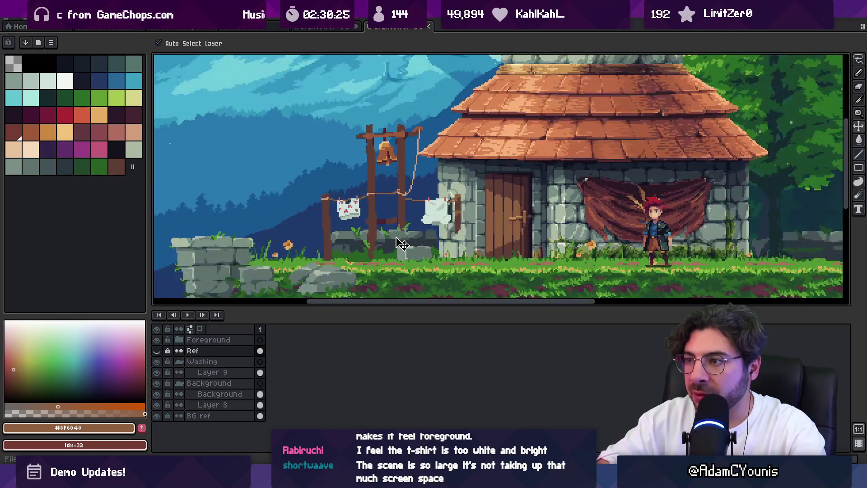
pyautogui.hotkey('alt', 'Tab')
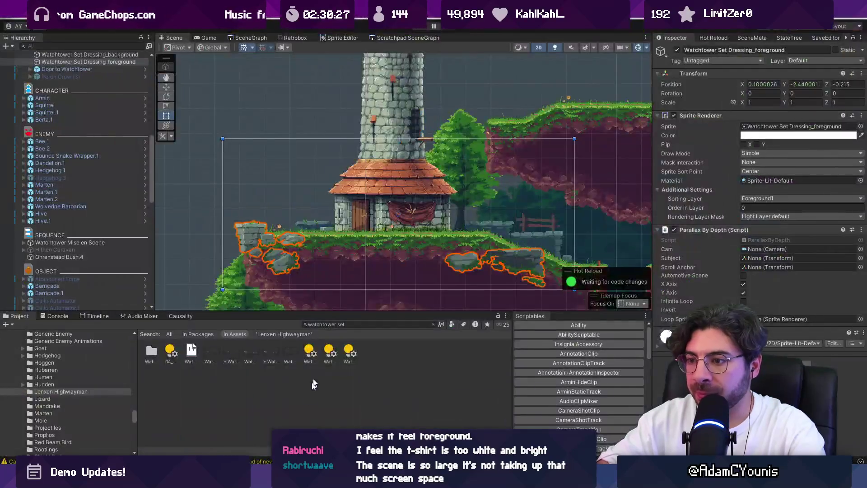
# Set the washing texture's Sprite Mode to Single and apply the import settings
pyautogui.click(293, 355)
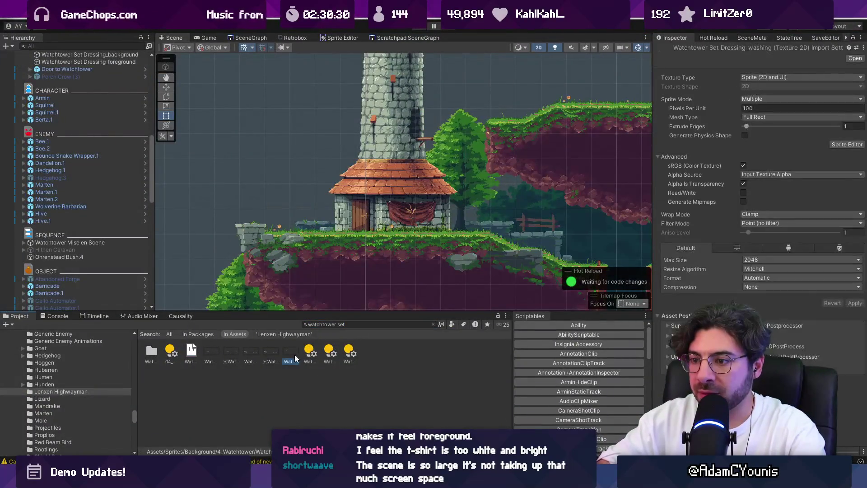
pyautogui.click(768, 99)
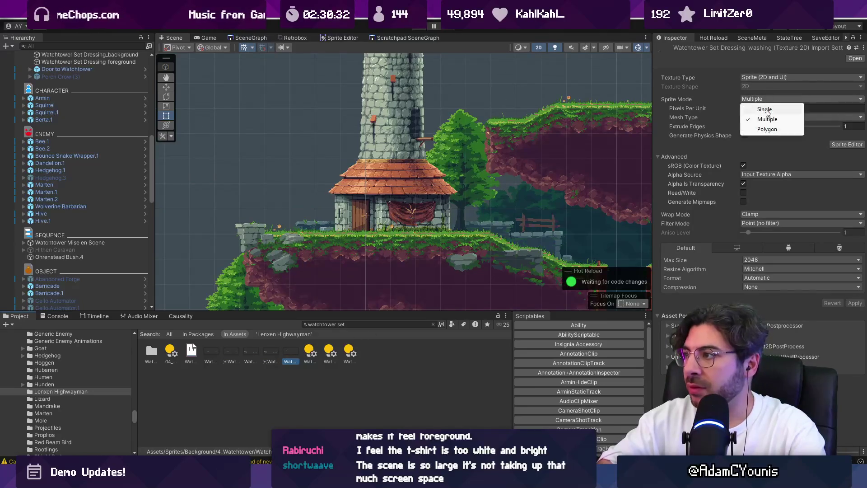
pyautogui.click(763, 108)
pyautogui.click(854, 312)
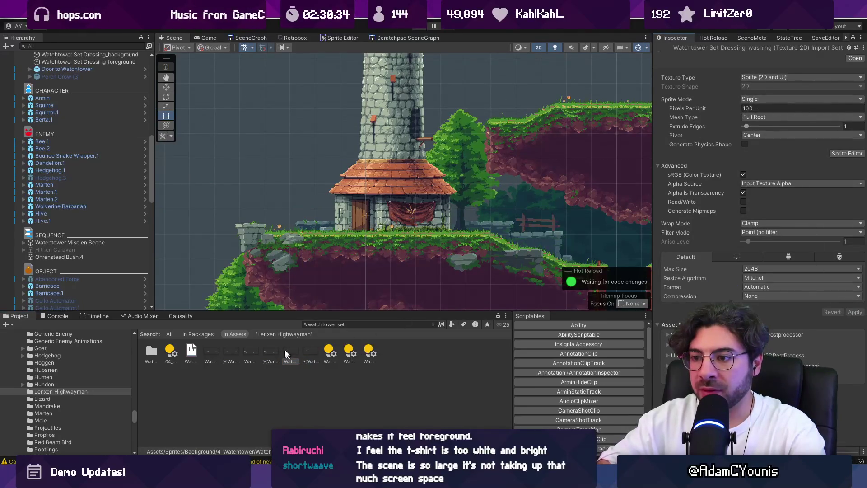
# Duplicate the watchtower background set-dressing object and assign the washing sprite to the copy
pyautogui.click(345, 210)
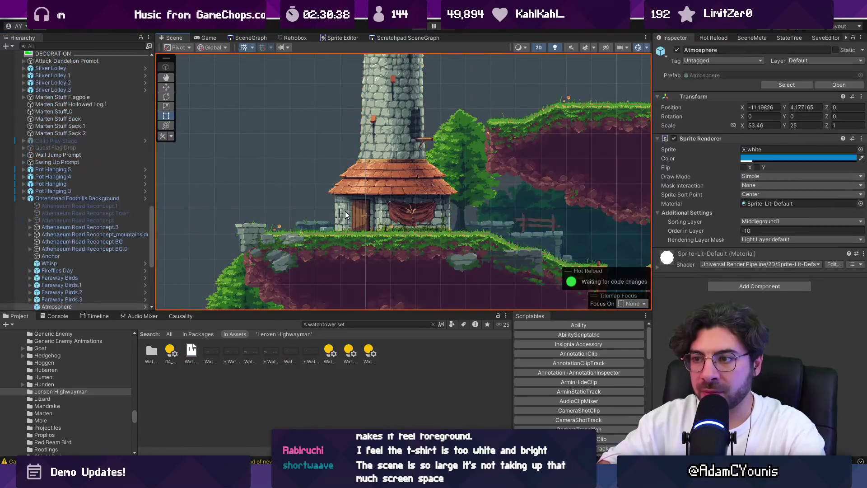
pyautogui.scroll(-3, 116, 250)
pyautogui.click(321, 221)
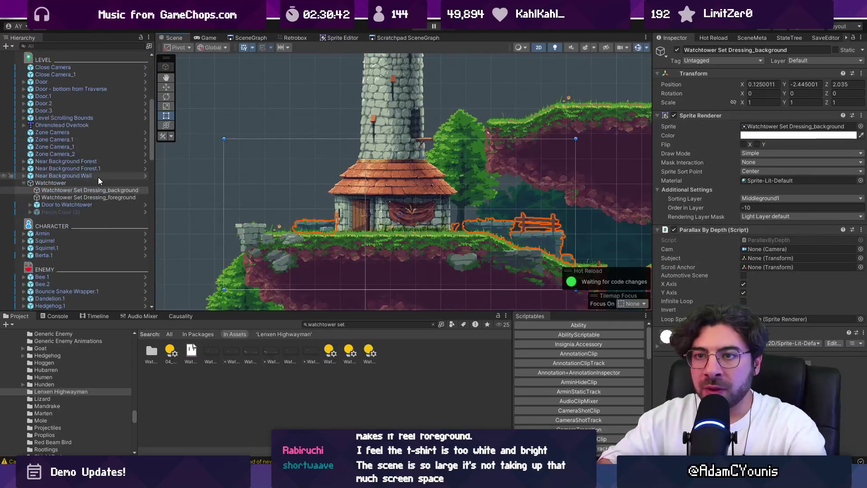
pyautogui.hotkey('ctrl', 'd')
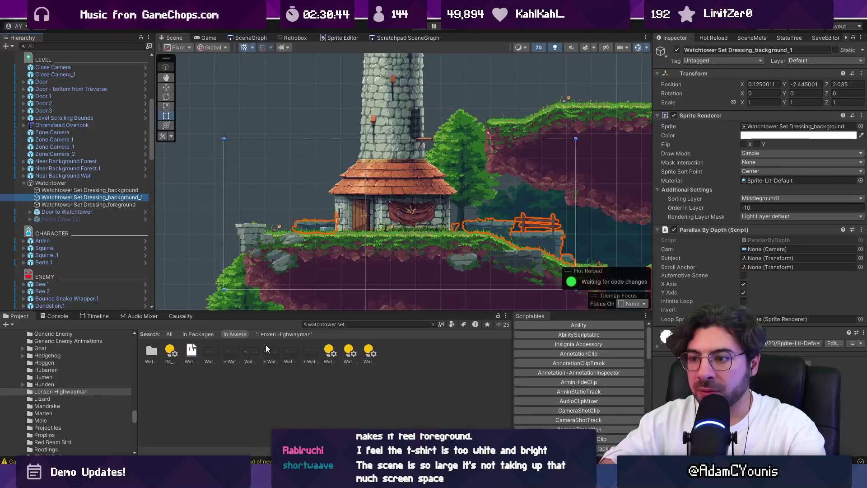
pyautogui.moveTo(308, 349); pyautogui.dragTo(762, 206)
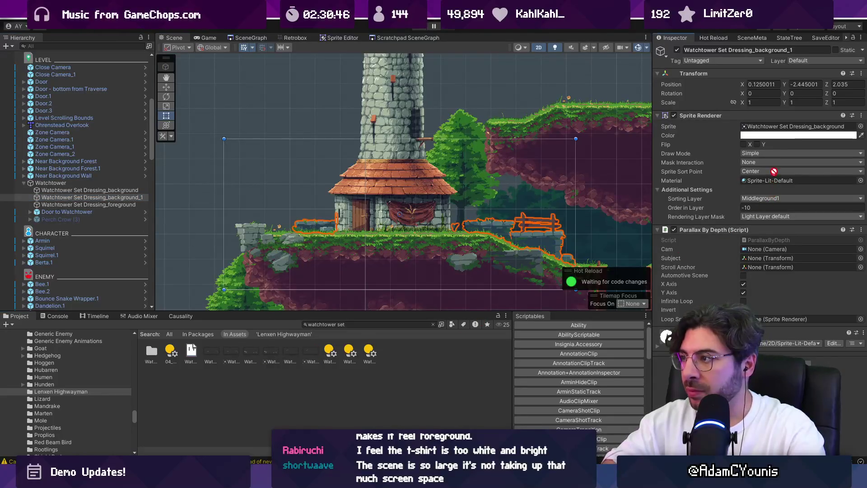
pyautogui.moveTo(774, 171); pyautogui.dragTo(767, 129)
# Move the washing sprite forward to Z 0.72 and set its Order in Layer to -5
pyautogui.press('2')
pyautogui.press('w')
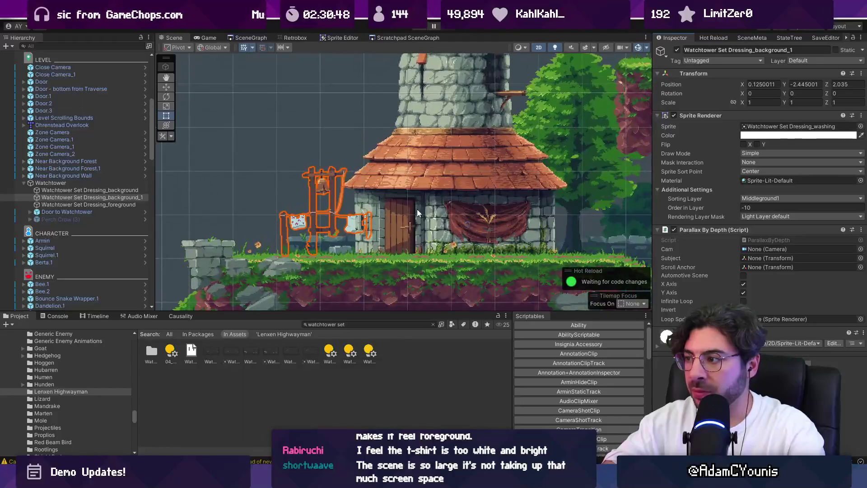
pyautogui.moveTo(486, 224); pyautogui.dragTo(391, 244)
pyautogui.press('2')
pyautogui.press('t')
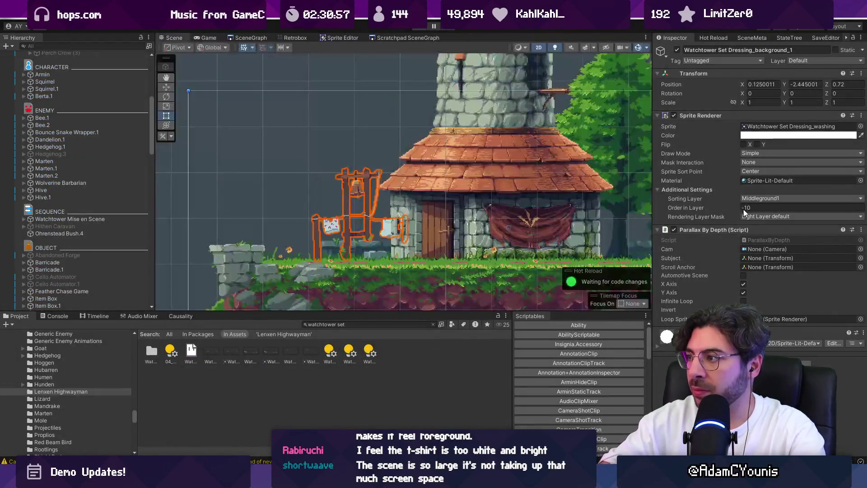
pyautogui.click(778, 209)
pyautogui.write('-5')
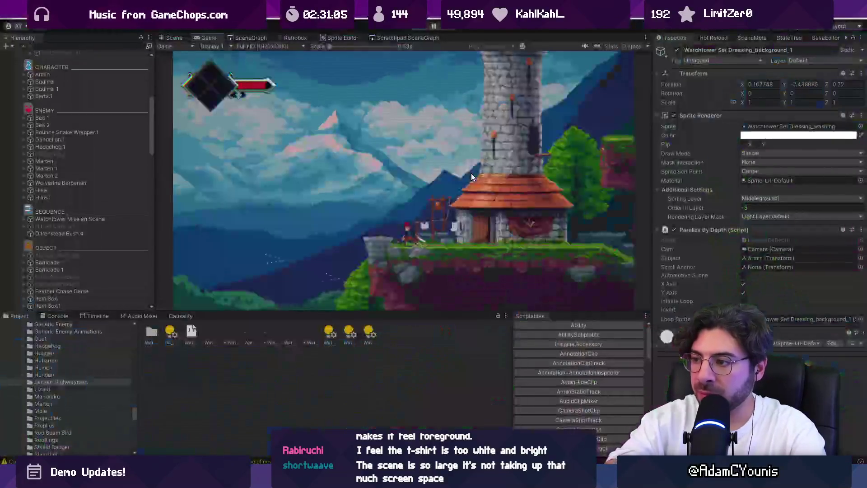
pyautogui.scroll(2, 411, 219)
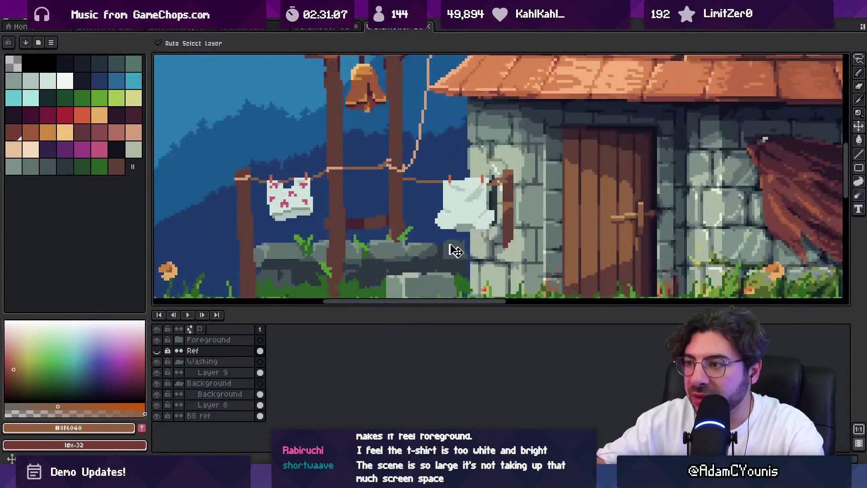
# Zoom in on the low wall and sample its #435356 stone colour
pyautogui.scroll(3, 456, 259)
pyautogui.keyDown('alt'); pyautogui.click(460, 245); pyautogui.keyUp('alt')
pyautogui.press('v')
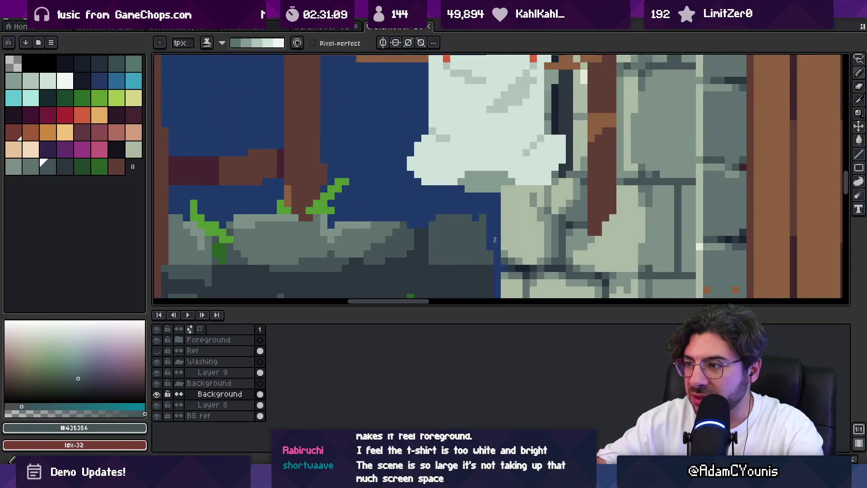
pyautogui.scroll(-3, 422, 195)
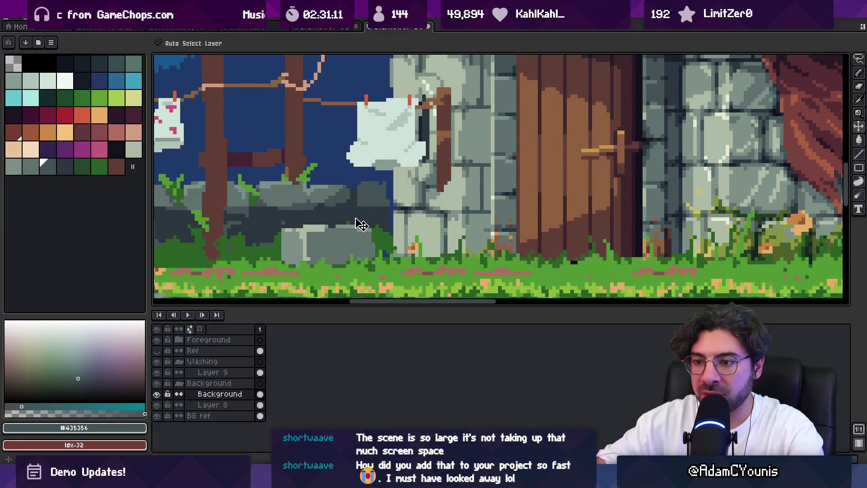
pyautogui.press('b')
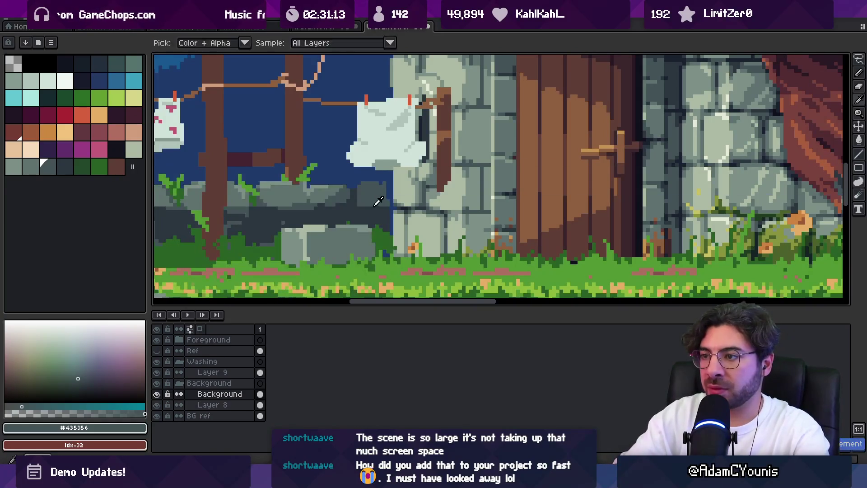
pyautogui.press('e')
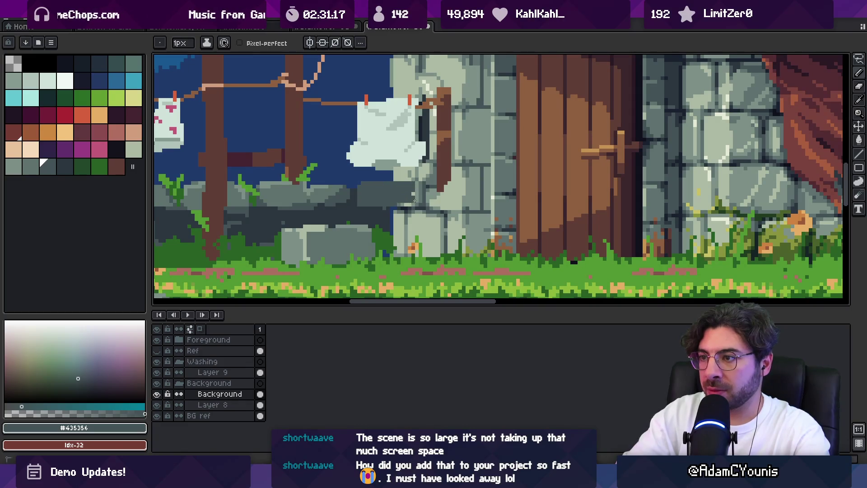
# Extend the wall under the shirt in #2b3640 and #435356, then check it in Unity
pyautogui.keyDown('alt'); pyautogui.click(389, 223); pyautogui.keyUp('alt')
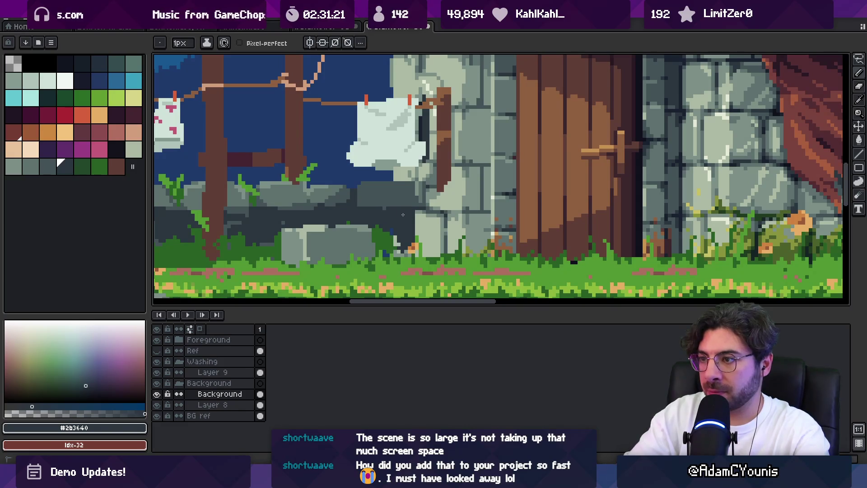
pyautogui.keyDown('alt'); pyautogui.click(420, 198); pyautogui.keyUp('alt')
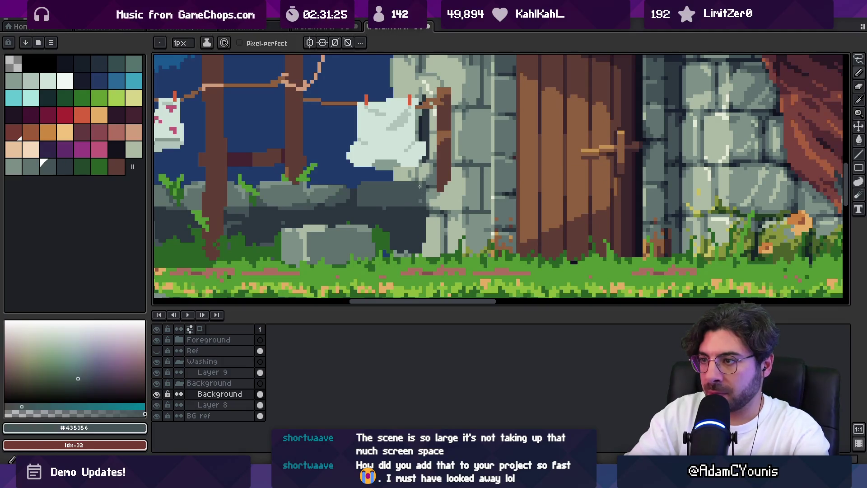
pyautogui.keyDown('alt'); pyautogui.click(396, 224); pyautogui.keyUp('alt')
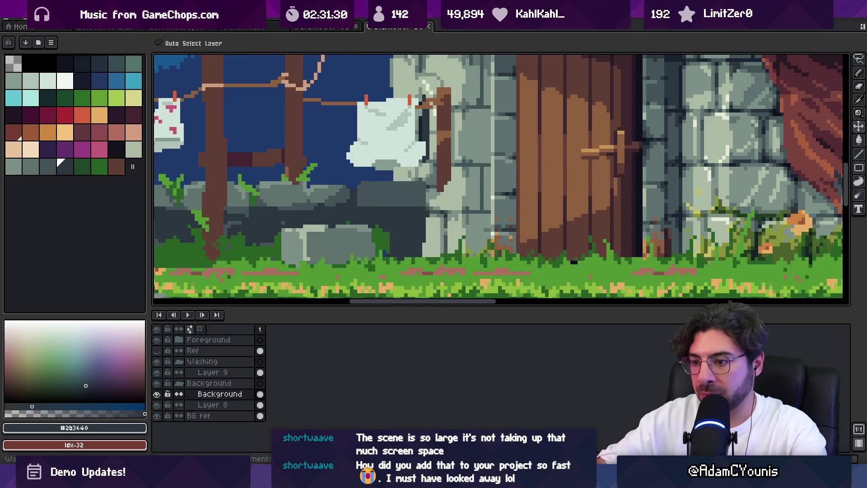
pyautogui.hotkey('alt', 'Tab')
pyautogui.press('Right')
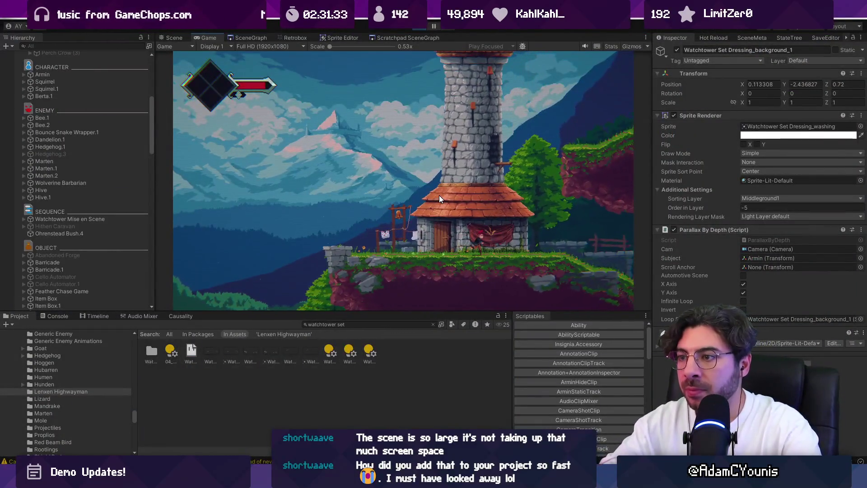
# Walk the character left to the stone ledge and right past the house in a maximized Game view
pyautogui.press('Left')
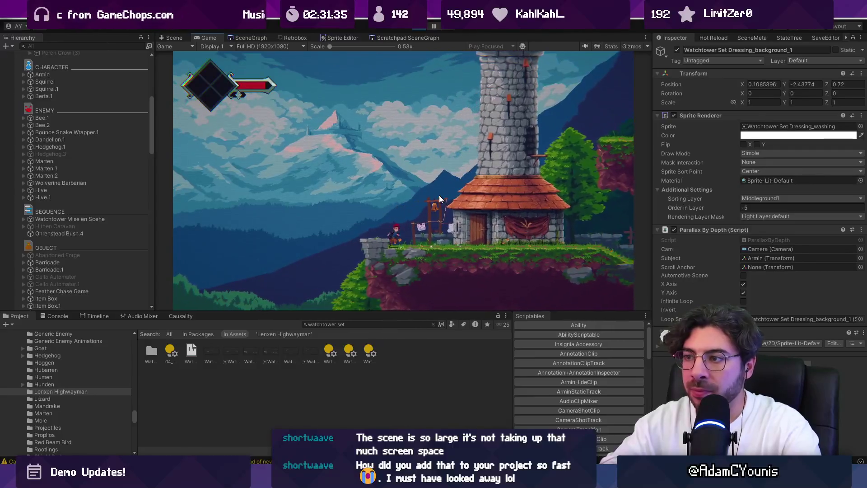
pyautogui.press('Right')
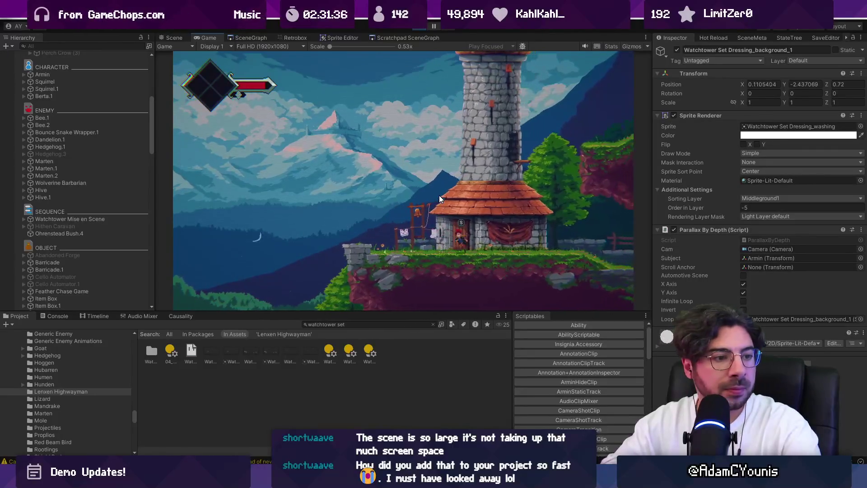
pyautogui.hotkey('shift', 'space')
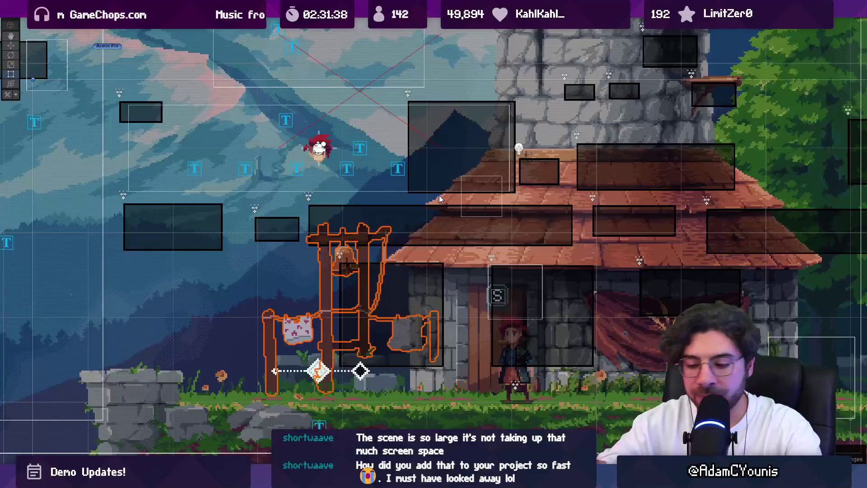
pyautogui.hotkey('ctrl', '2')
pyautogui.press('Left')
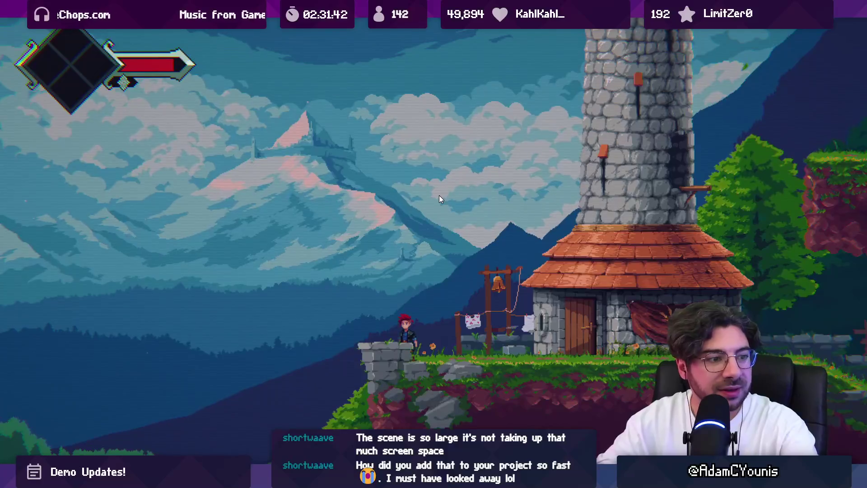
pyautogui.press('Right')
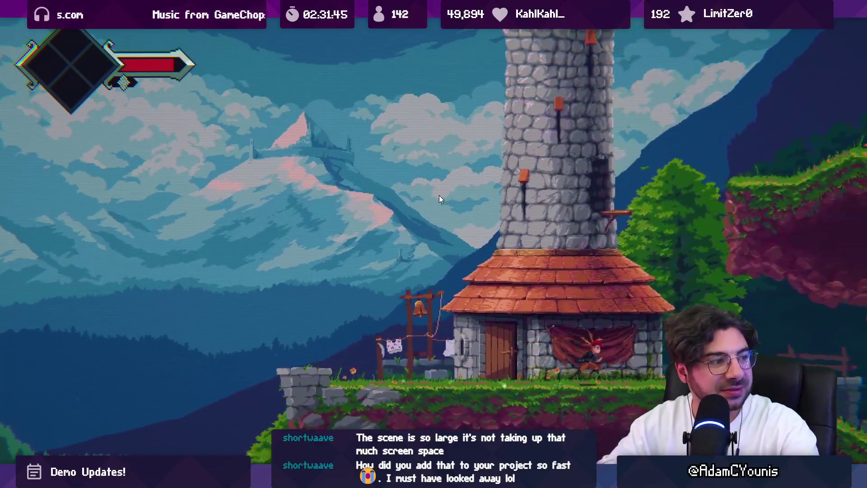
pyautogui.press('Right')
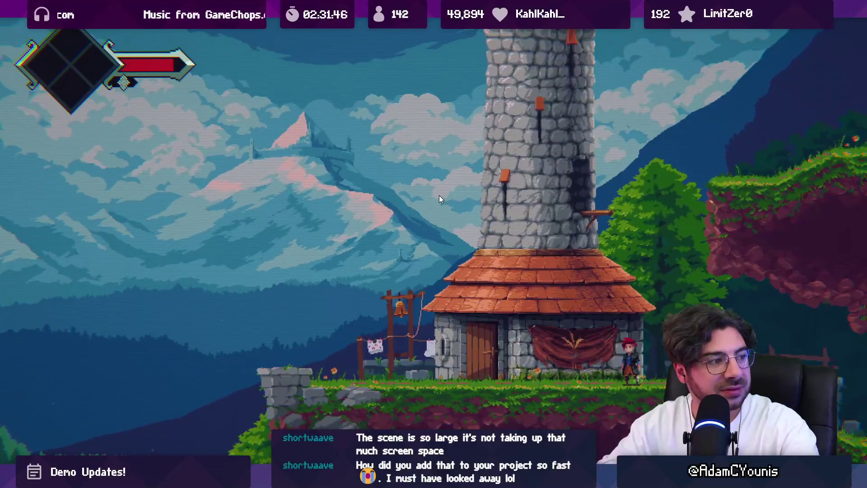
# Restore the editor layout, stop the game and return to Aseprite
pyautogui.press('F11')
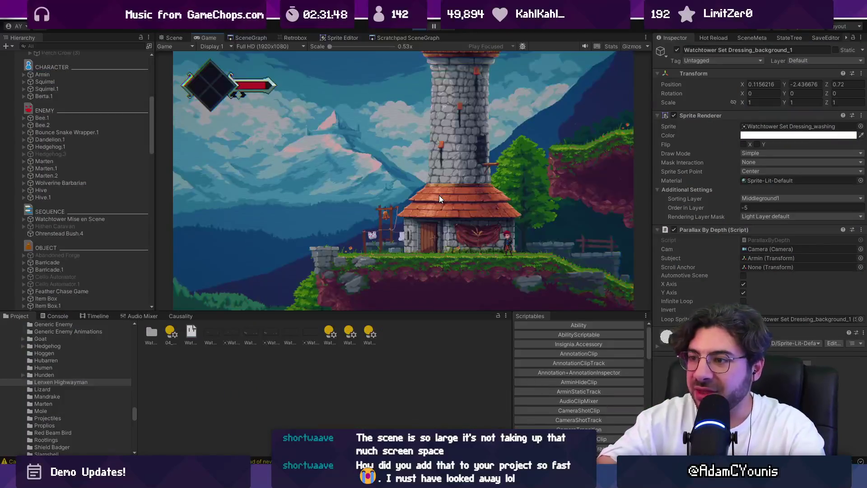
pyautogui.hotkey('ctrl', 'p')
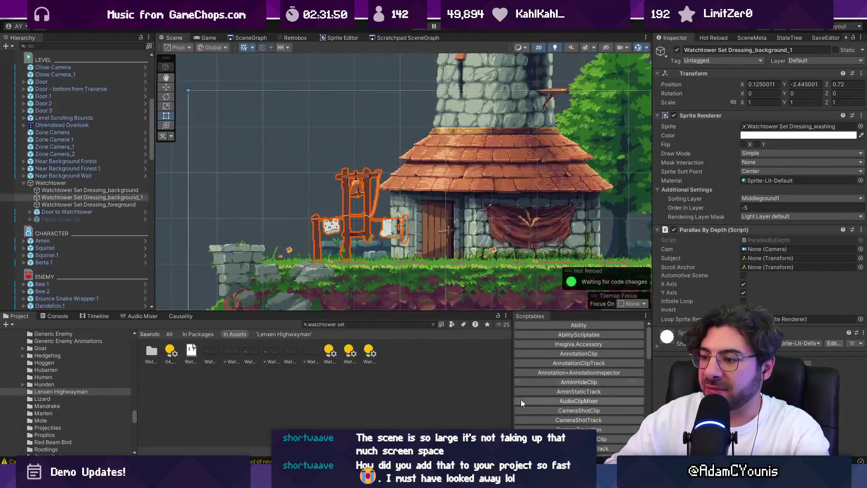
pyautogui.hotkey('alt', 'Tab')
pyautogui.scroll(-3, 366, 242)
pyautogui.scroll(4, 367, 243)
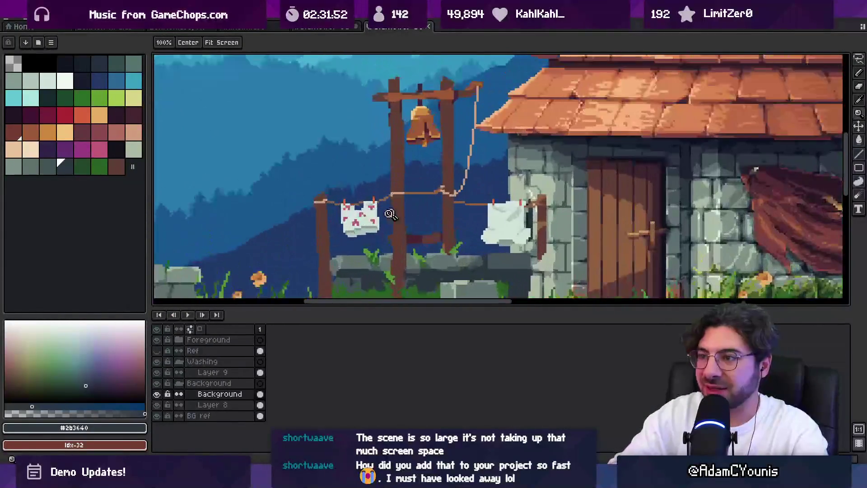
# Nudge the pole top, washing and left pole one pixel right on Layer 9
pyautogui.press('q')
pyautogui.moveTo(313, 115)
pyautogui.mouseDown()
pyautogui.moveTo(310, 145)
pyautogui.moveTo(373, 224)
pyautogui.mouseUp()
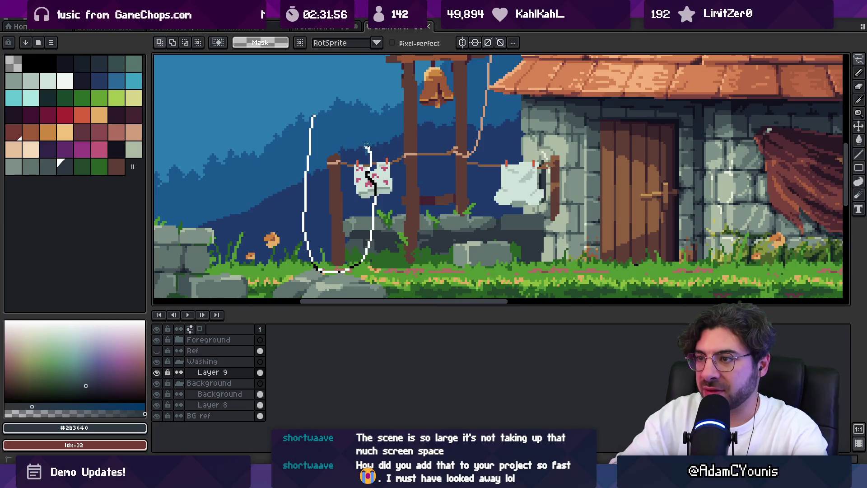
pyautogui.moveTo(367, 145); pyautogui.dragTo(333, 196)
pyautogui.press('Right')
pyautogui.hotkey('ctrl', 'd')
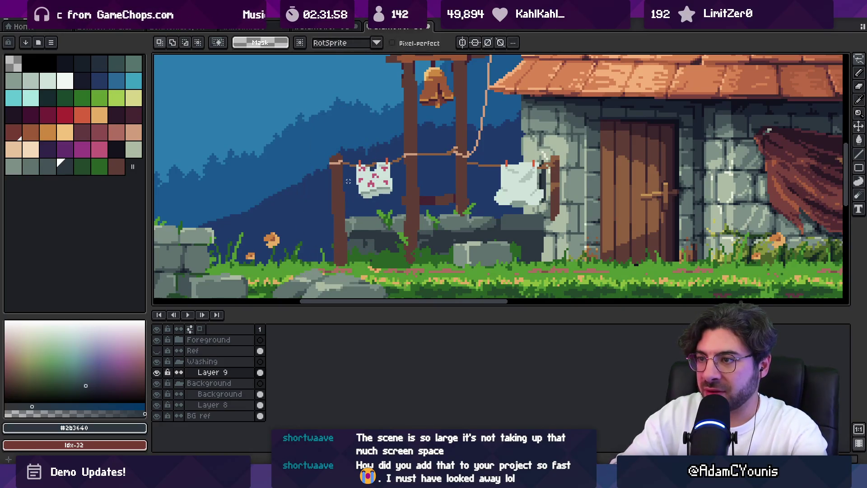
pyautogui.moveTo(353, 239)
pyautogui.mouseDown()
pyautogui.moveTo(359, 149)
pyautogui.moveTo(333, 205)
pyautogui.mouseUp()
pyautogui.press('Right')
pyautogui.hotkey('ctrl', 'd')
# Lasso the whole bell post and clothesline and move them a few pixels right
pyautogui.scroll(-2, 345, 195)
pyautogui.press('v')
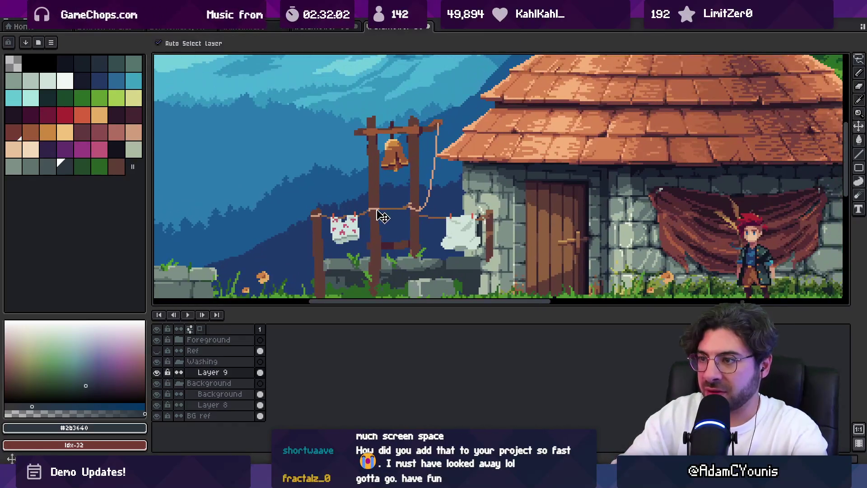
pyautogui.moveTo(378, 220); pyautogui.dragTo(381, 193)
pyautogui.press('q')
pyautogui.moveTo(318, 141); pyautogui.dragTo(302, 270)
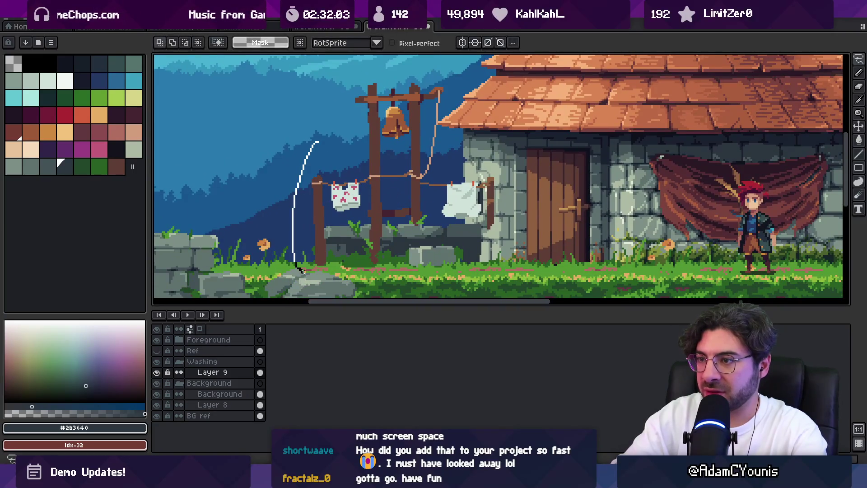
pyautogui.moveTo(453, 101); pyautogui.dragTo(457, 58)
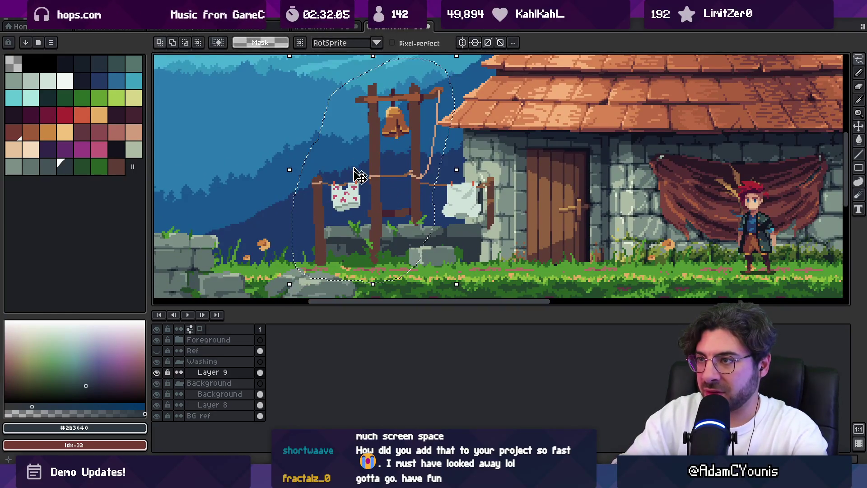
pyautogui.moveTo(326, 200); pyautogui.dragTo(335, 200)
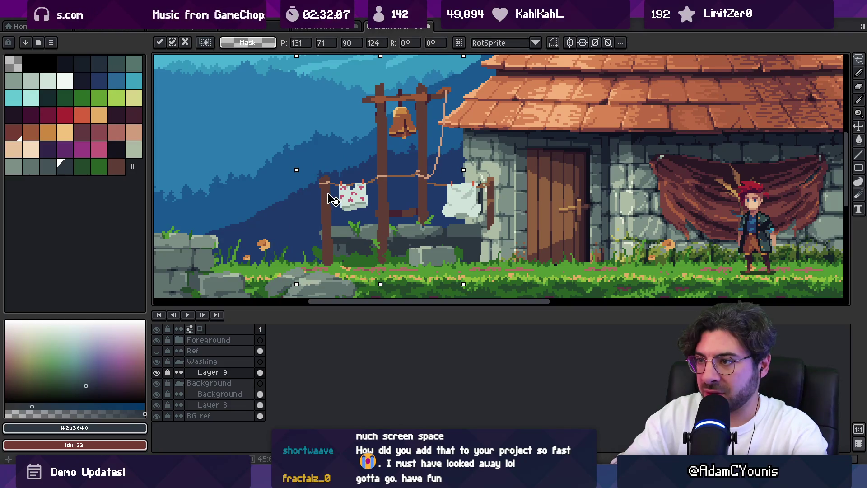
pyautogui.press('Return')
# Zoom in on the clothesline, dismiss the Export Sprite Sheet dialog, and switch to Unity
pyautogui.press('z')
pyautogui.click(452, 182)
pyautogui.press('b')
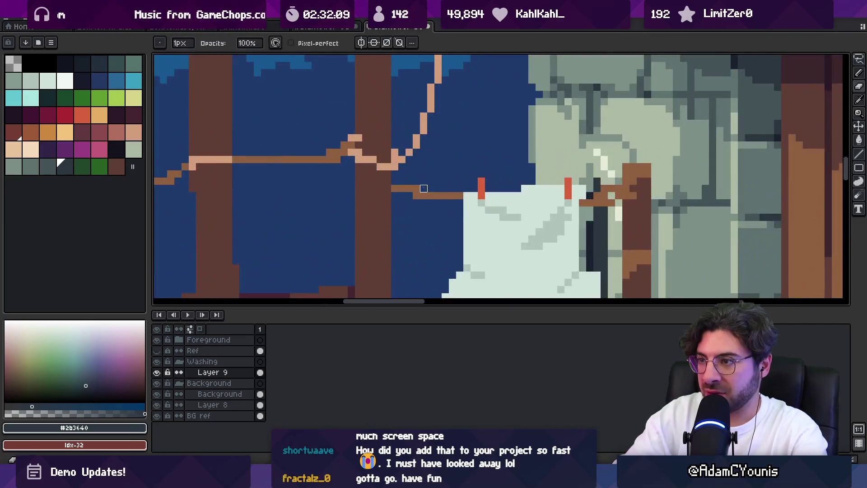
pyautogui.hotkey('ctrl', 'e')
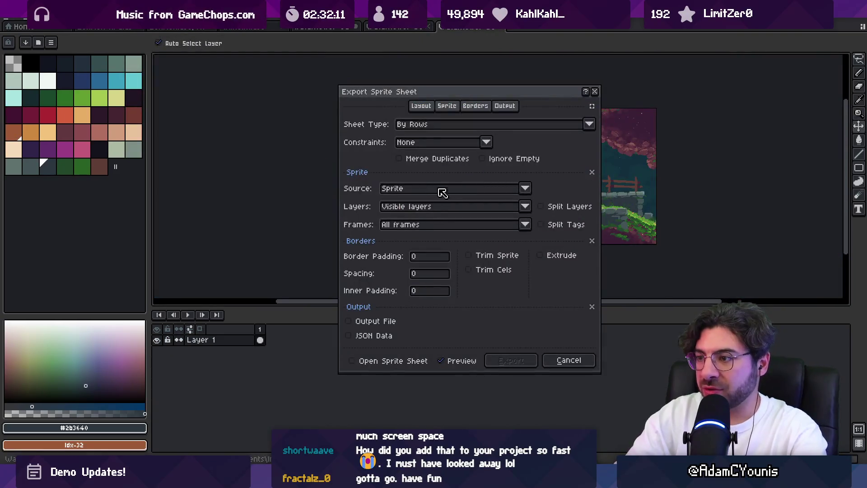
pyautogui.press('Escape')
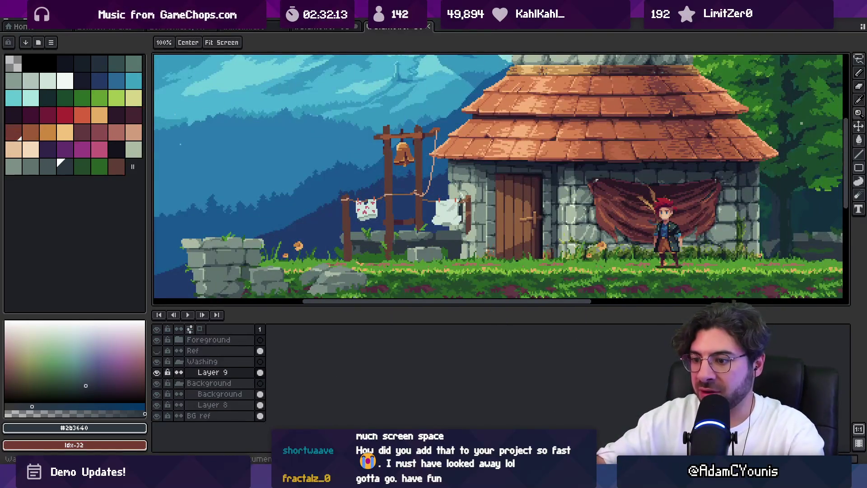
pyautogui.hotkey('alt', 'Tab')
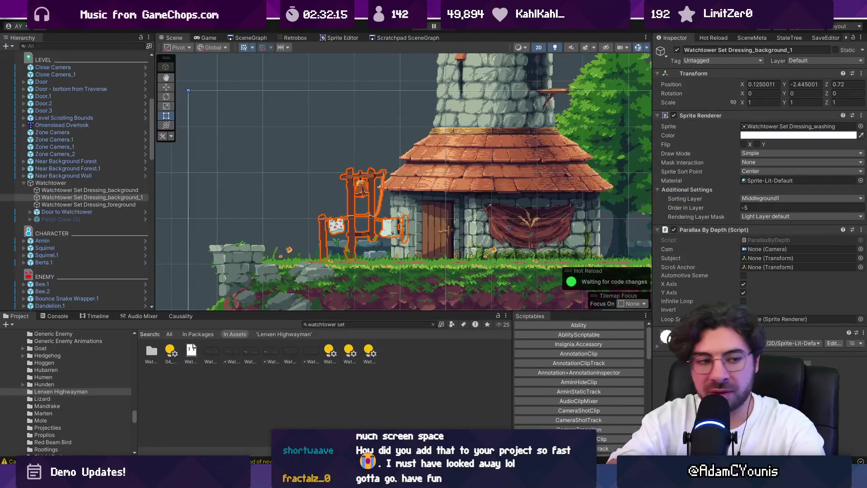
# Set the GameEngine's Progress State to NoProgress in the Inspector
pyautogui.hotkey('ctrl', 'p')
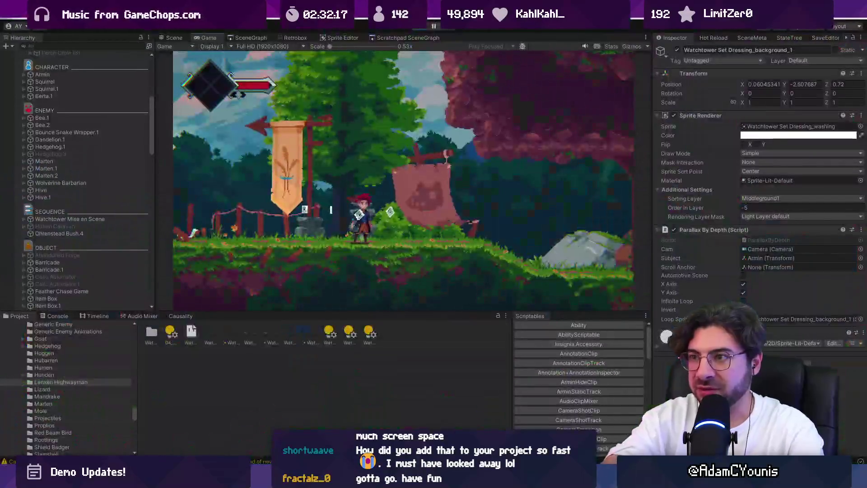
pyautogui.hotkey('ctrl', 'p')
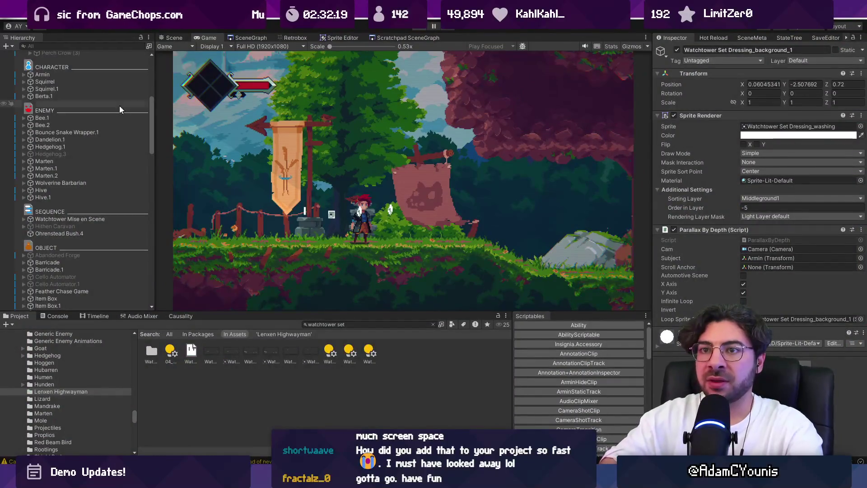
pyautogui.click(96, 77)
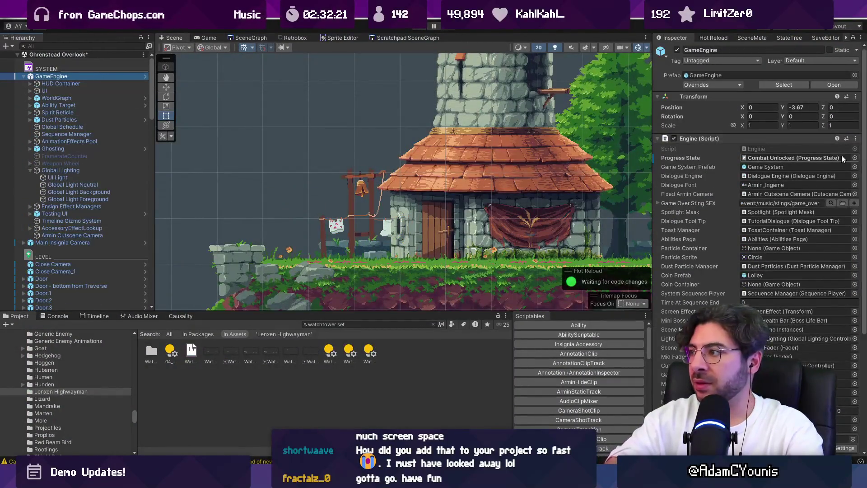
pyautogui.click(842, 155)
pyautogui.press('Down')
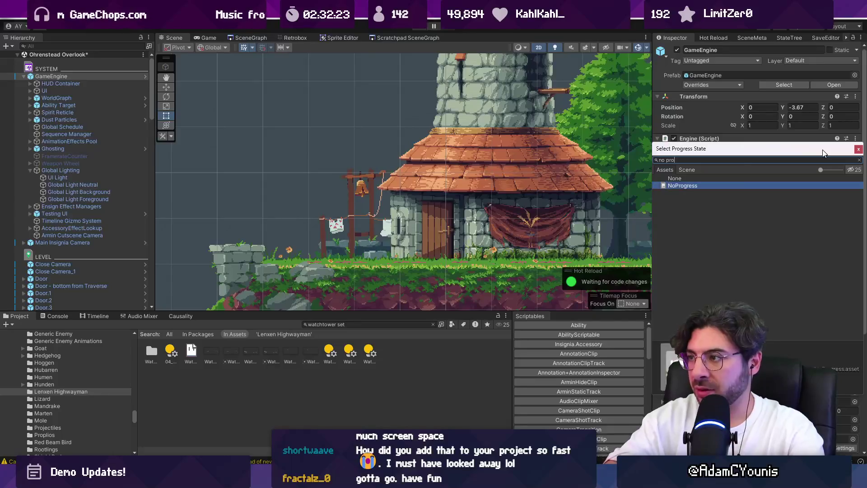
pyautogui.press('Return')
# Play the game, running the character between the stone ledge and the house door
pyautogui.hotkey('ctrl', 'p')
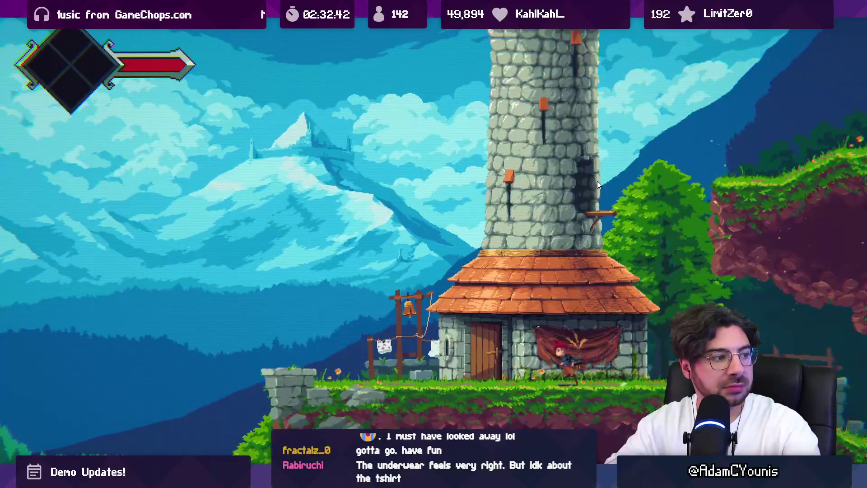
pyautogui.press('Left')
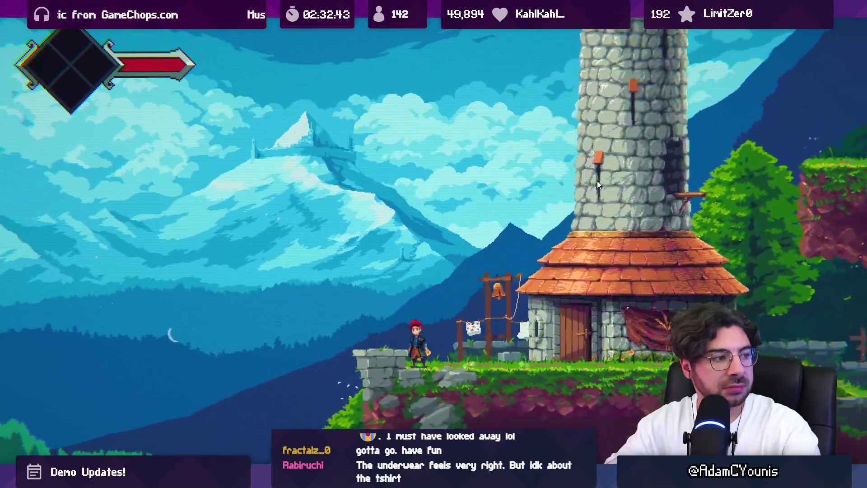
pyautogui.press('Left')
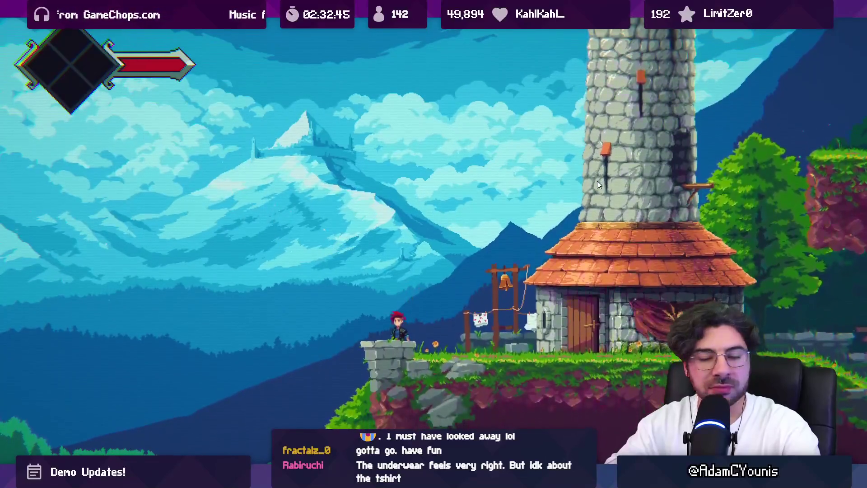
pyautogui.press('Right')
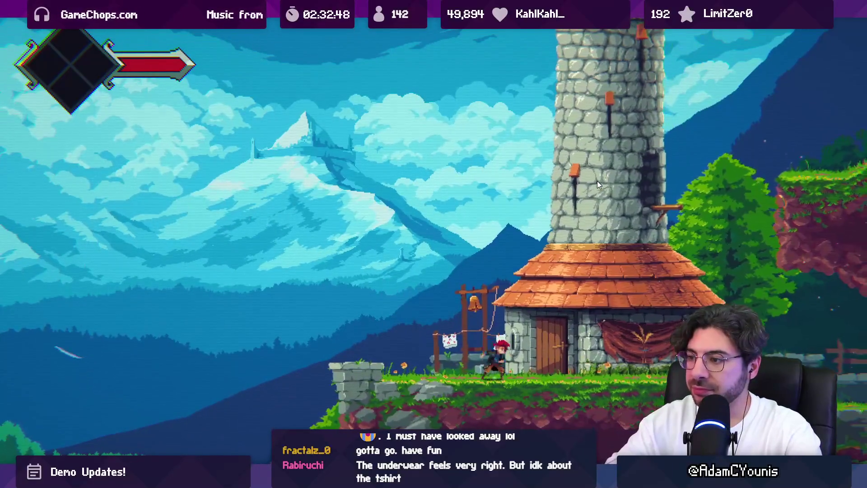
pyautogui.press('Left')
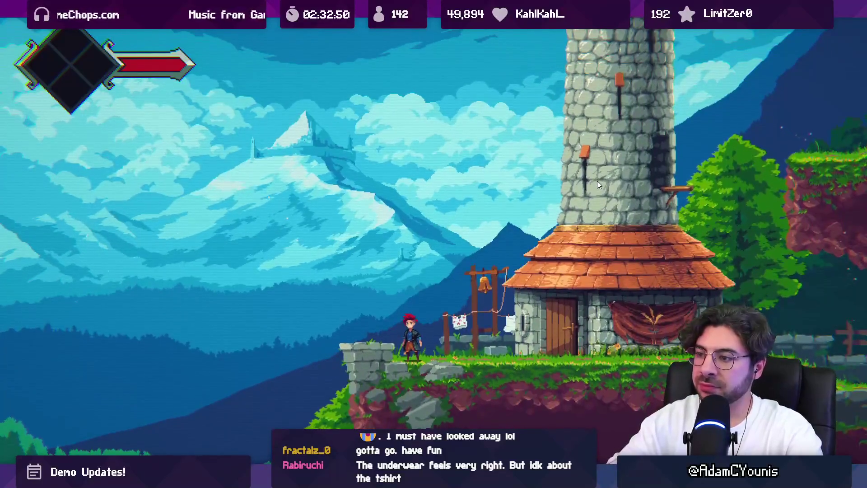
pyautogui.press('Right')
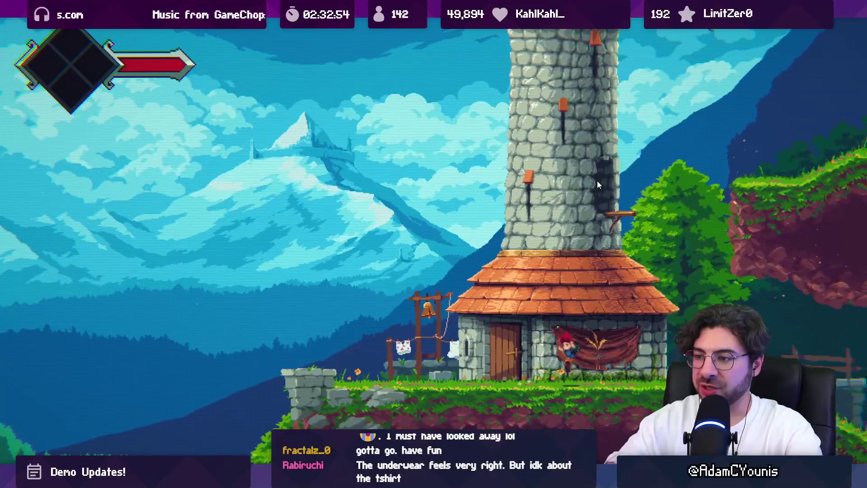
pyautogui.hotkey('shift', 'space')
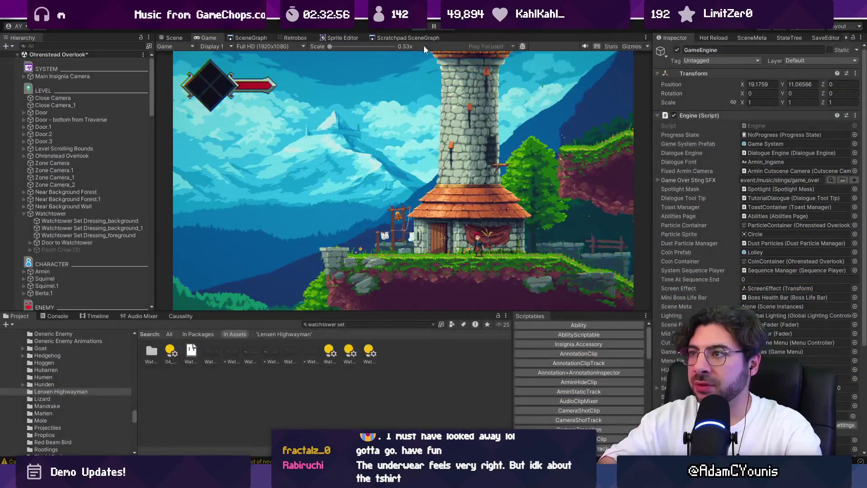
pyautogui.hotkey('alt', 'Tab')
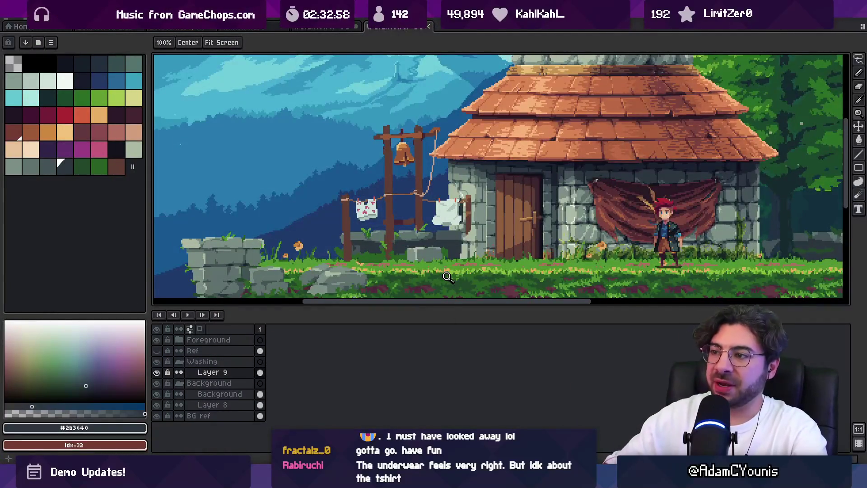
# Fill the lassoed white shirt with the teal palette colour using the Paint Bucket
pyautogui.scroll(2, 470, 210)
pyautogui.click(133, 81)
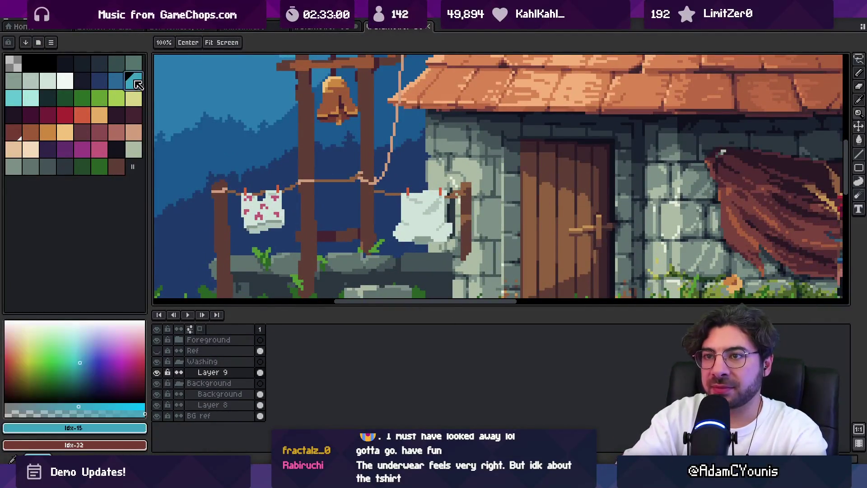
pyautogui.press('g')
pyautogui.click(416, 209)
pyautogui.hotkey('ctrl', 'z')
pyautogui.hotkey('ctrl', 'shift', 'd')
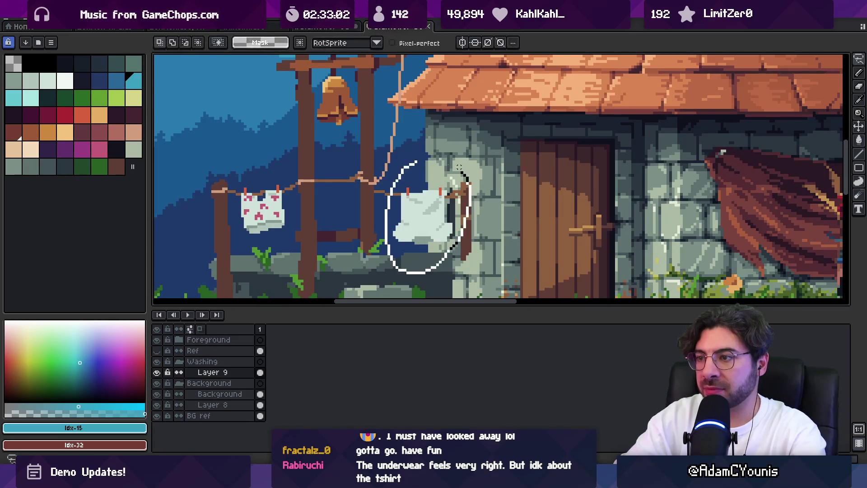
pyautogui.click(422, 224)
# Shift the shirt to a lighter teal, save the file, and return to Unity
pyautogui.press('[')
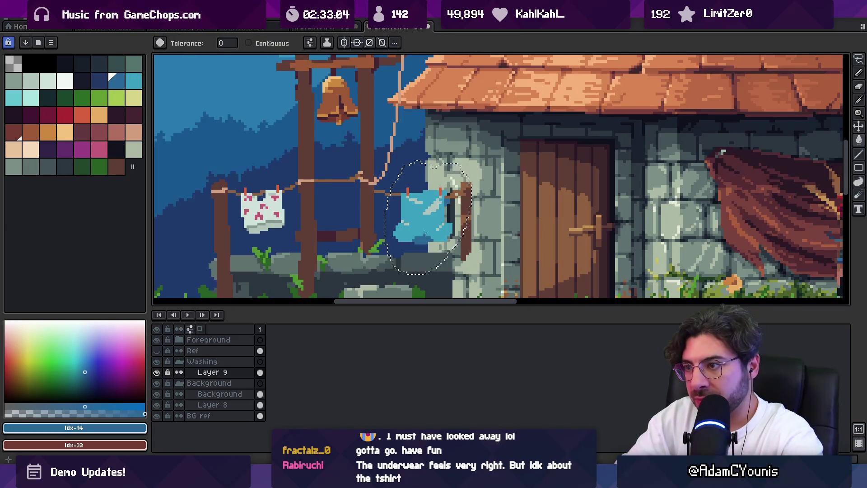
pyautogui.press(']')
pyautogui.press(']')
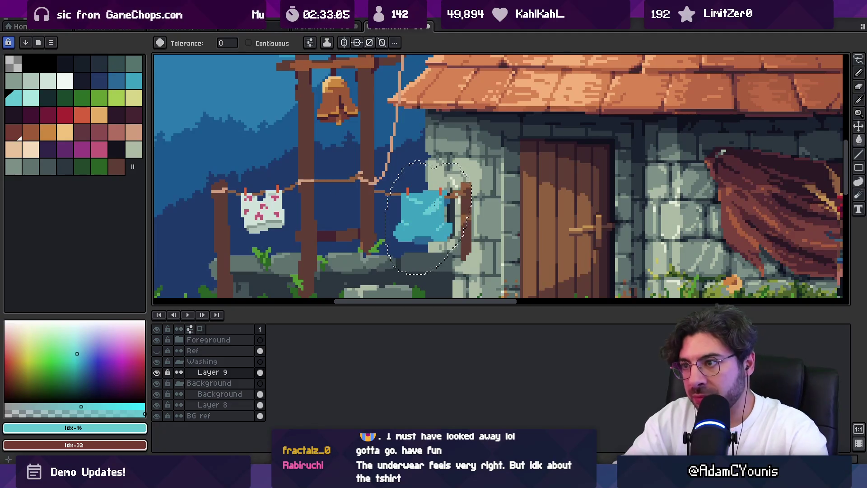
pyautogui.hotkey('ctrl', 's')
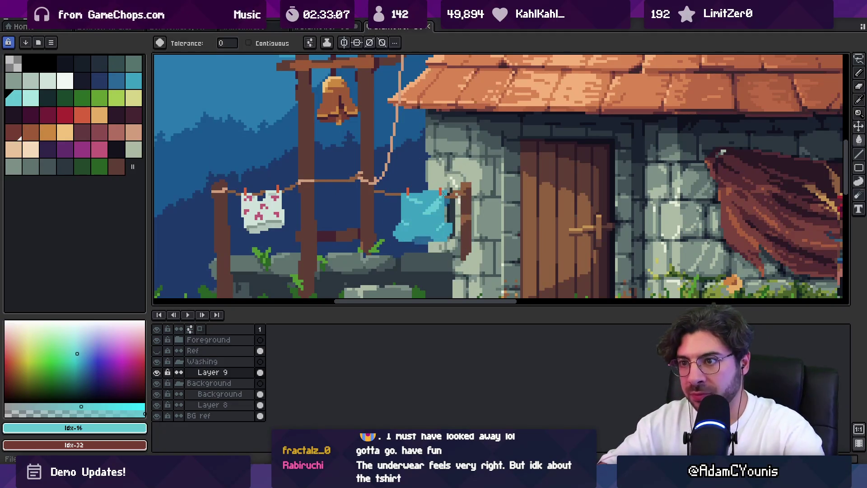
pyautogui.press('v')
pyautogui.hotkey('alt', 'Tab')
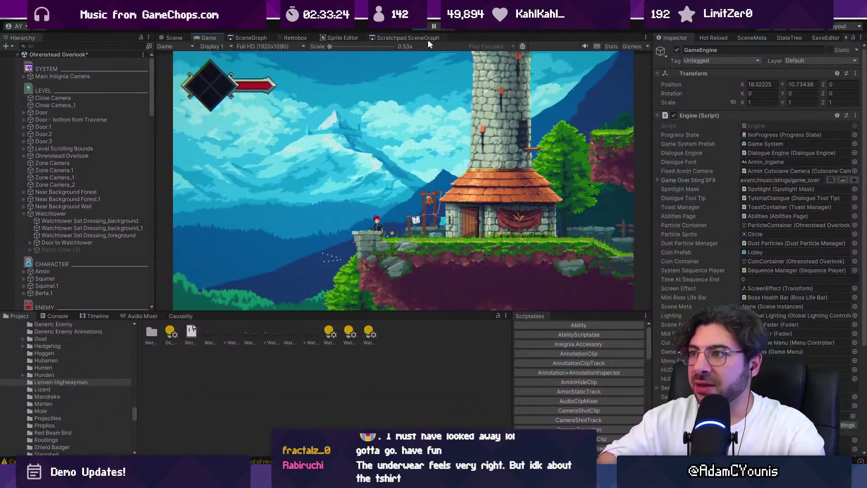
# Exit Play mode after viewing the blue shirt in the running game
pyautogui.click(419, 29)
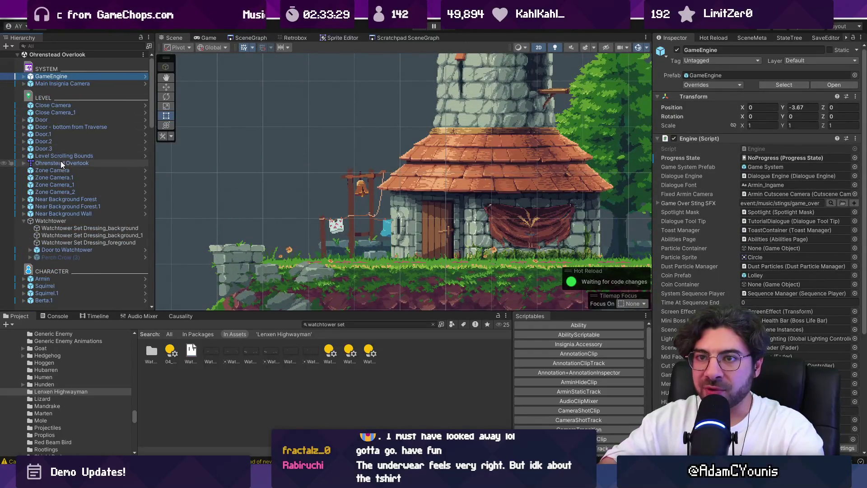
# Move Zone Camera_1 to X 17.94, Y 11.39 with the move gizmo, then start Play
pyautogui.doubleClick(83, 177)
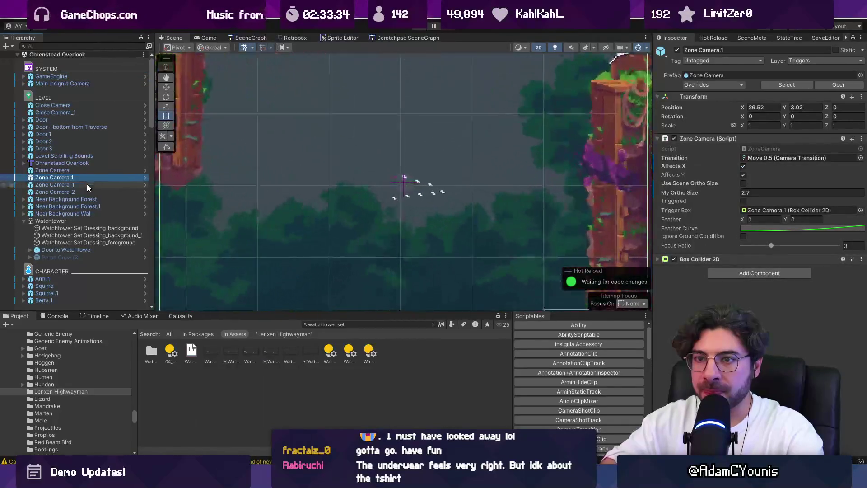
pyautogui.doubleClick(87, 184)
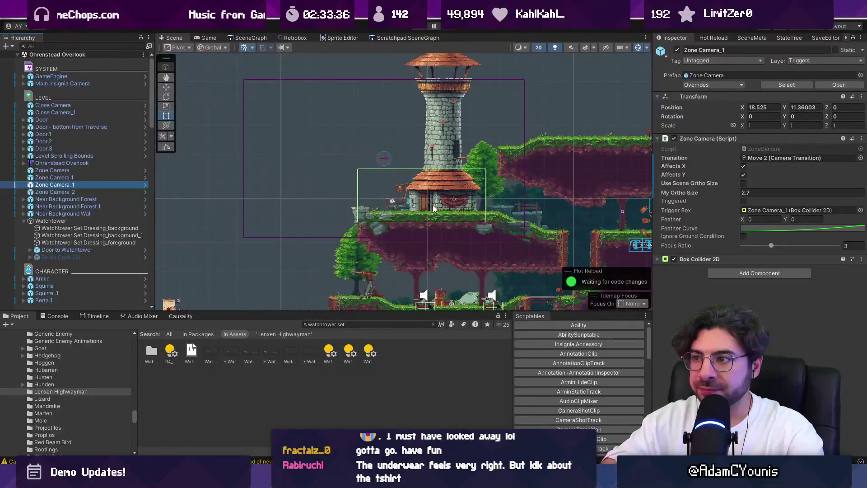
pyautogui.press('w')
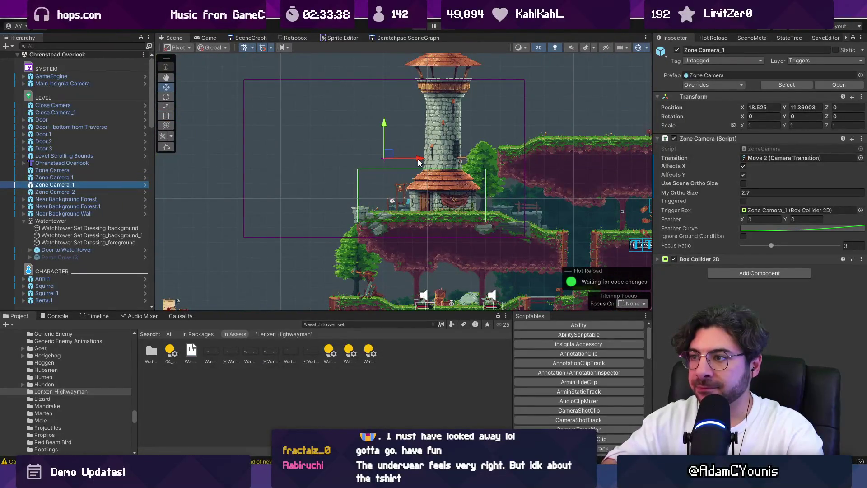
pyautogui.moveTo(419, 162); pyautogui.dragTo(408, 163)
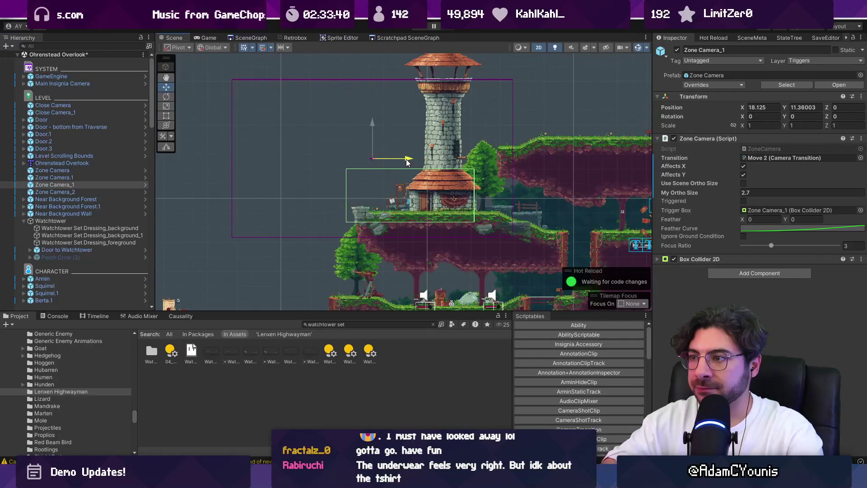
pyautogui.moveTo(372, 124); pyautogui.dragTo(371, 122)
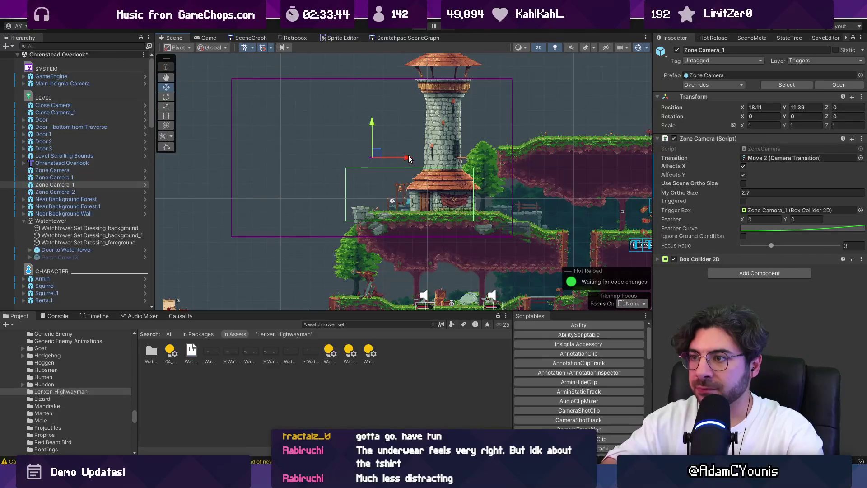
pyautogui.moveTo(409, 159); pyautogui.dragTo(404, 159)
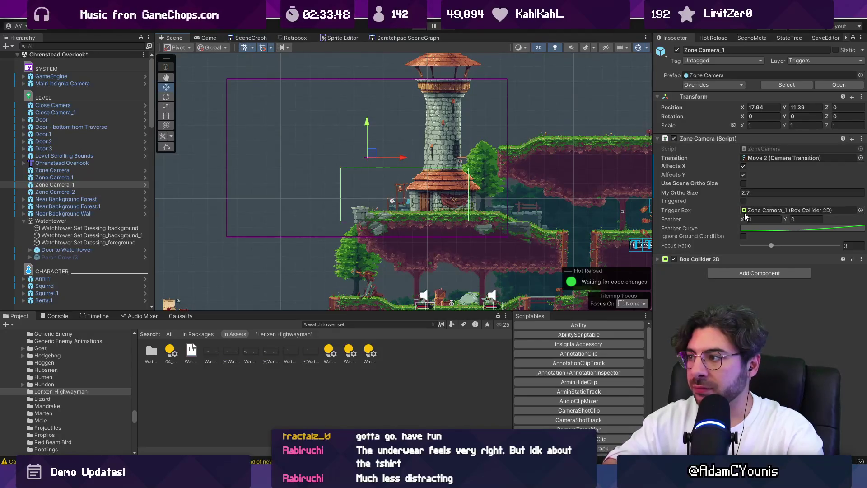
pyautogui.click(714, 259)
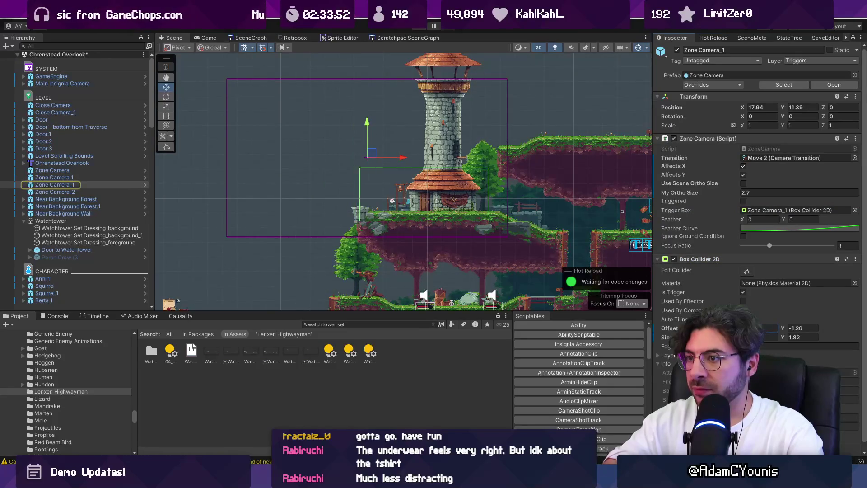
pyautogui.hotkey('ctrl', 'p')
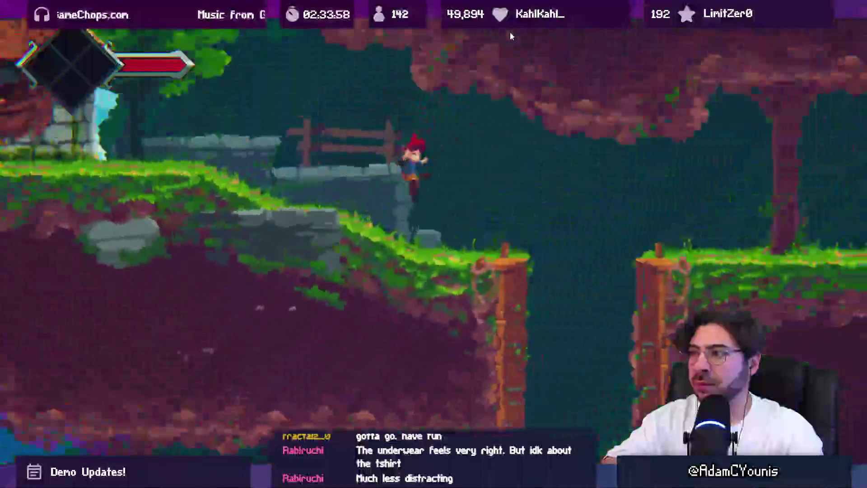
# Run the character left and right past the watchtower, then leave the maximized Game view
pyautogui.press('Left')
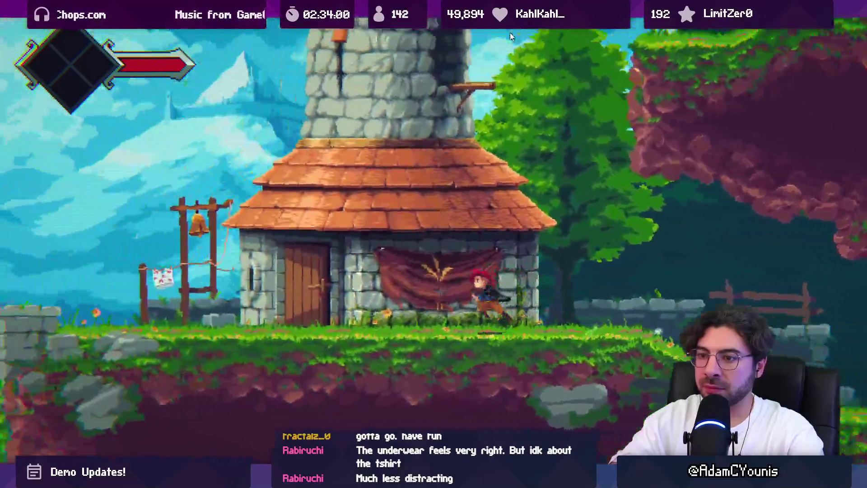
pyautogui.press('Left')
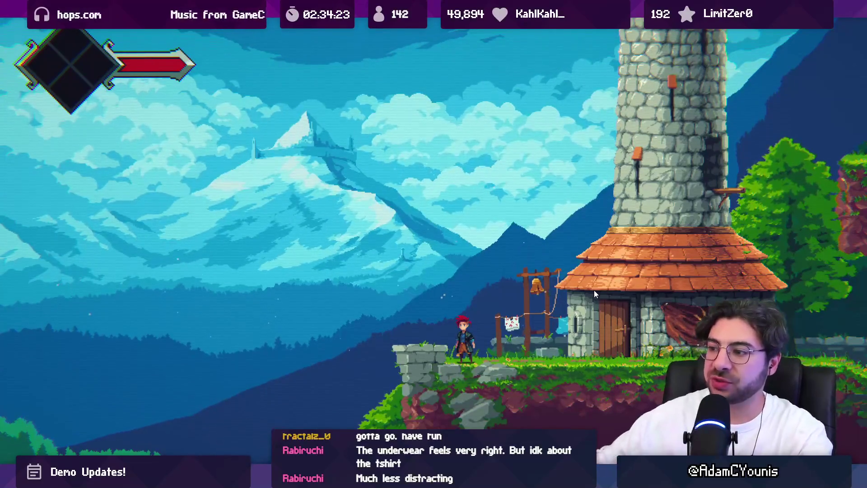
pyautogui.press('Left')
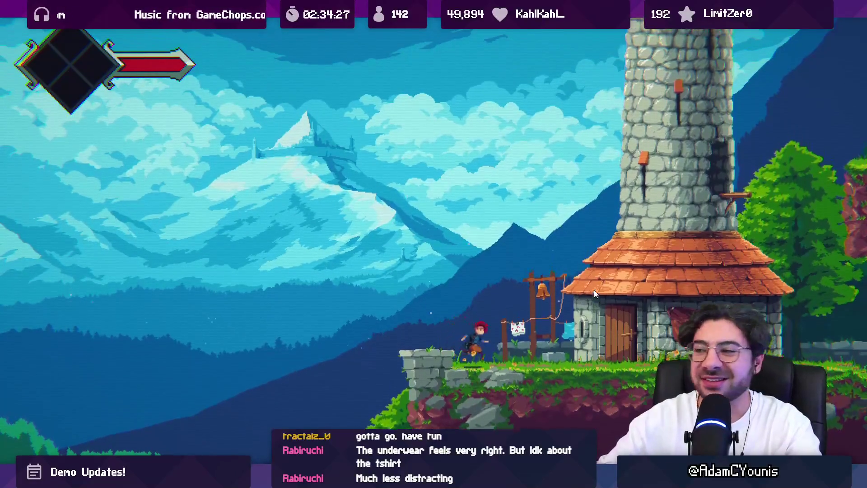
pyautogui.press('Right')
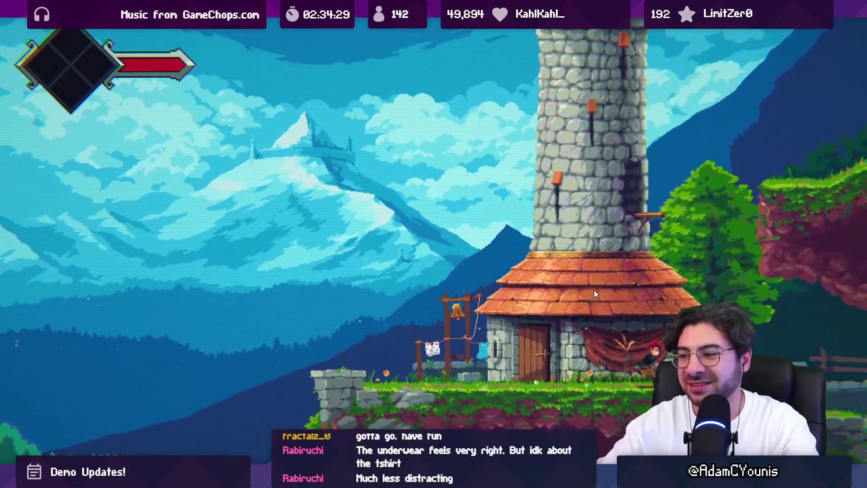
pyautogui.press('Left')
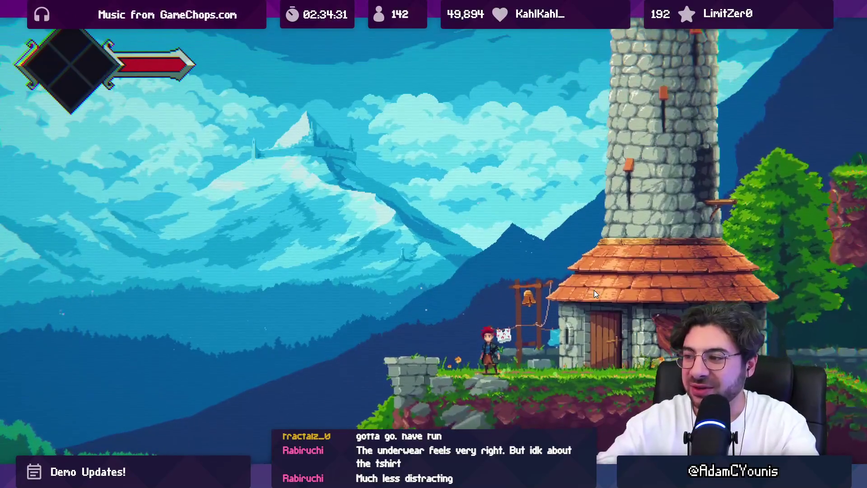
pyautogui.hotkey('shift', 'space')
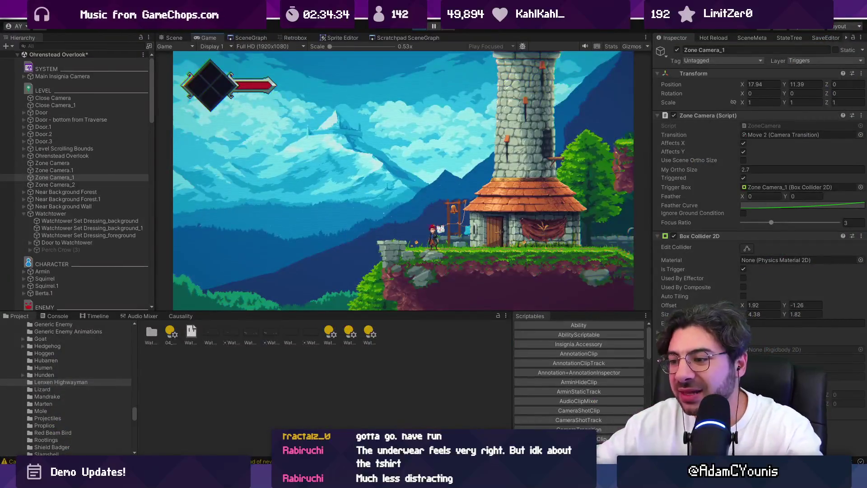
# Select the blue shirt on the clothesline in Aseprite, then return to Unity's Game view
pyautogui.hotkey('alt', 'Tab')
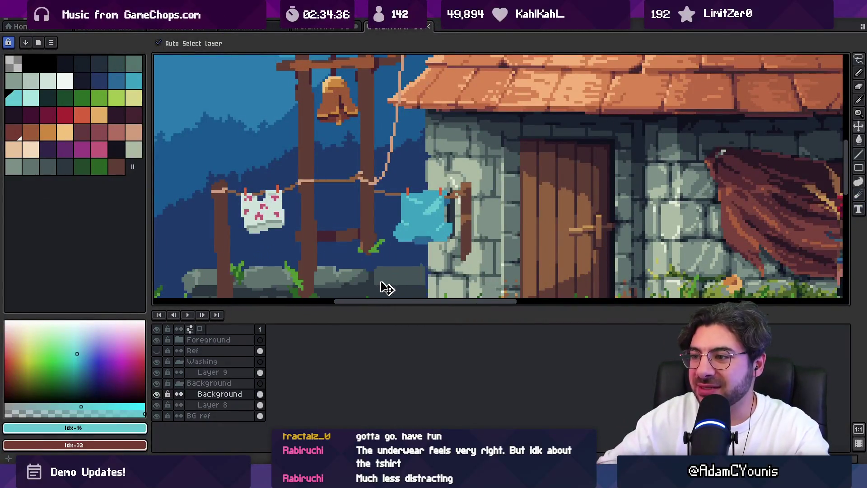
pyautogui.scroll(-3, 427, 258)
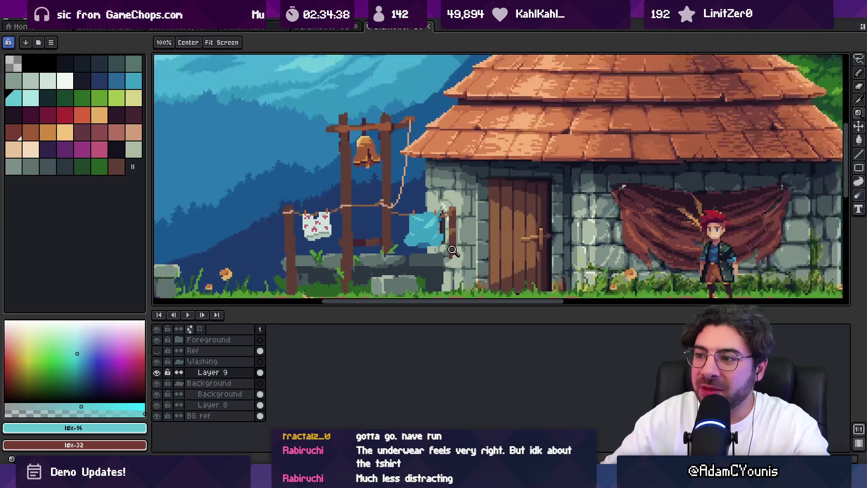
pyautogui.scroll(2, 427, 257)
pyautogui.moveTo(420, 178); pyautogui.dragTo(423, 180)
pyautogui.press('v')
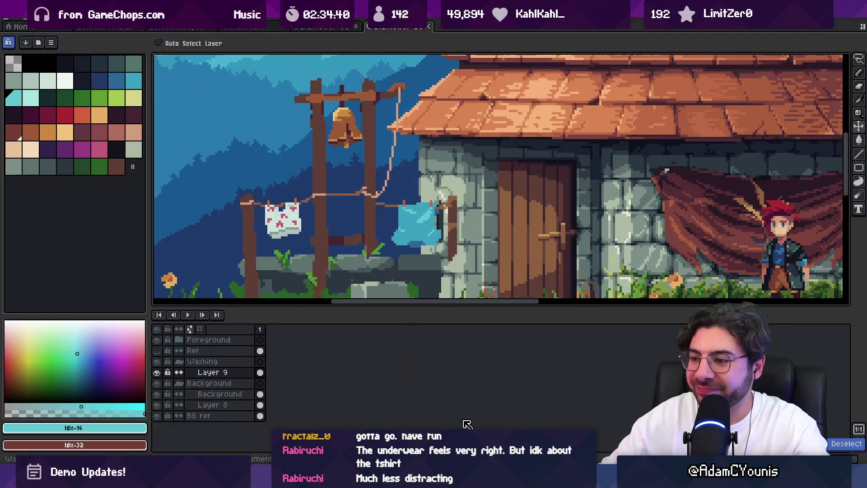
pyautogui.hotkey('alt', 'Tab')
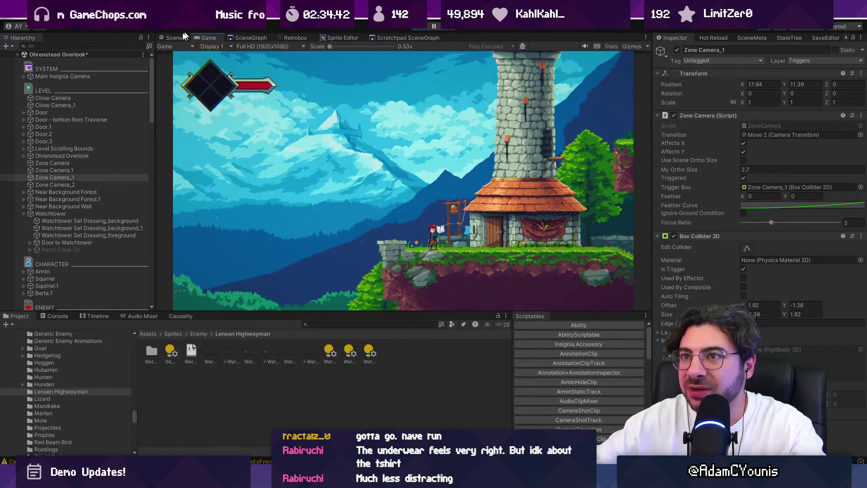
# Zoom in on the clothesline in Unity's Scene view and orbit around it in 3D perspective
pyautogui.click(183, 37)
pyautogui.scroll(8, 415, 187)
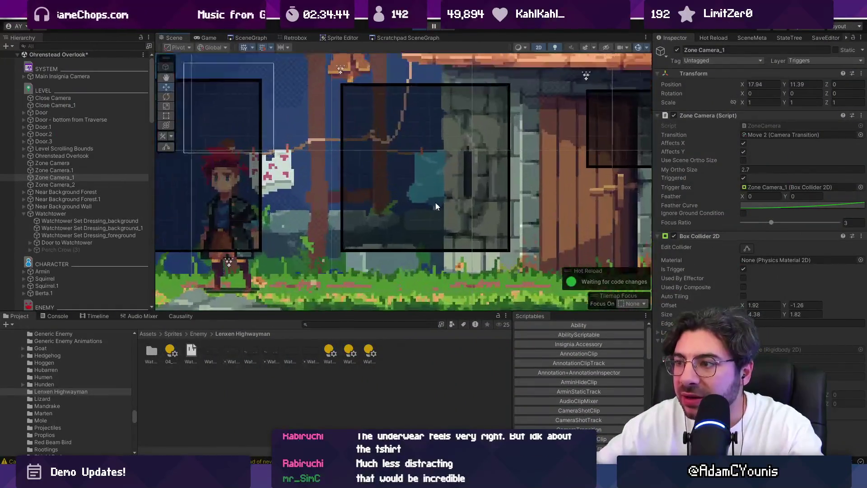
pyautogui.scroll(5, 435, 207)
pyautogui.press('2')
pyautogui.moveTo(494, 211)
pyautogui.mouseDown()
pyautogui.moveTo(543, 192)
pyautogui.moveTo(241, 250)
pyautogui.moveTo(243, 229)
pyautogui.mouseUp()
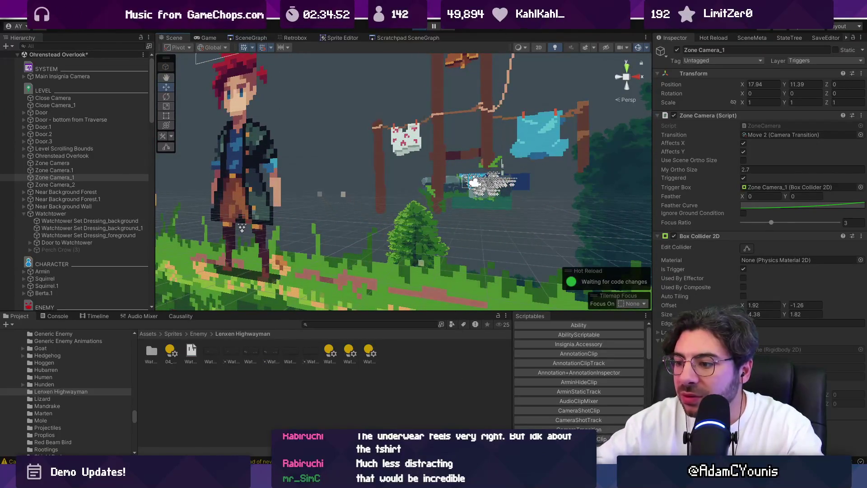
pyautogui.hotkey('alt', 'Tab')
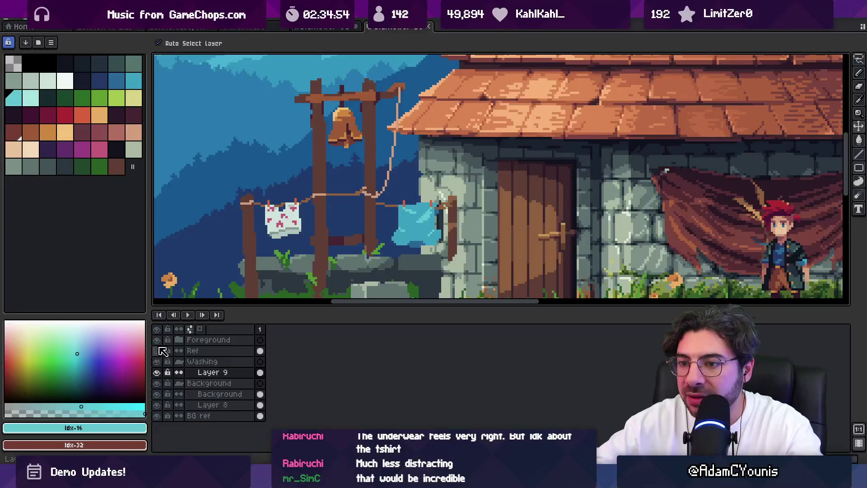
# Hide Layer 9, Background and BG ref so Layer 8's fence shows on its own
pyautogui.click(163, 372)
pyautogui.click(163, 390)
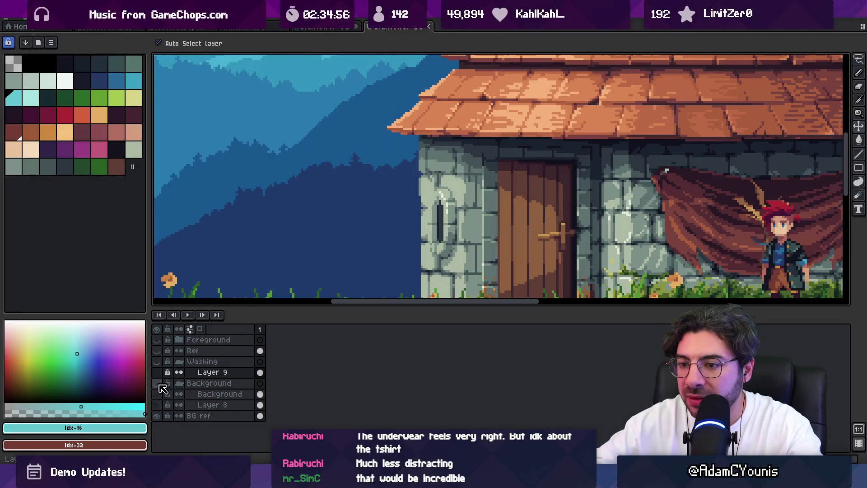
pyautogui.scroll(-2, 359, 244)
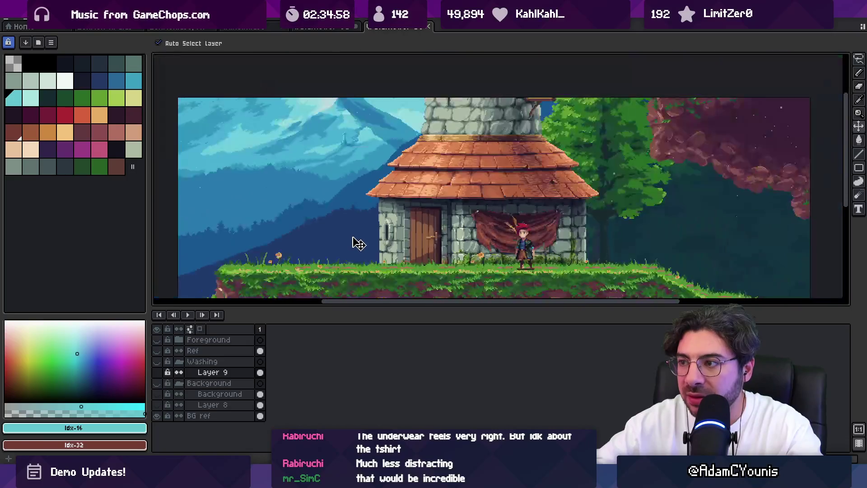
pyautogui.click(157, 416)
pyautogui.click(157, 405)
pyautogui.scroll(3, 364, 269)
# Make Layer 8 the active layer, then return to Unity
pyautogui.click(410, 222)
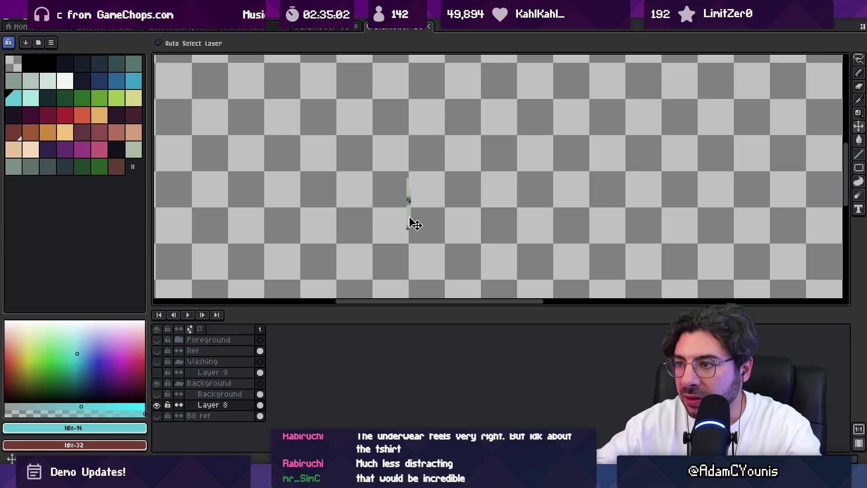
pyautogui.press('b')
pyautogui.press('v')
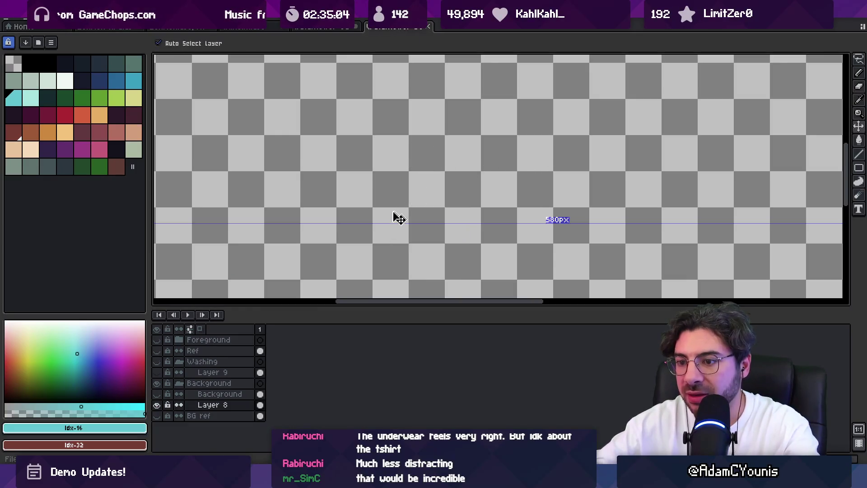
pyautogui.hotkey('alt', 'Tab')
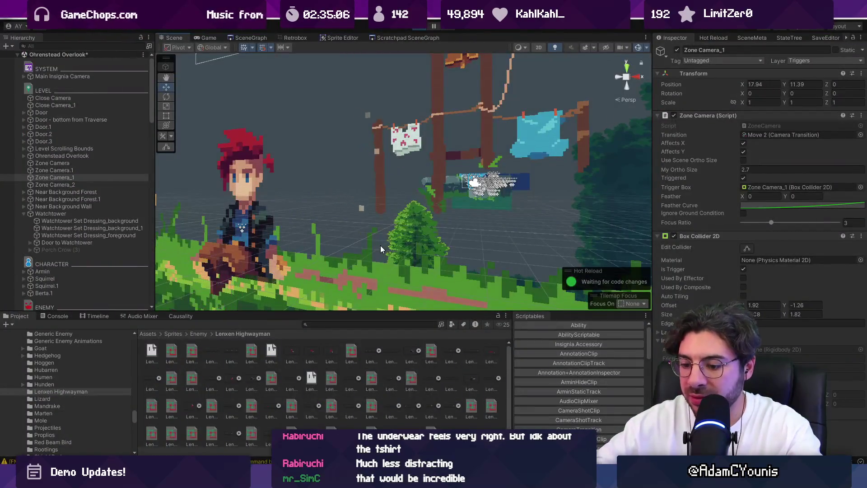
# Start the game, run right, then left onto the stone ledge and jump off it
pyautogui.hotkey('alt', 'Tab')
pyautogui.press('Right')
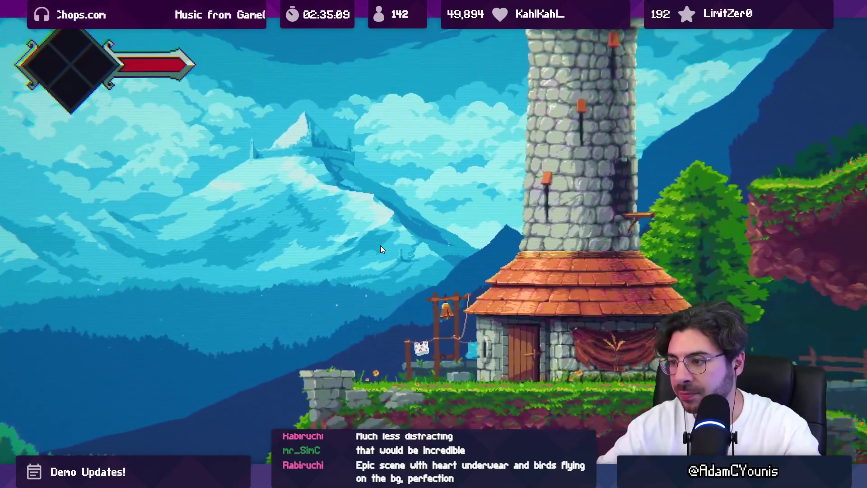
pyautogui.press('Left')
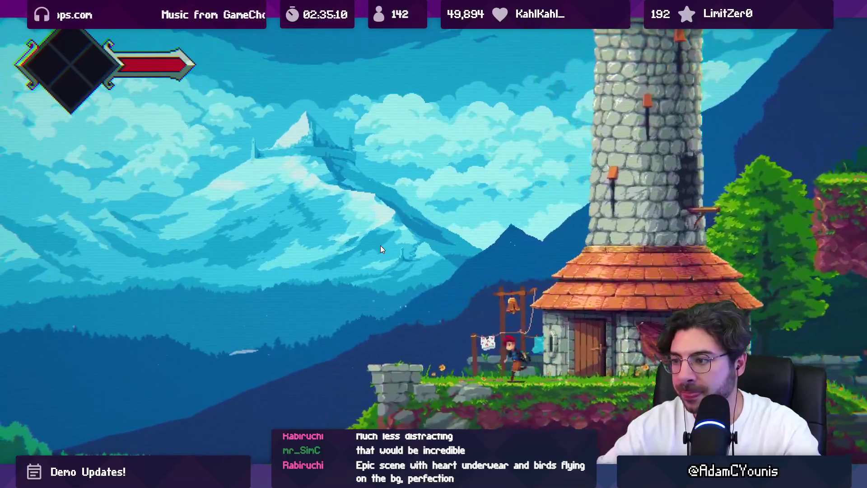
pyautogui.press('Left')
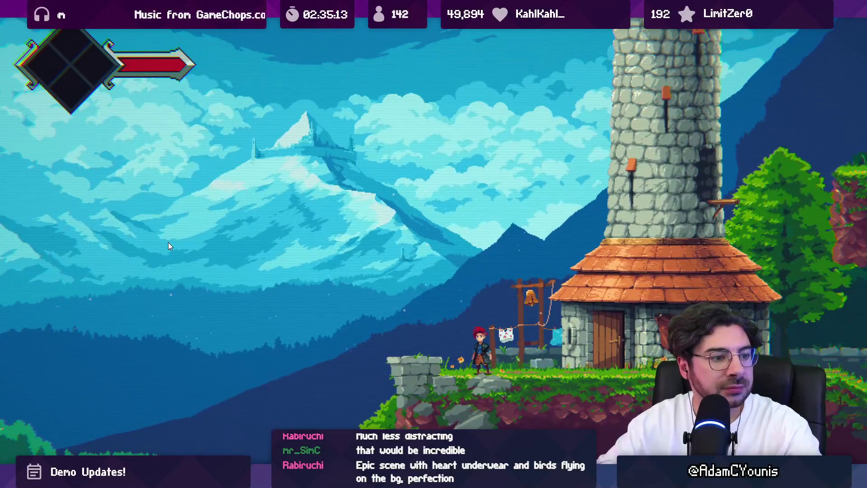
pyautogui.press('Left')
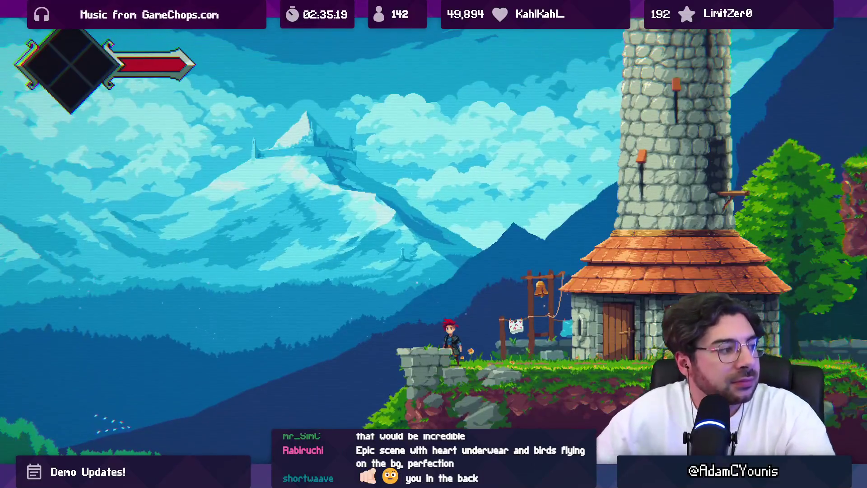
pyautogui.press('Left')
pyautogui.press('space')
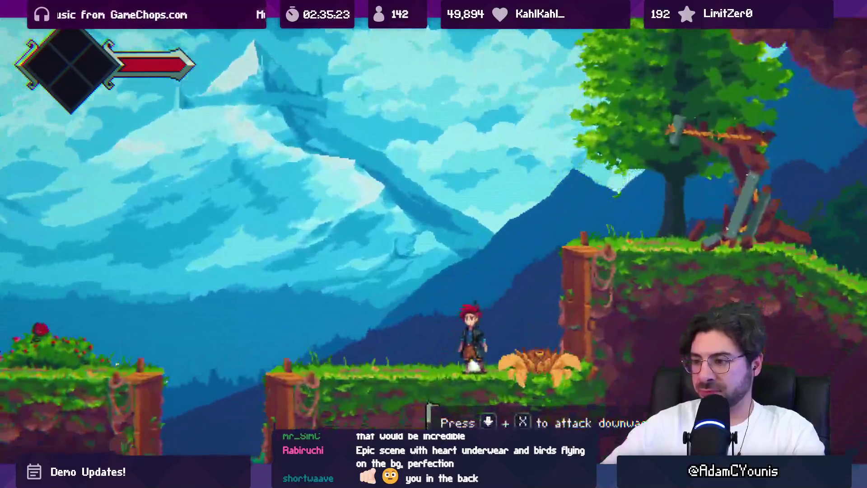
# Run left across the lower ground, jump with a downward attack, jump again, and stop the game
pyautogui.press('Left')
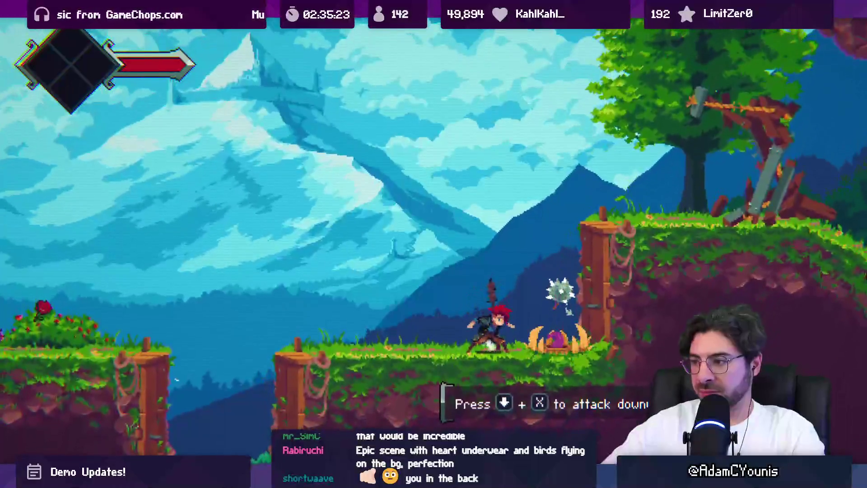
pyautogui.press('Left')
pyautogui.press('space')
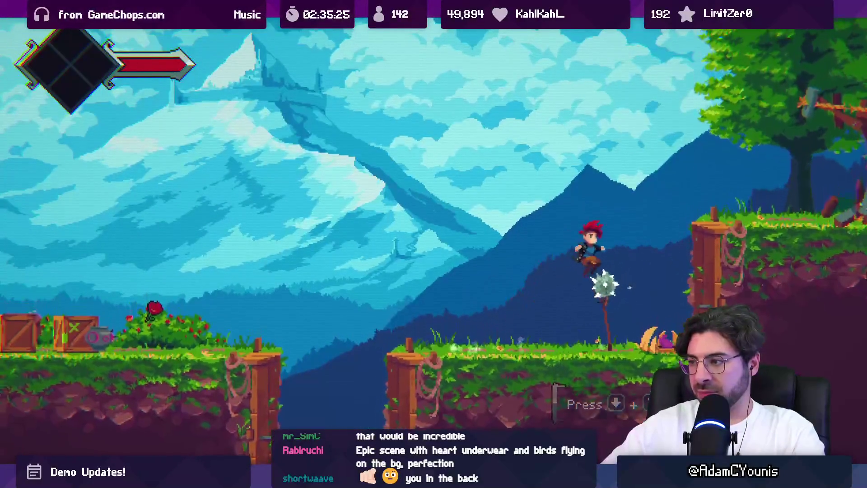
pyautogui.hotkey('Down', 'x')
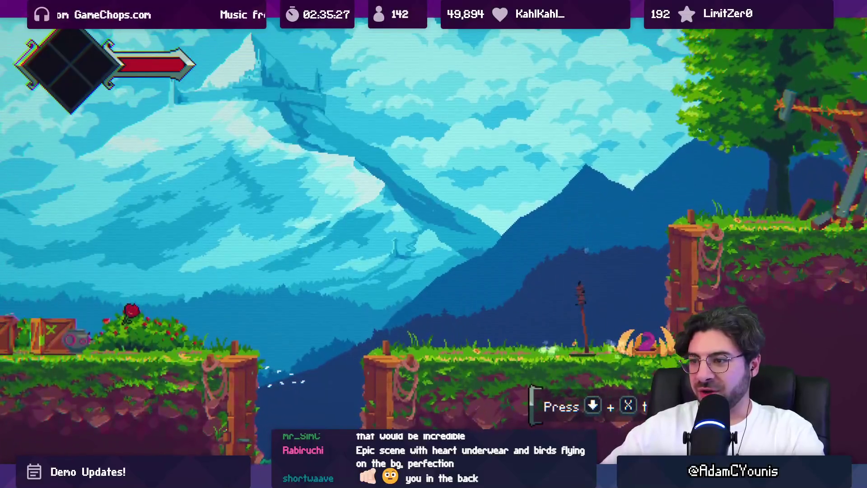
pyautogui.press('Left')
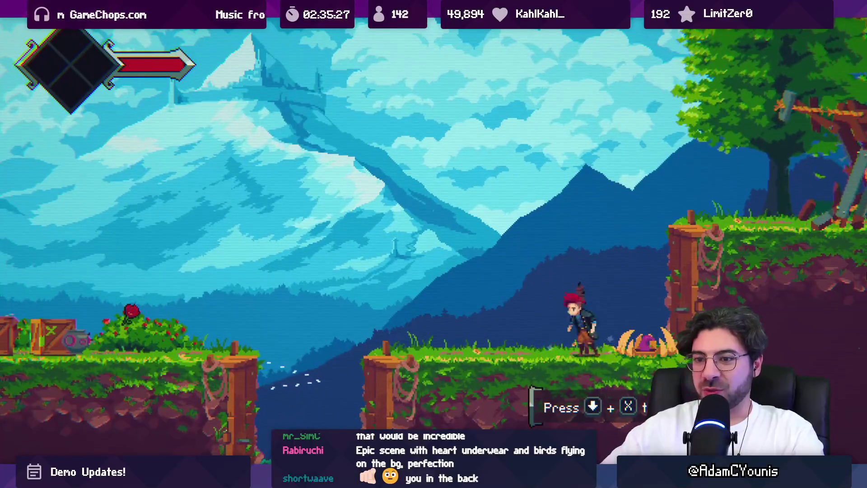
pyautogui.press('space')
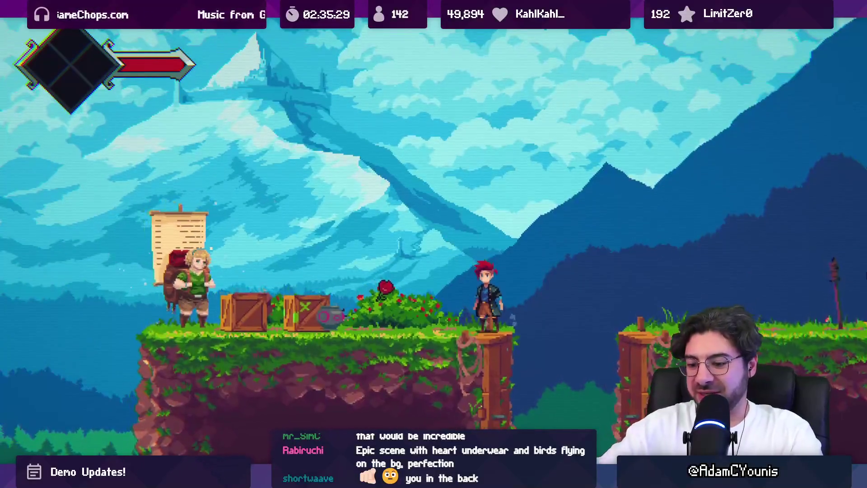
pyautogui.hotkey('ctrl', 'p')
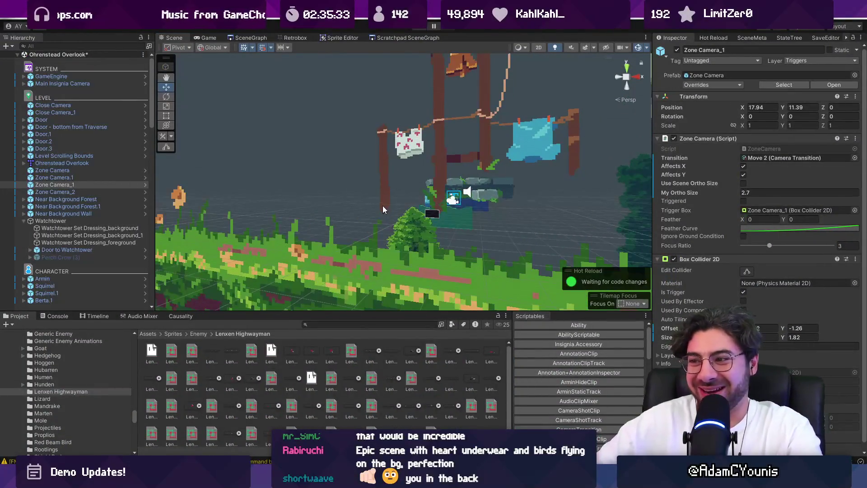
# Switch Unity's scene view back to 2D and pan to centre the house
pyautogui.press('2')
pyautogui.moveTo(384, 207)
pyautogui.mouseDown()
pyautogui.moveTo(495, 212)
pyautogui.moveTo(463, 206)
pyautogui.moveTo(422, 223)
pyautogui.mouseUp()
pyautogui.moveTo(476, 228); pyautogui.dragTo(402, 230)
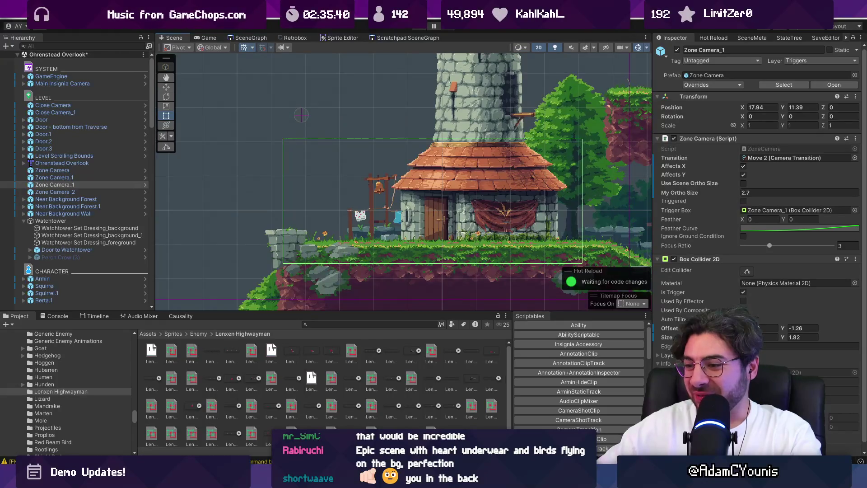
pyautogui.hotkey('alt', 'Tab')
pyautogui.hotkey('alt', 'Tab')
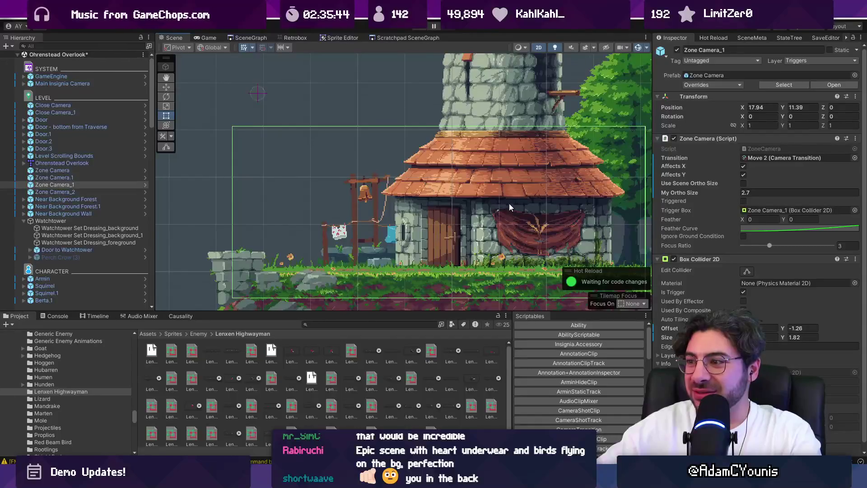
pyautogui.scroll(-3, 509, 207)
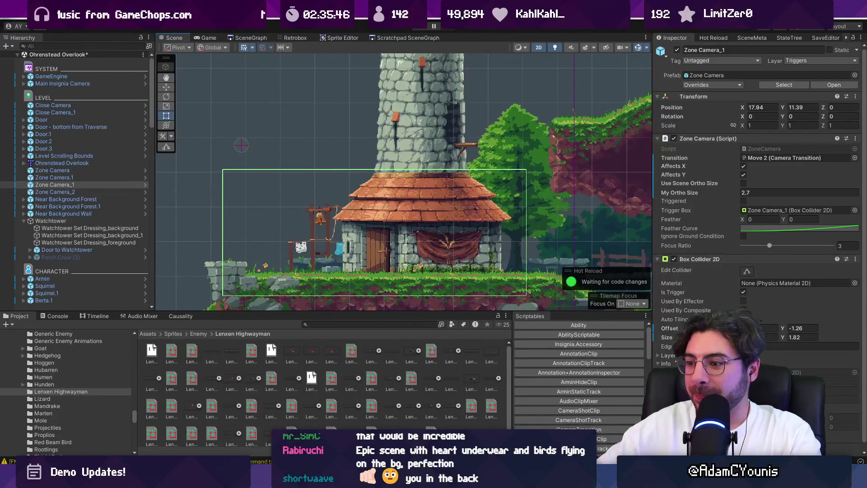
# Save and export the watchtower sprite in Aseprite, then select the Watchtower object in Unity
pyautogui.hotkey('alt', 'Tab')
pyautogui.click(321, 30)
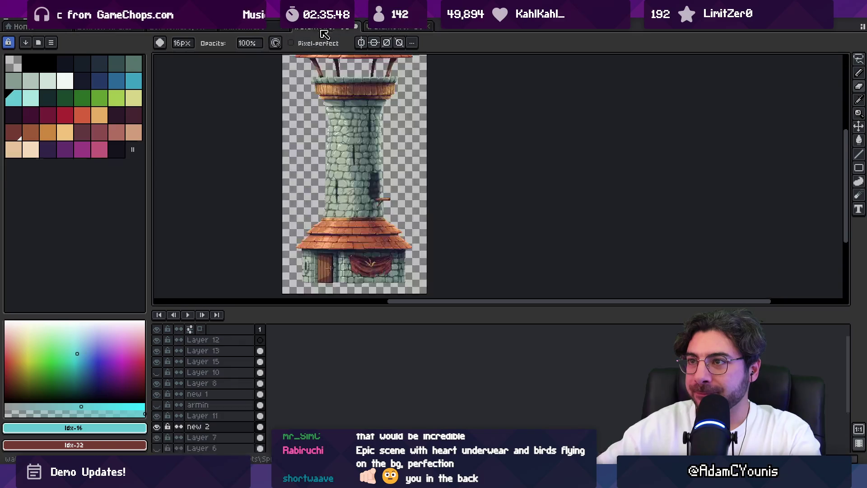
pyautogui.scroll(2, 366, 200)
pyautogui.hotkey('ctrl', 's')
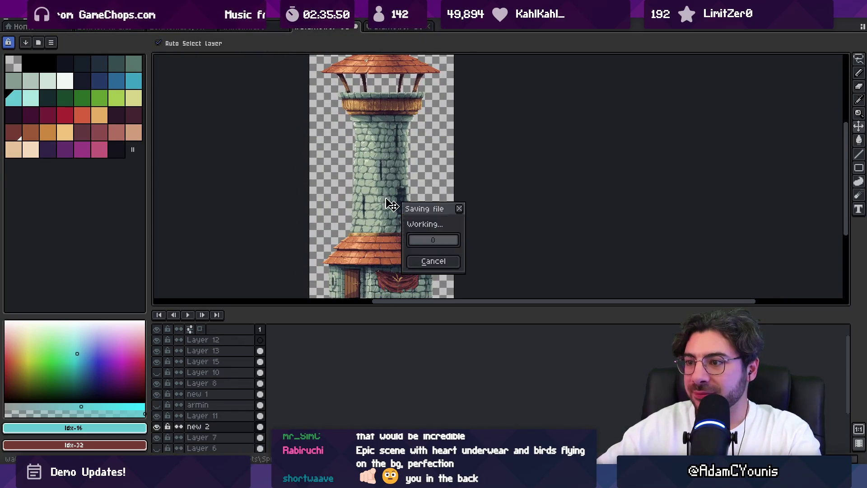
pyautogui.hotkey('ctrl', 'alt', 'shift', 's')
pyautogui.click(393, 256)
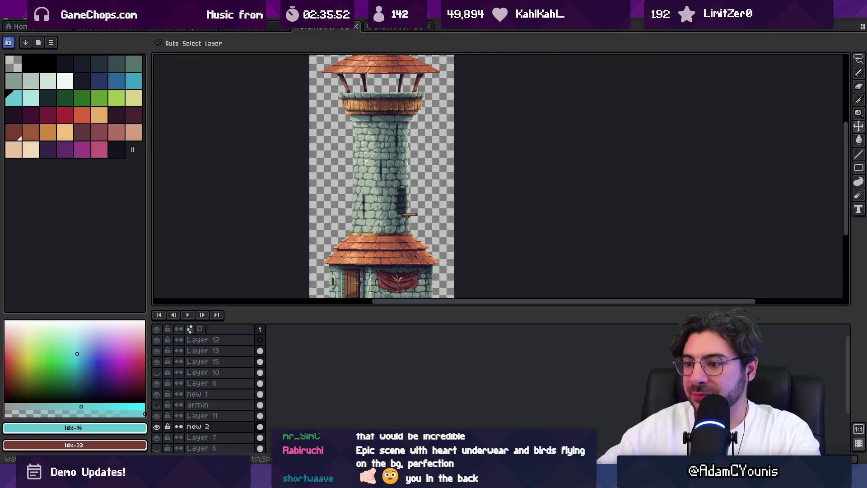
pyautogui.hotkey('alt', 'Tab')
pyautogui.click(427, 238)
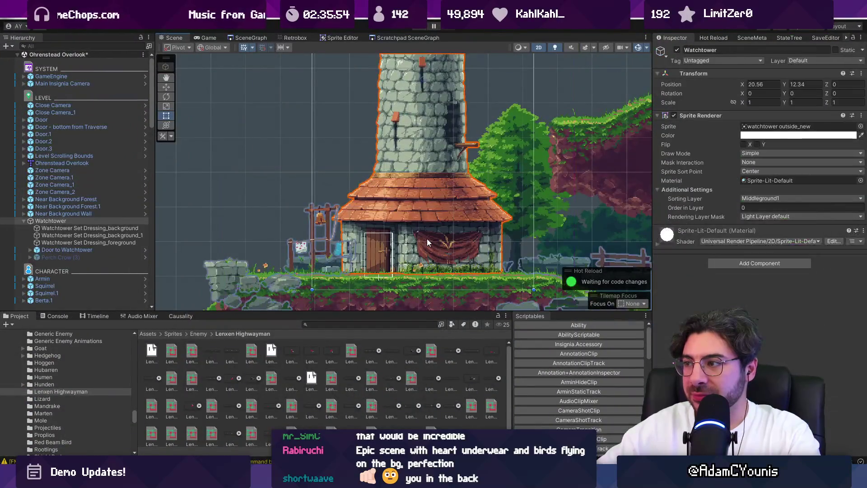
# Search the project for 'watchtower outside' and set that texture's Sprite Mode to Single
pyautogui.click(800, 127)
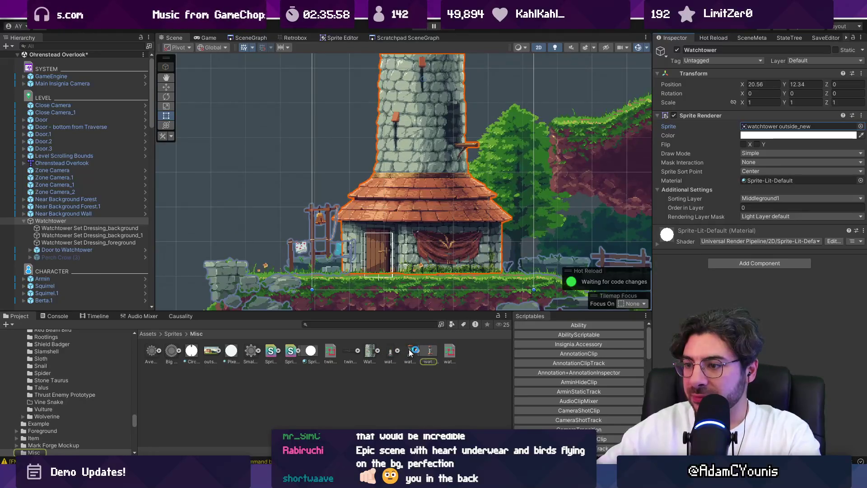
pyautogui.click(354, 323)
pyautogui.write('watchtowqe')
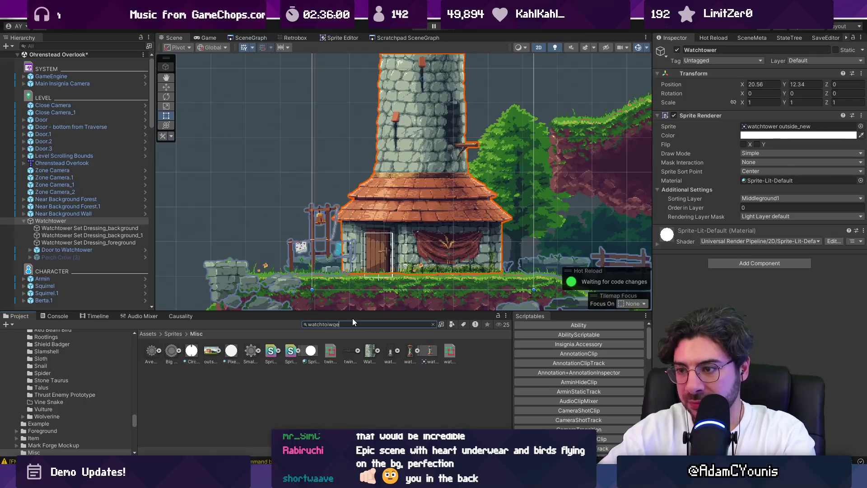
pyautogui.press('BackSpace')
pyautogui.press('BackSpace')
pyautogui.press('BackSpace')
pyautogui.write('wer out')
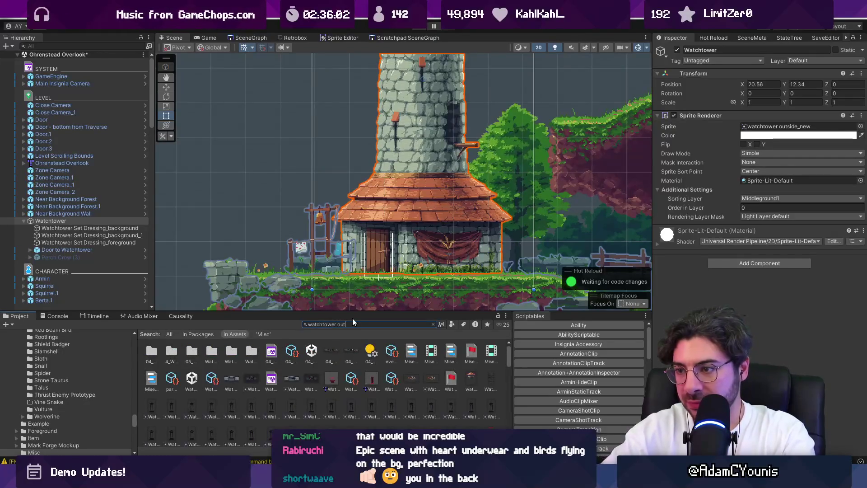
pyautogui.write('side')
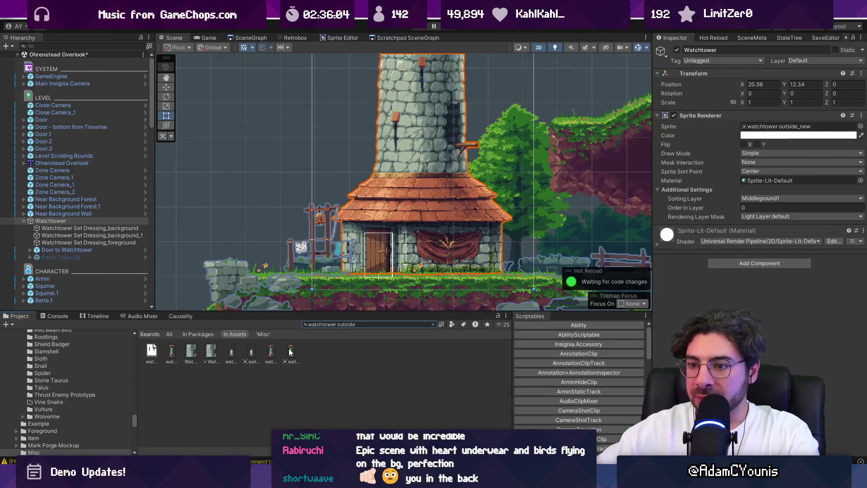
pyautogui.click(291, 352)
pyautogui.click(276, 352)
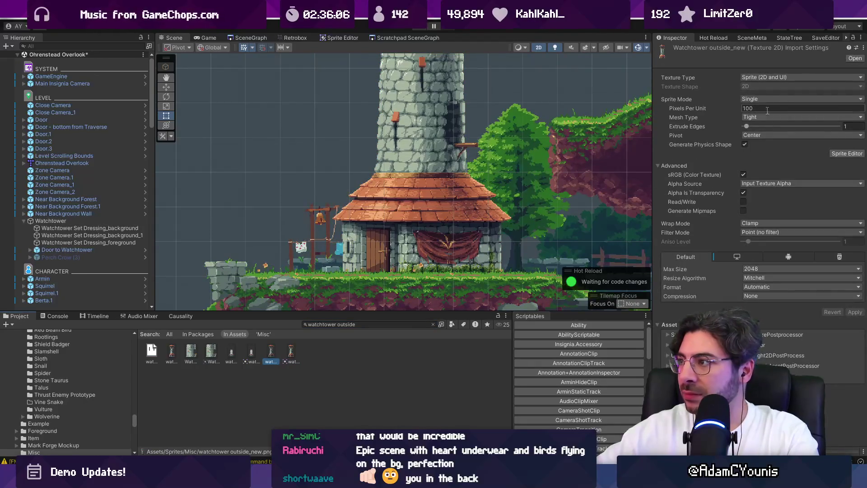
pyautogui.click(172, 352)
pyautogui.click(786, 98)
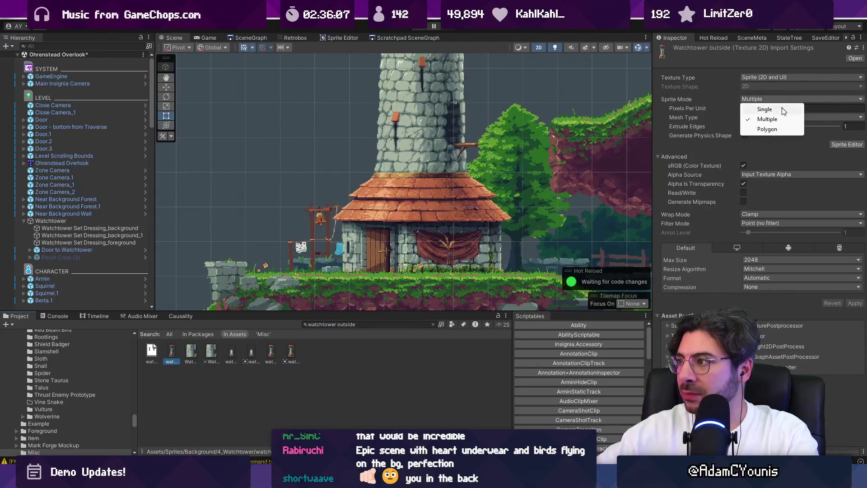
pyautogui.click(775, 108)
# Select the Watchtower object and choose the 'watchtower outside' sprite in its Sprite picker
pyautogui.click(433, 182)
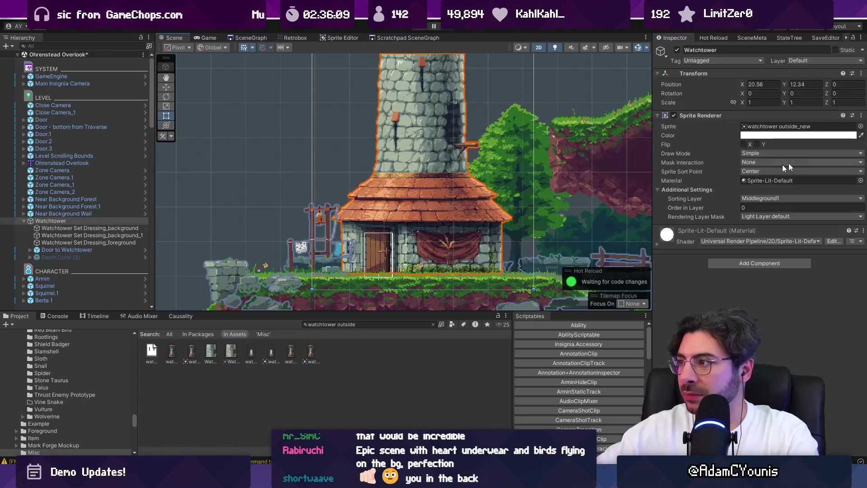
pyautogui.click(860, 131)
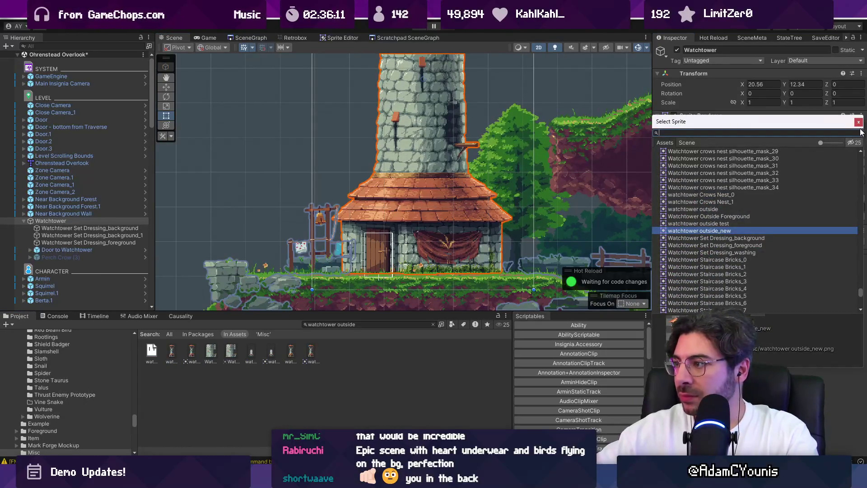
pyautogui.press('Up')
pyautogui.press('Up')
pyautogui.press('Up')
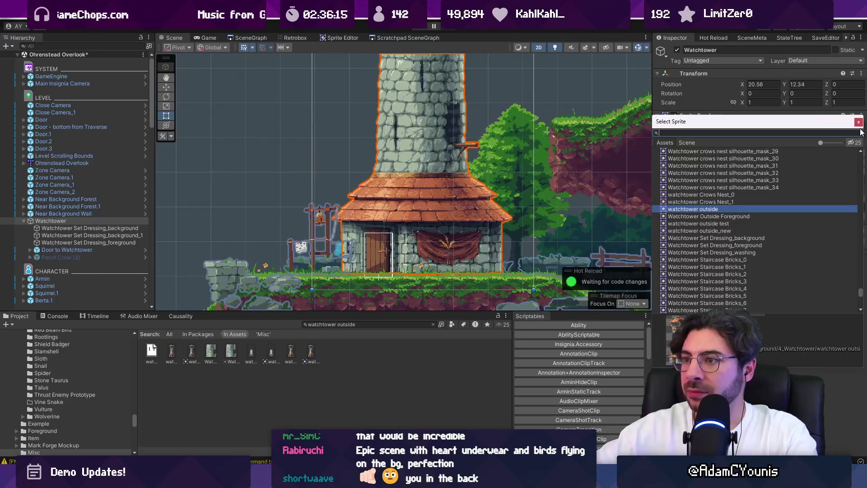
pyautogui.scroll(-5, 475, 227)
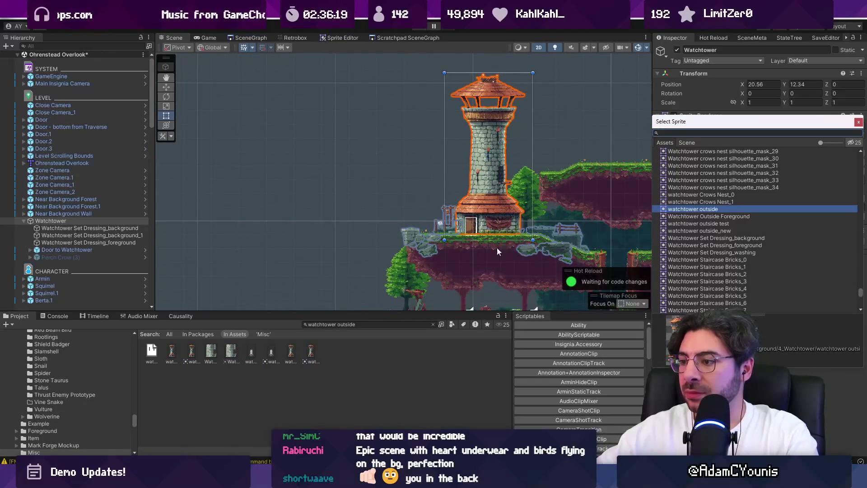
# Show Layer 10 with the red marks and grass and make it the active layer
pyautogui.hotkey('alt', 'Tab')
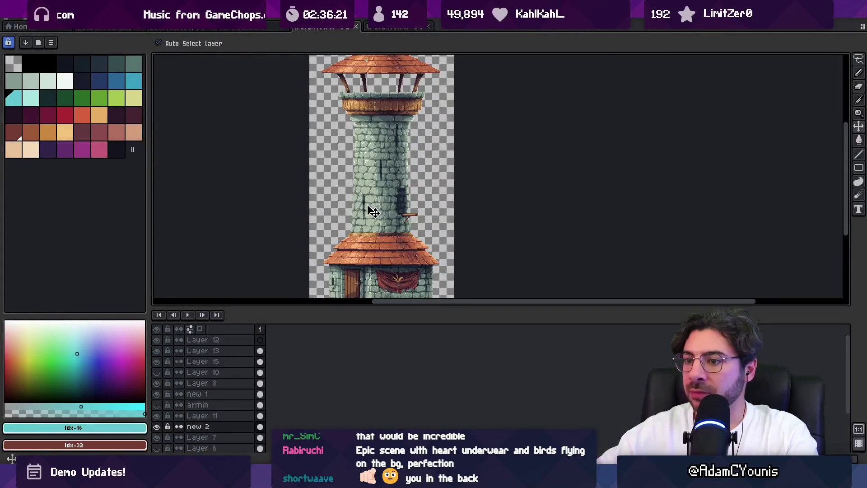
pyautogui.click(157, 374)
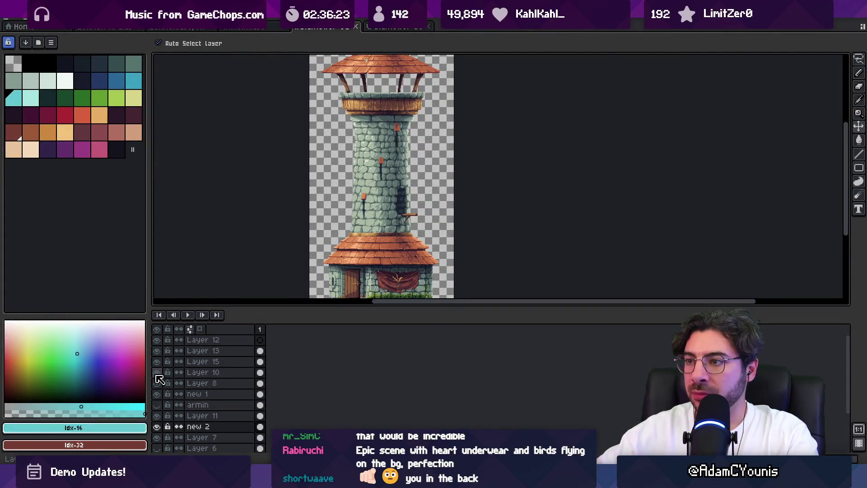
pyautogui.scroll(2, 393, 236)
pyautogui.click(412, 225)
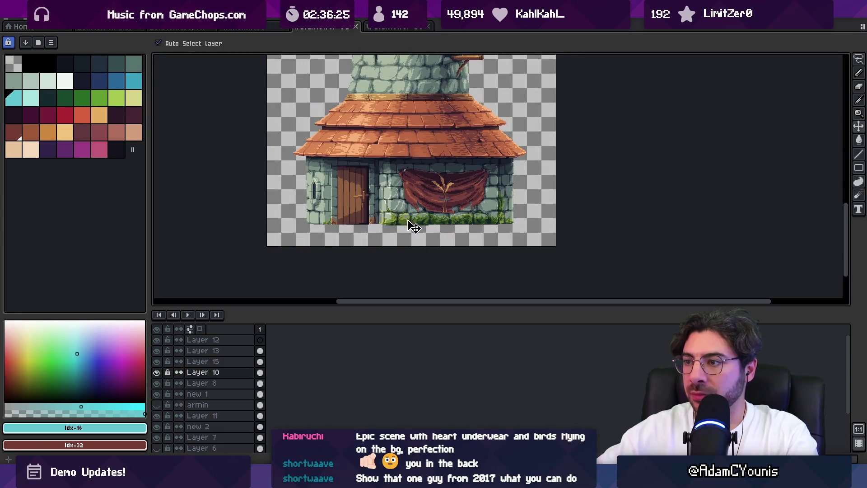
# Lasso the lower house, deselect, and export the updated watchtower sprite
pyautogui.moveTo(528, 199); pyautogui.dragTo(400, 198)
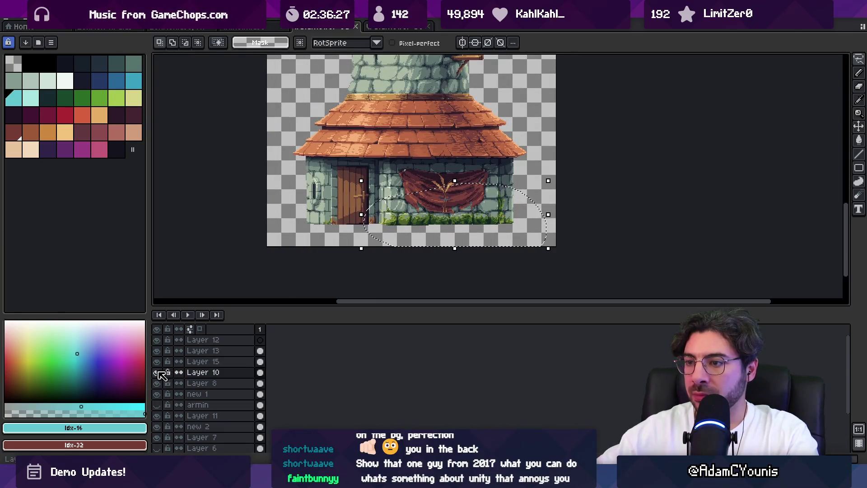
pyautogui.scroll(-2, 350, 245)
pyautogui.click(357, 229)
pyautogui.hotkey('ctrl', 'alt', 'shift', 's')
pyautogui.press('Return')
pyautogui.hotkey('alt', 'Tab')
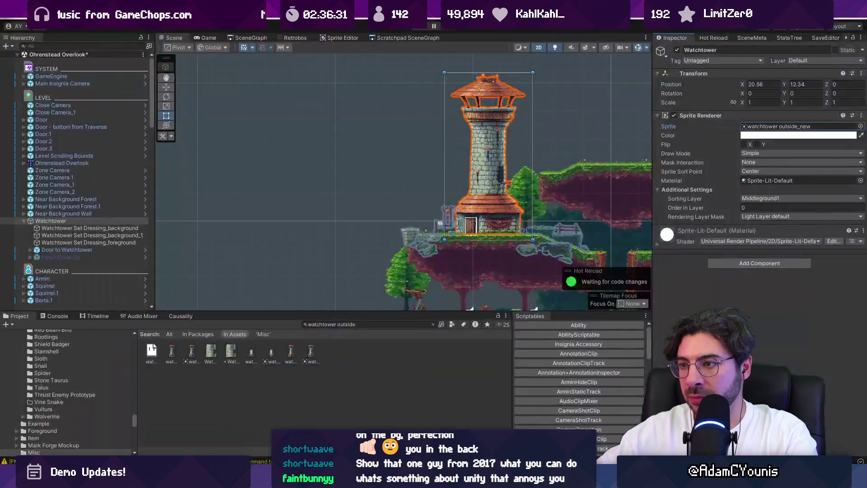
# Assign the 'watchtower outside' sprite to the Watchtower's Sprite Renderer, then return to Aseprite
pyautogui.scroll(2, 501, 222)
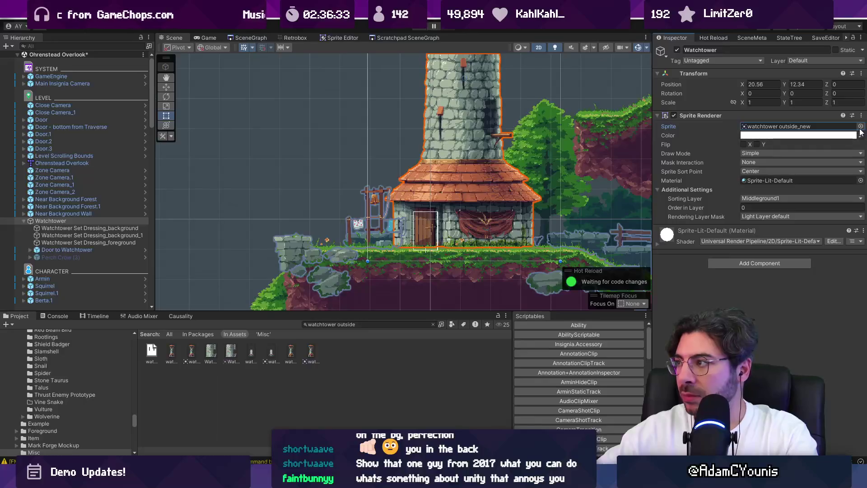
pyautogui.click(861, 127)
pyautogui.doubleClick(705, 209)
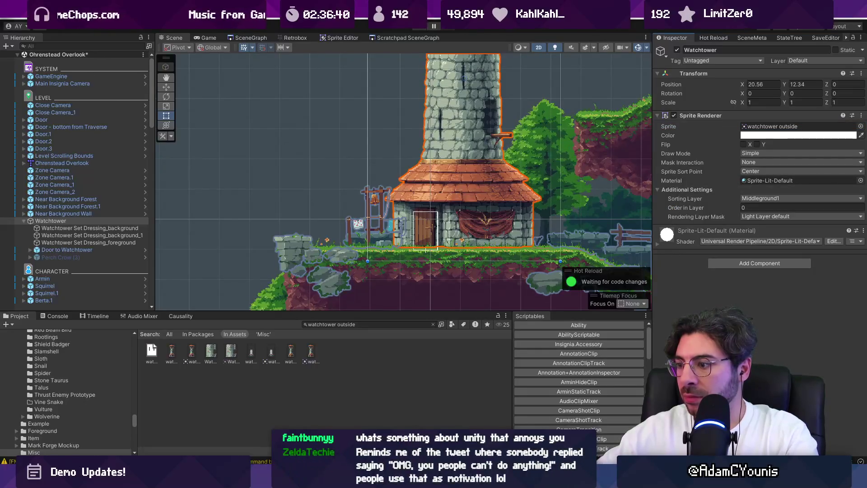
pyautogui.click(442, 422)
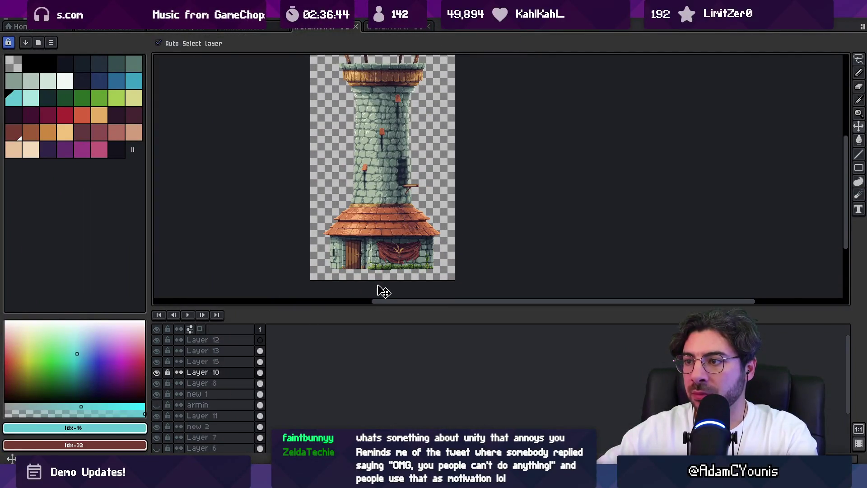
# Cut the bushes below the red banner and paste them onto a new Layer 18
pyautogui.scroll(3, 378, 290)
pyautogui.hotkey('ctrl', 'shift', 'd')
pyautogui.hotkey('ctrl', 'x')
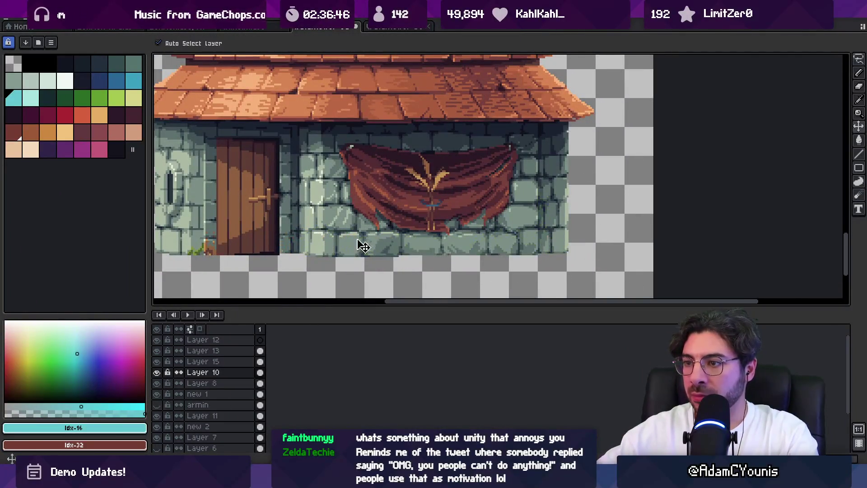
pyautogui.hotkey('shift', 'n')
pyautogui.hotkey('ctrl', 'v')
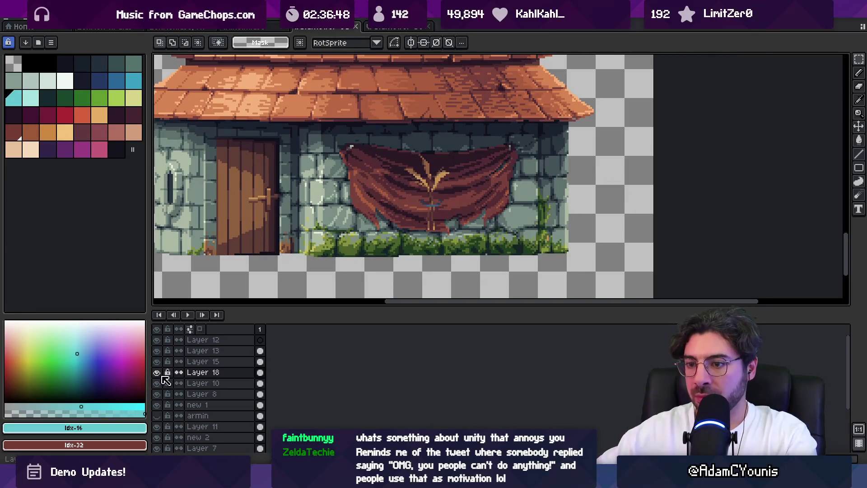
# Hide Layer 18 and export the edited sprite
pyautogui.click(156, 372)
pyautogui.hotkey('ctrl', 'alt', 'shift', 's')
pyautogui.click(395, 262)
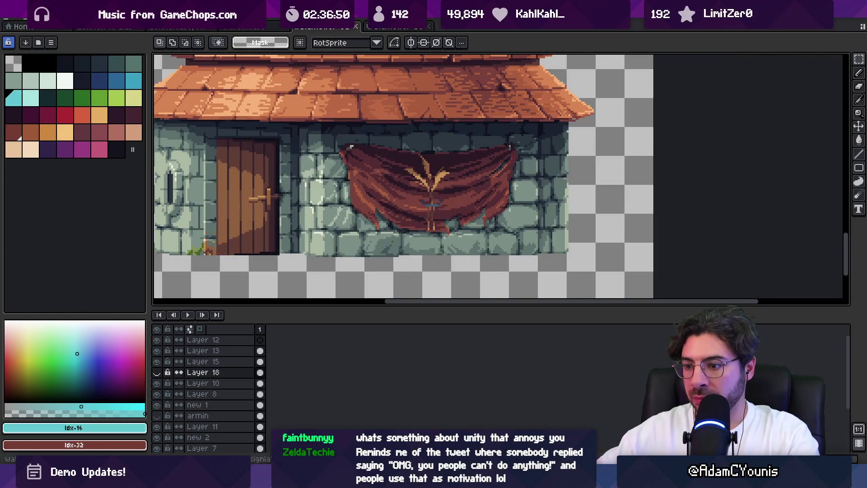
pyautogui.press('super')
pyautogui.hotkey('alt', 'Tab')
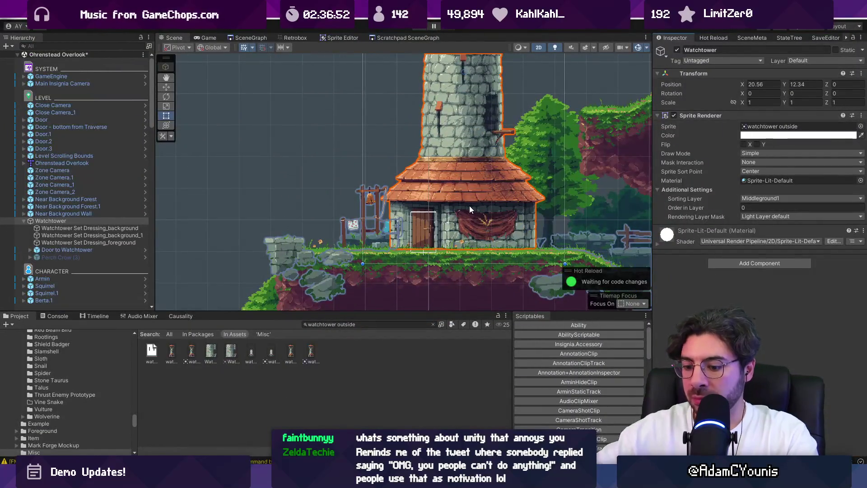
pyautogui.hotkey('ctrl', 'p')
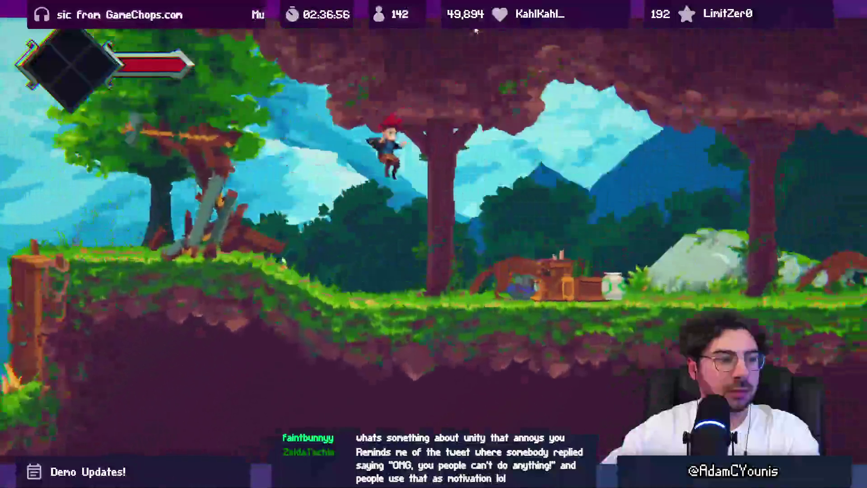
pyautogui.press('Left')
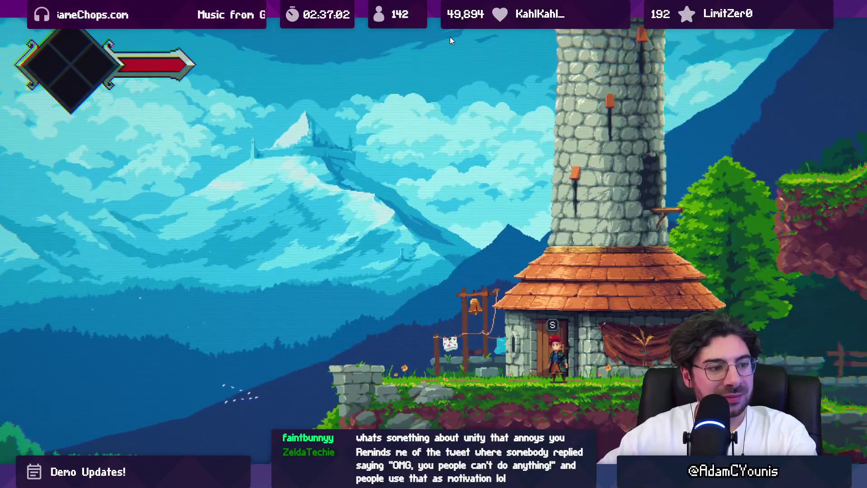
pyautogui.press('Left')
pyautogui.press('Right')
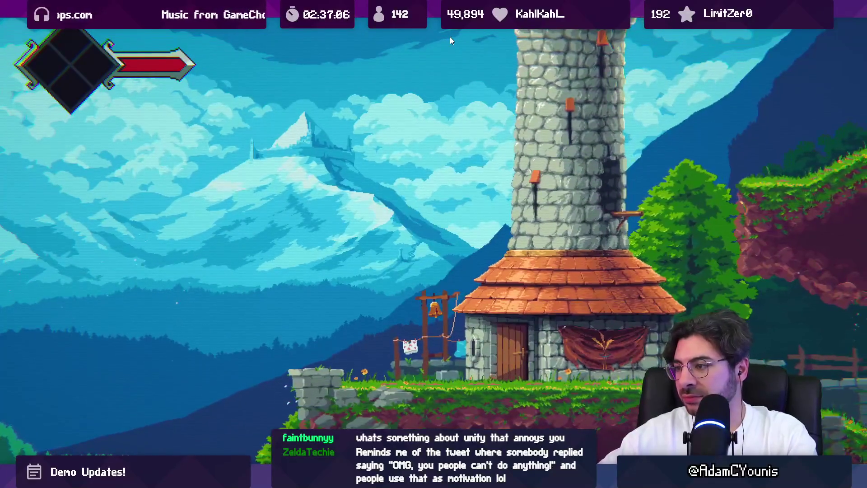
pyautogui.press('Left')
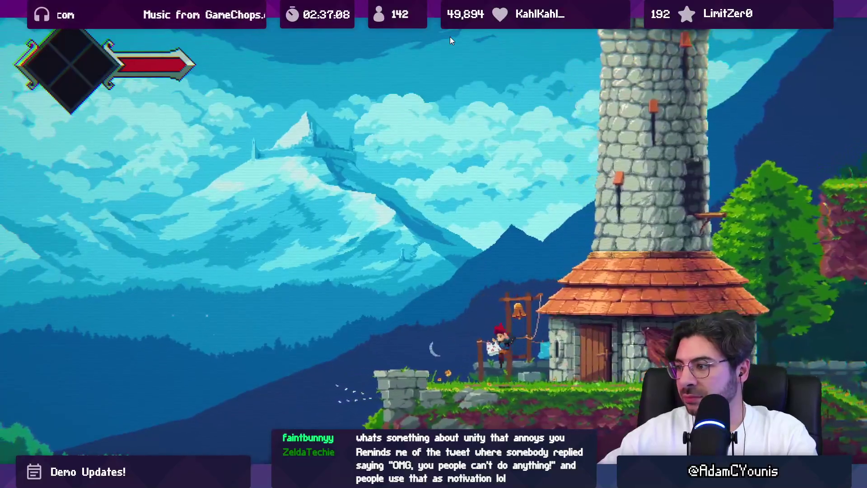
pyautogui.press('F10')
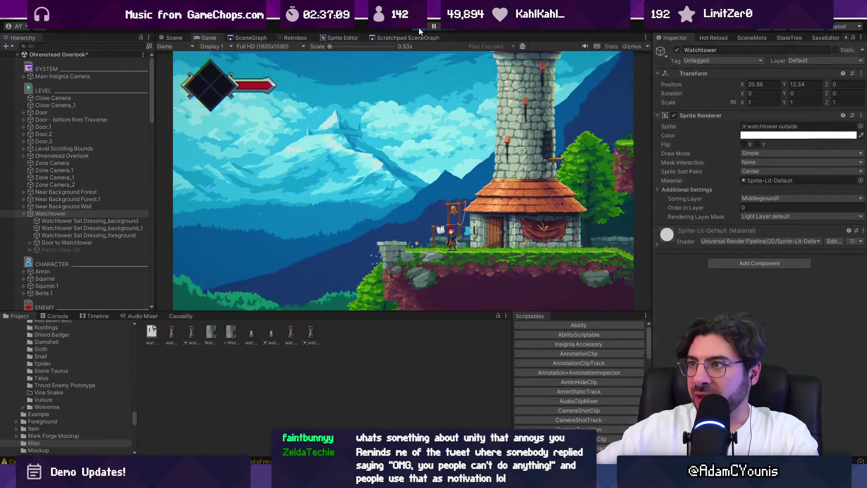
pyautogui.click(419, 28)
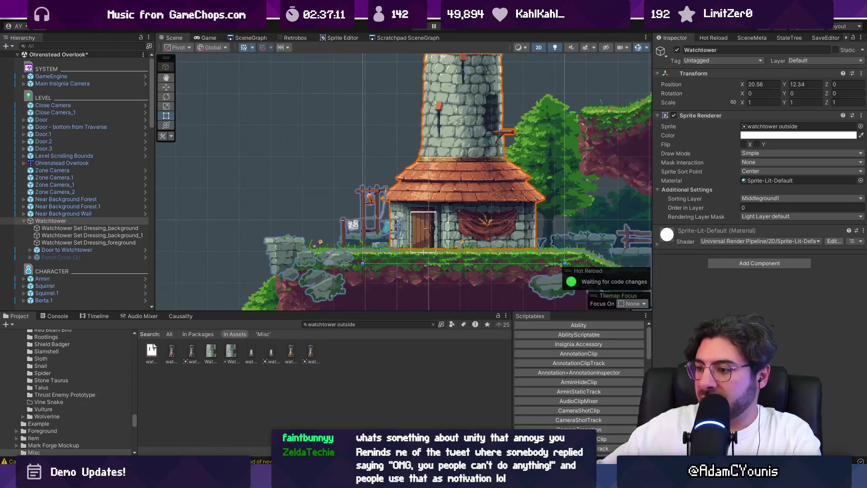
pyautogui.hotkey('alt', 'Tab')
pyautogui.scroll(4, 499, 224)
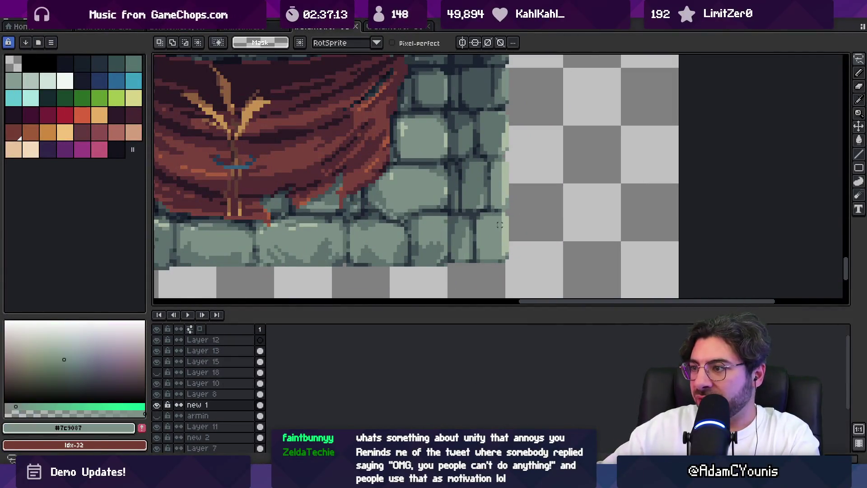
# Select the wall's right edge and shift it outward, committing the move
pyautogui.moveTo(493, 210); pyautogui.dragTo(548, 280)
pyautogui.moveTo(508, 240); pyautogui.dragTo(520, 235)
pyautogui.press('Return')
pyautogui.press('z')
pyautogui.scroll(-3, 523, 226)
pyautogui.scroll(4, 532, 228)
# Shade the jutting wall block with light, mid, dark and mortar stone colours
pyautogui.press('b')
pyautogui.keyDown('alt'); pyautogui.click(533, 215); pyautogui.keyUp('alt')
pyautogui.press('z')
pyautogui.scroll(-4, 549, 216)
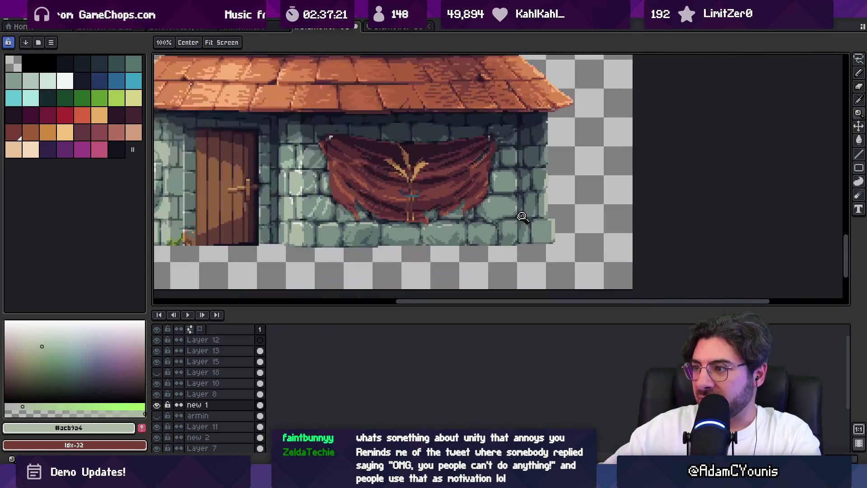
pyautogui.scroll(4, 564, 217)
pyautogui.press('i')
pyautogui.click(522, 213)
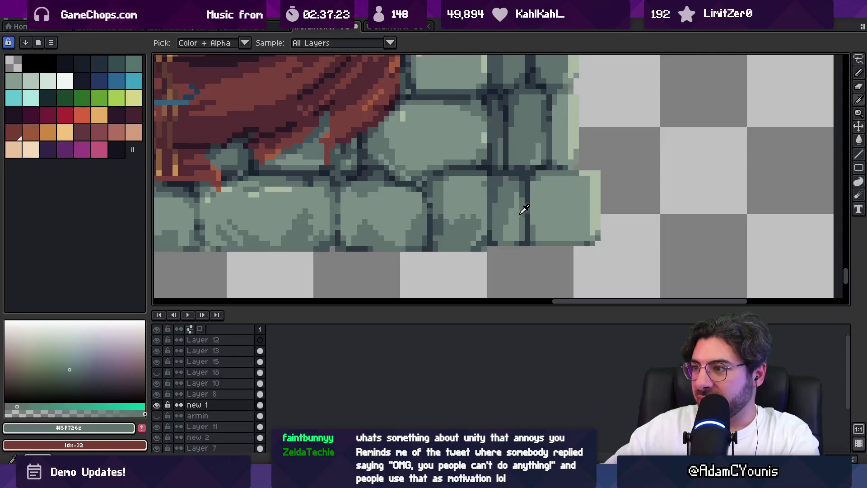
pyautogui.press('b')
pyautogui.keyDown('alt'); pyautogui.click(525, 205); pyautogui.keyUp('alt')
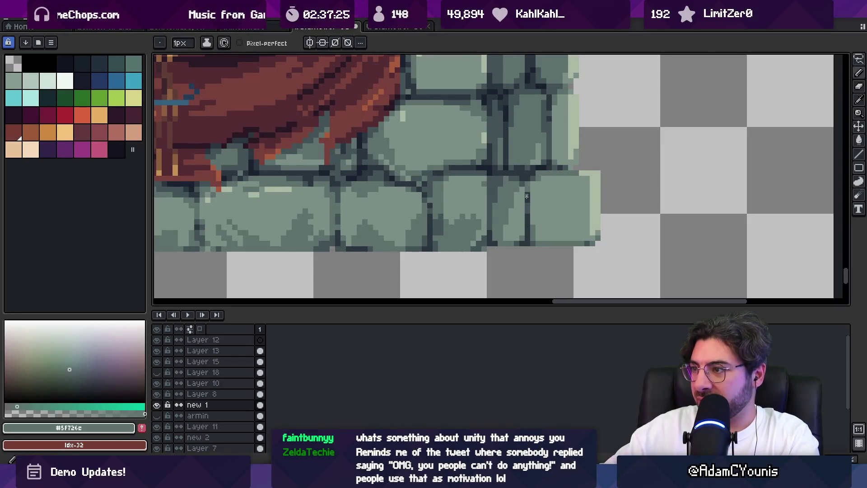
pyautogui.keyDown('alt'); pyautogui.click(527, 215); pyautogui.keyUp('alt')
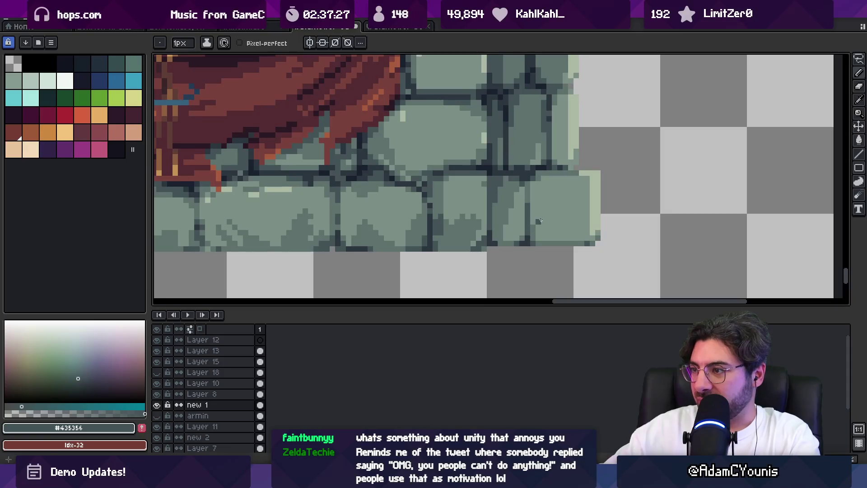
pyautogui.keyDown('alt'); pyautogui.click(540, 220); pyautogui.keyUp('alt')
pyautogui.press('z')
pyautogui.scroll(-5, 543, 194)
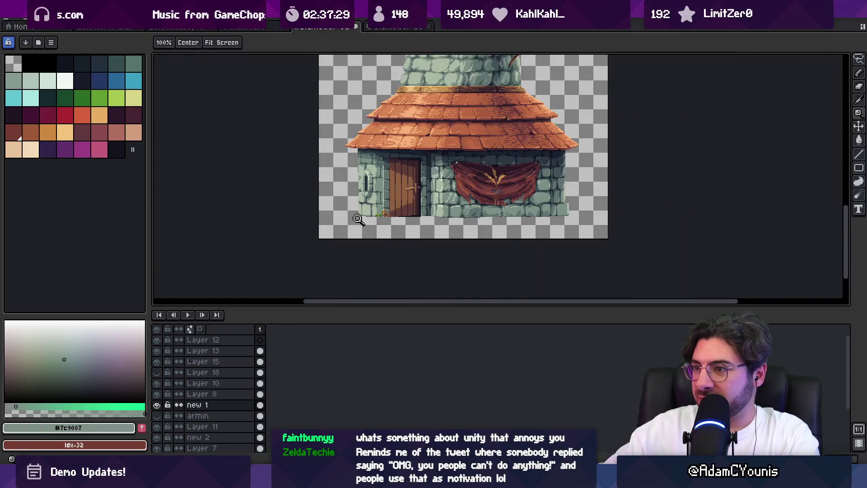
pyautogui.scroll(5, 358, 219)
# Move a stone block beside the door left and fill the grey hole with wall colour
pyautogui.press('m')
pyautogui.moveTo(406, 149); pyautogui.dragTo(546, 156)
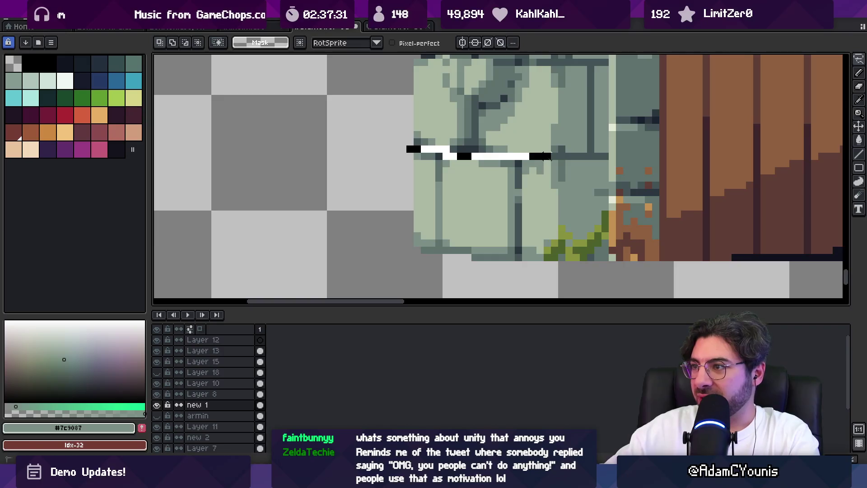
pyautogui.moveTo(562, 271); pyautogui.dragTo(560, 272)
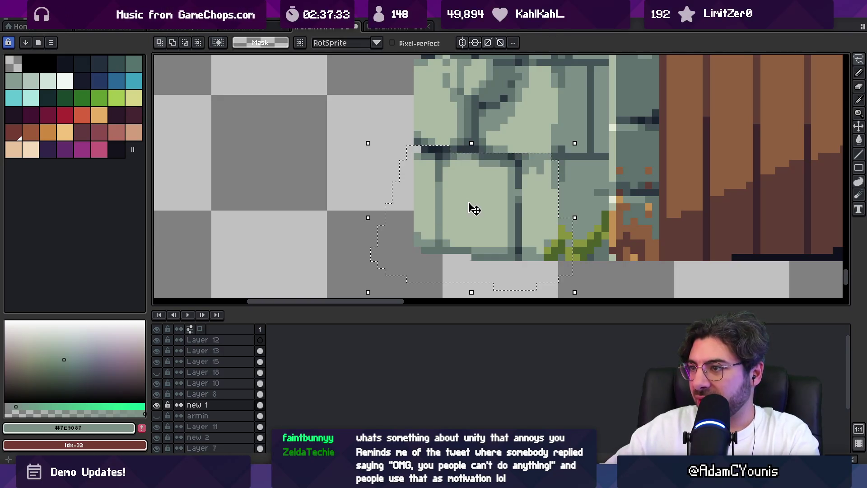
pyautogui.moveTo(470, 207); pyautogui.dragTo(437, 209)
pyautogui.hotkey('ctrl', 'd')
pyautogui.press('alt')
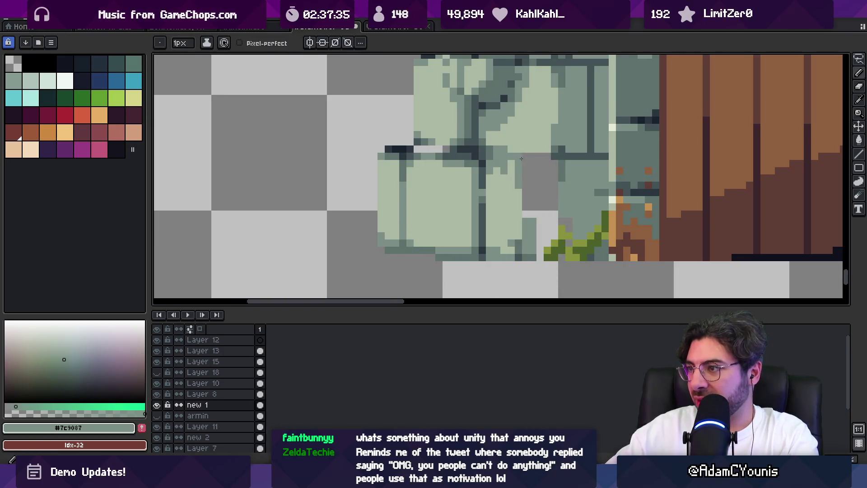
pyautogui.moveTo(538, 189)
pyautogui.mouseDown()
pyautogui.moveTo(547, 210)
pyautogui.moveTo(552, 171)
pyautogui.mouseUp()
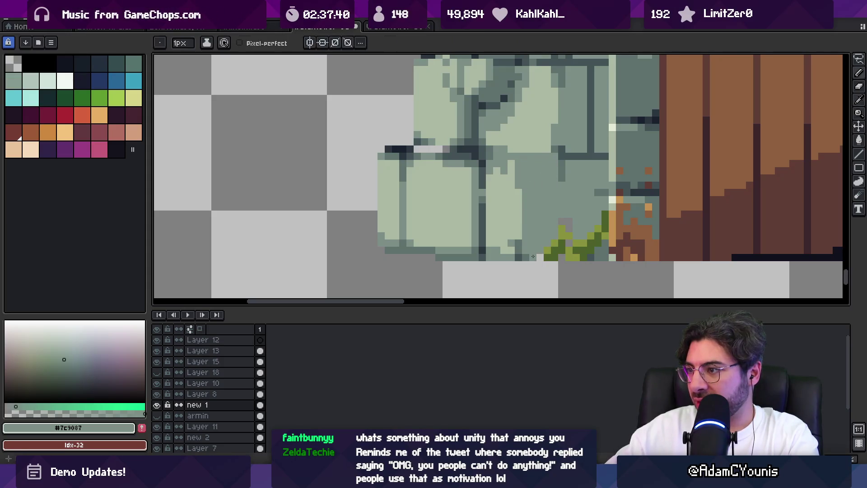
# Repaint the wall's left edge with dark outline and light stone pixels
pyautogui.keyDown('alt'); pyautogui.click(531, 256); pyautogui.keyUp('alt')
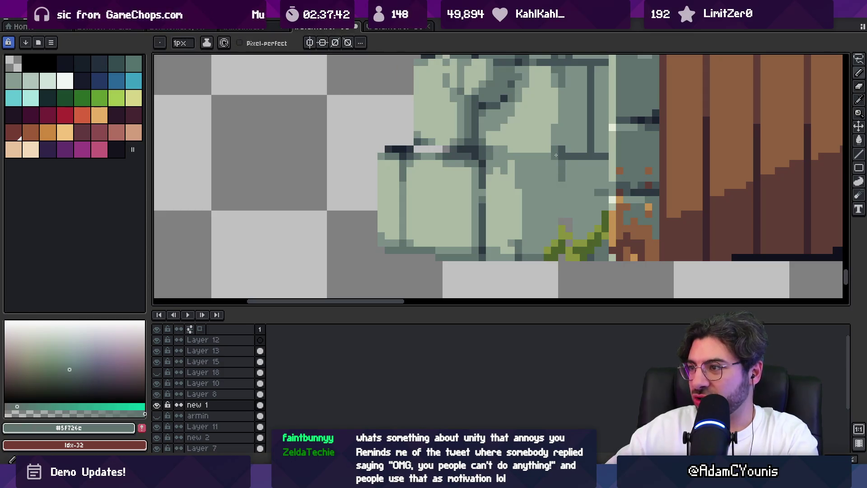
pyautogui.keyDown('alt'); pyautogui.click(573, 230); pyautogui.keyUp('alt')
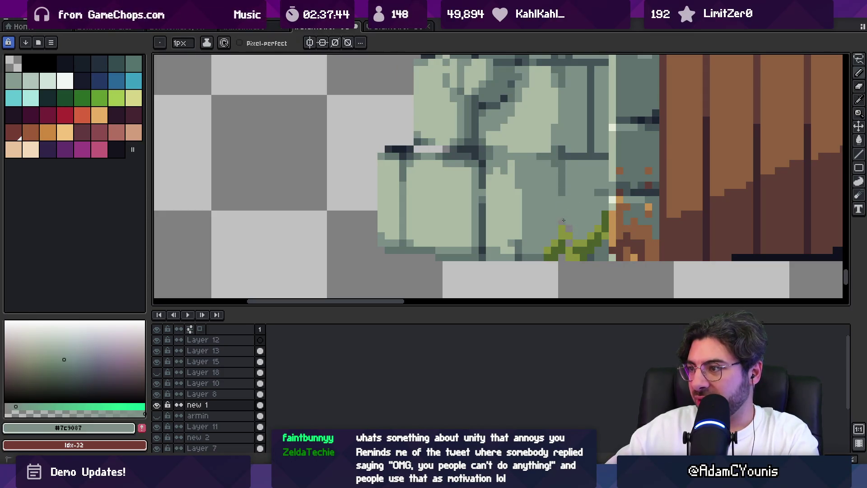
pyautogui.keyDown('alt'); pyautogui.click(519, 155); pyautogui.keyUp('alt')
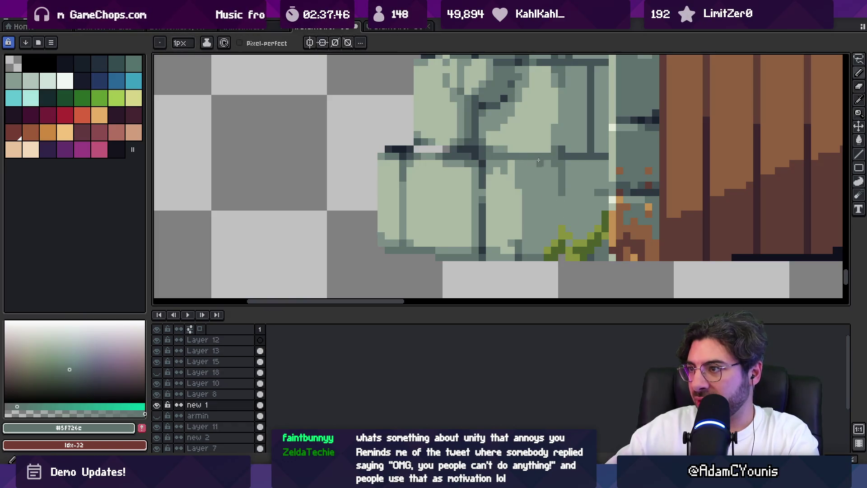
pyautogui.scroll(-5, 461, 187)
pyautogui.moveTo(460, 187); pyautogui.dragTo(403, 232)
pyautogui.scroll(5, 407, 226)
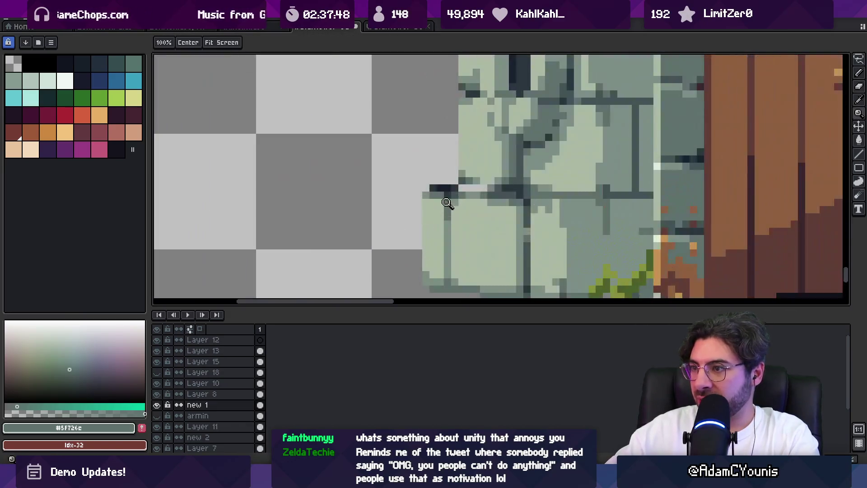
pyautogui.press('b')
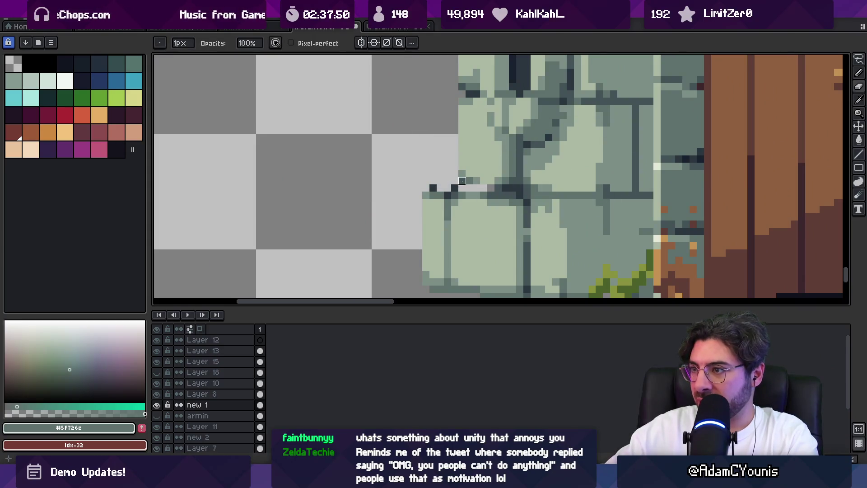
pyautogui.keyDown('alt'); pyautogui.click(463, 185); pyautogui.keyUp('alt')
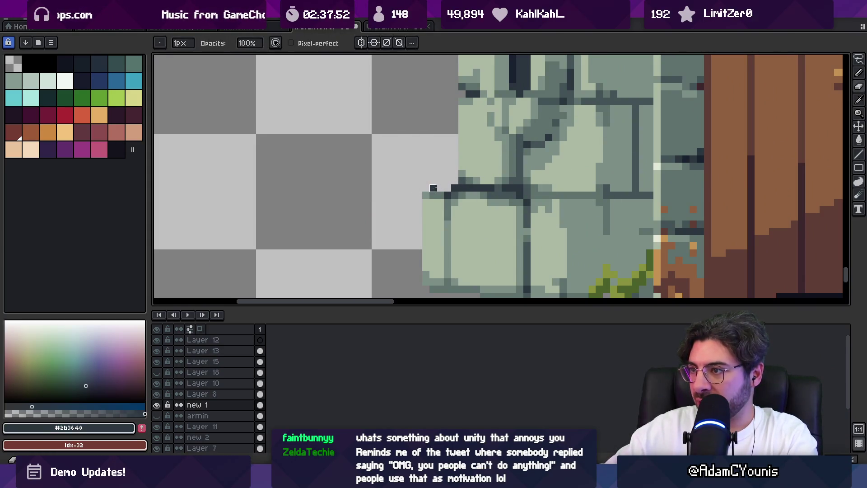
pyautogui.keyDown('alt'); pyautogui.click(441, 199); pyautogui.keyUp('alt')
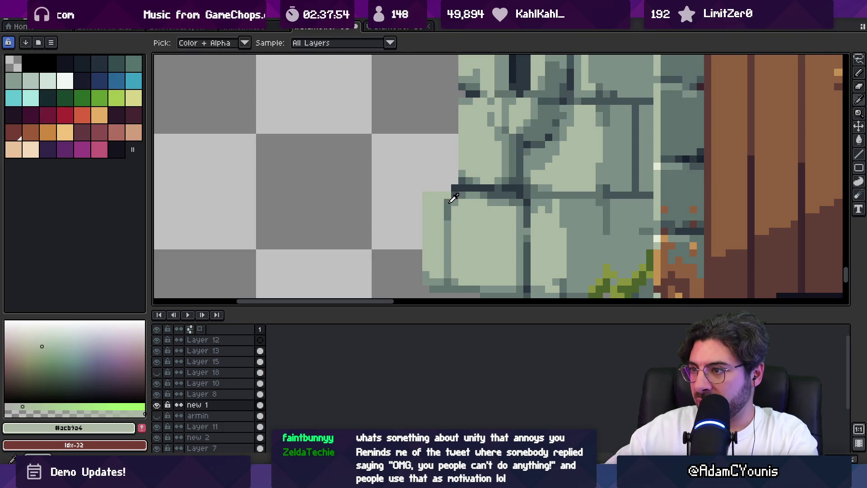
# Touch up the left wall with mid, dark and light-green stone pixels, including the corner
pyautogui.scroll(2, 456, 192)
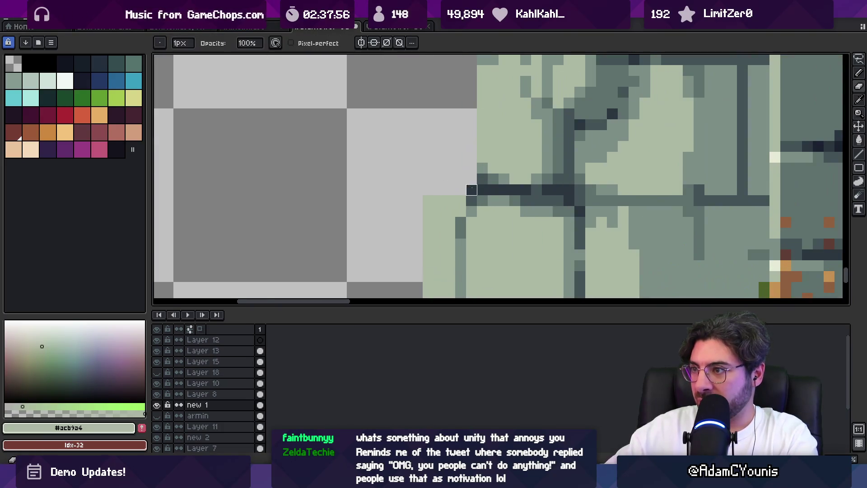
pyautogui.keyDown('alt'); pyautogui.click(483, 179); pyautogui.keyUp('alt')
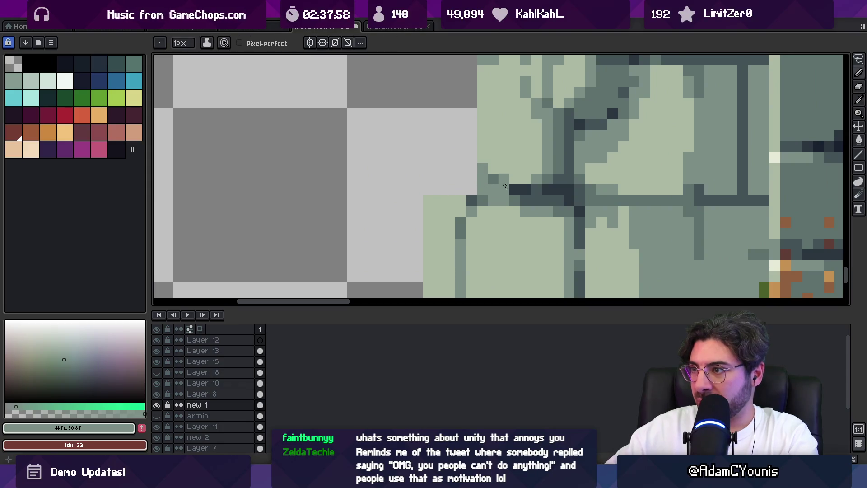
pyautogui.keyDown('alt'); pyautogui.click(507, 187); pyautogui.keyUp('alt')
pyautogui.keyDown('alt'); pyautogui.click(494, 182); pyautogui.keyUp('alt')
pyautogui.keyDown('alt'); pyautogui.click(490, 189); pyautogui.keyUp('alt')
pyautogui.keyDown('alt'); pyautogui.click(474, 188); pyautogui.keyUp('alt')
pyautogui.keyDown('alt'); pyautogui.click(481, 170); pyautogui.keyUp('alt')
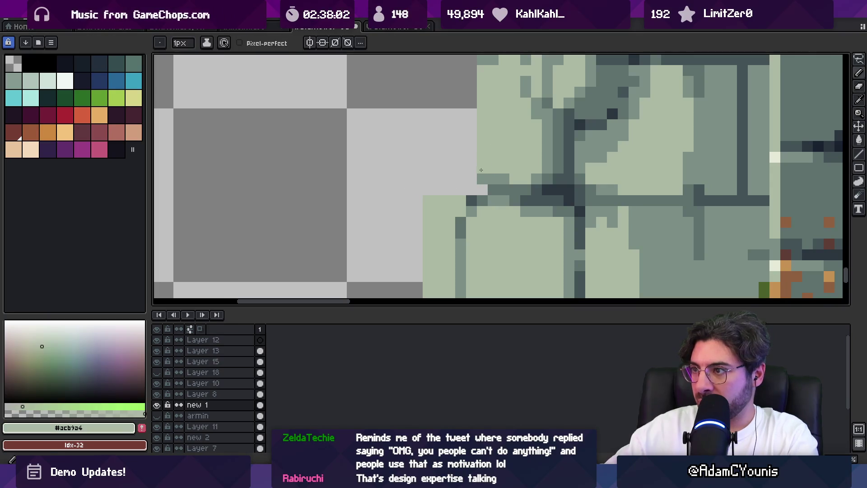
pyautogui.scroll(-3, 474, 168)
pyautogui.scroll(3, 488, 194)
pyautogui.click(443, 231)
pyautogui.keyDown('alt'); pyautogui.click(470, 228); pyautogui.keyUp('alt')
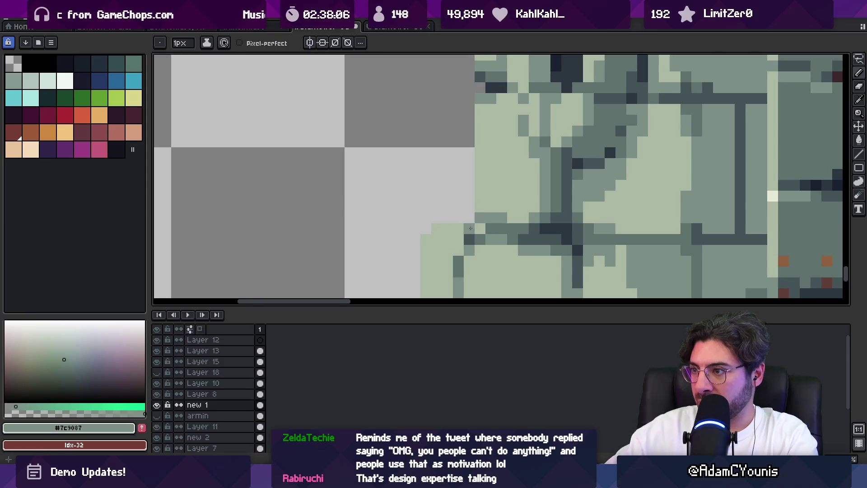
# Recolour the left wall's light stone and dark teal outline pixels
pyautogui.scroll(-3, 461, 243)
pyautogui.hscroll(3, 472, 207)
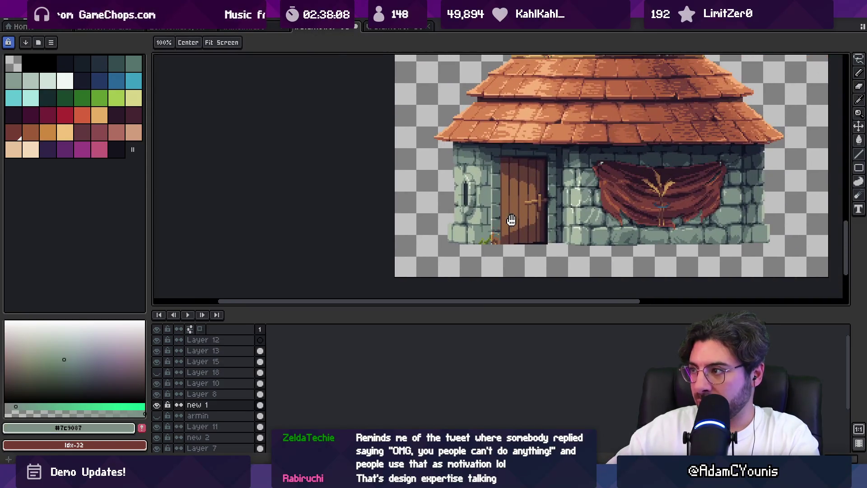
pyautogui.scroll(5, 443, 239)
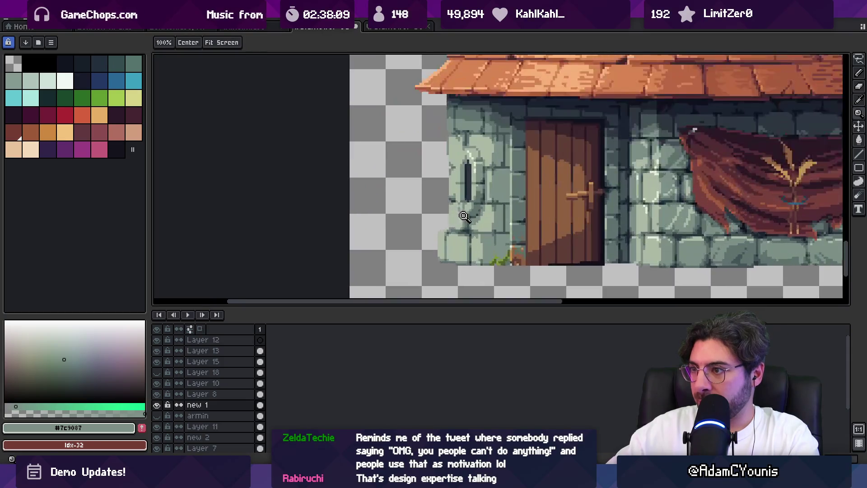
pyautogui.keyDown('alt'); pyautogui.click(442, 241); pyautogui.keyUp('alt')
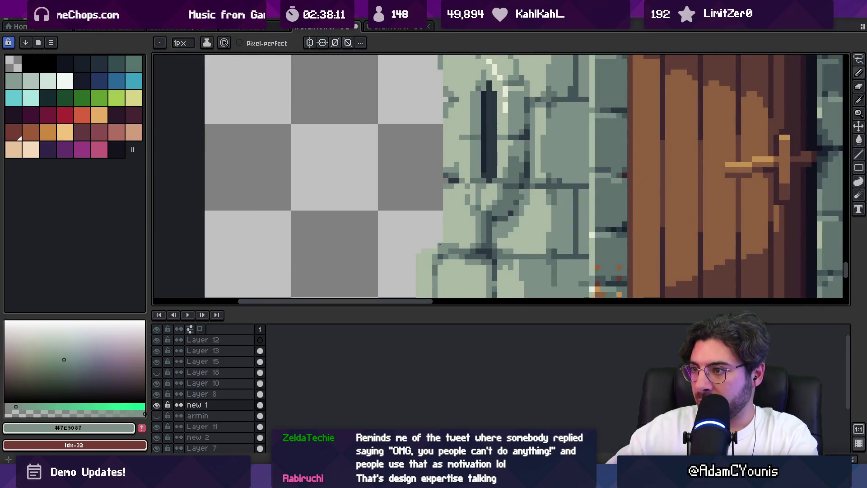
pyautogui.keyDown('alt'); pyautogui.click(443, 185); pyautogui.keyUp('alt')
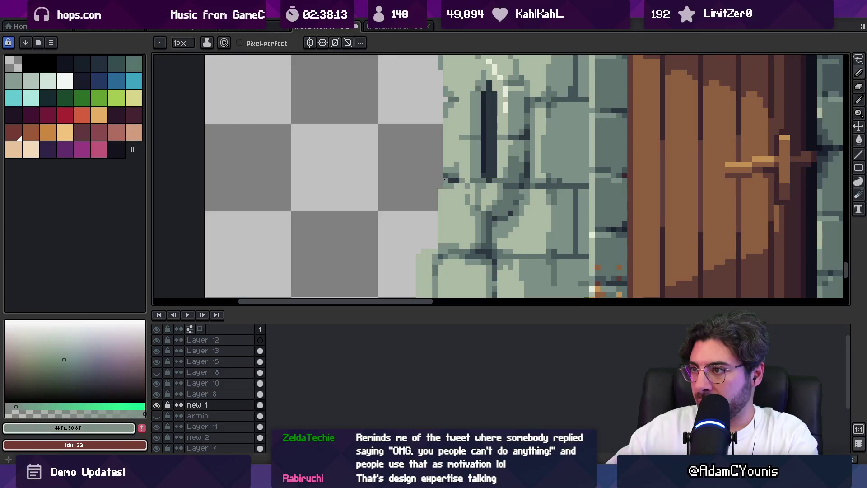
pyautogui.keyDown('alt'); pyautogui.click(445, 180); pyautogui.keyUp('alt')
pyautogui.keyDown('alt'); pyautogui.click(445, 180); pyautogui.keyUp('alt')
# Touch up the pixels beside the wall edge and zoom out to see the whole house
pyautogui.press('z')
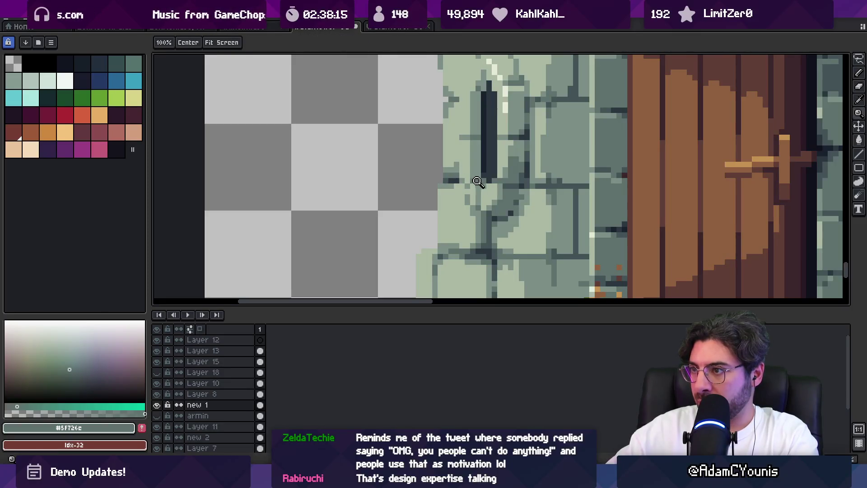
pyautogui.scroll(-2, 447, 194)
pyautogui.scroll(3, 451, 223)
pyautogui.press('i')
pyautogui.click(458, 231)
pyautogui.click(458, 214)
pyautogui.press('z')
pyautogui.keyDown('alt'); pyautogui.click(461, 230); pyautogui.keyUp('alt')
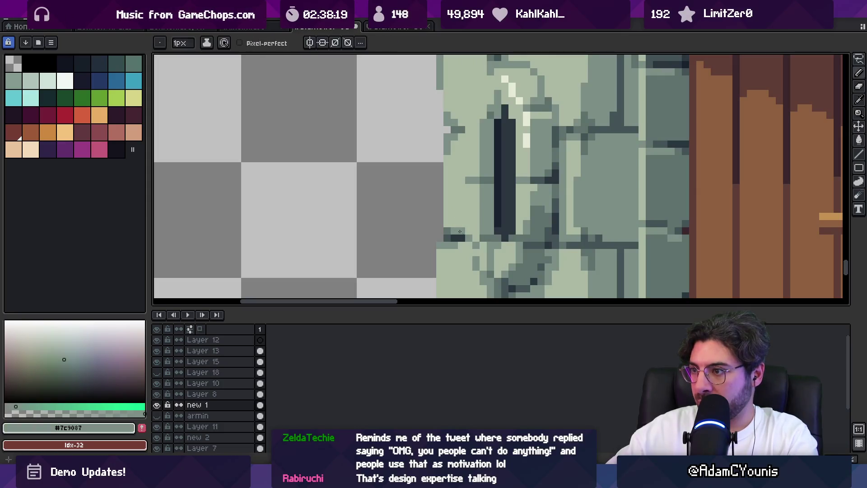
pyautogui.scroll(-3, 489, 203)
pyautogui.scroll(3, 488, 206)
# Touch up the light and mid stone pixels near the window slit
pyautogui.press('i')
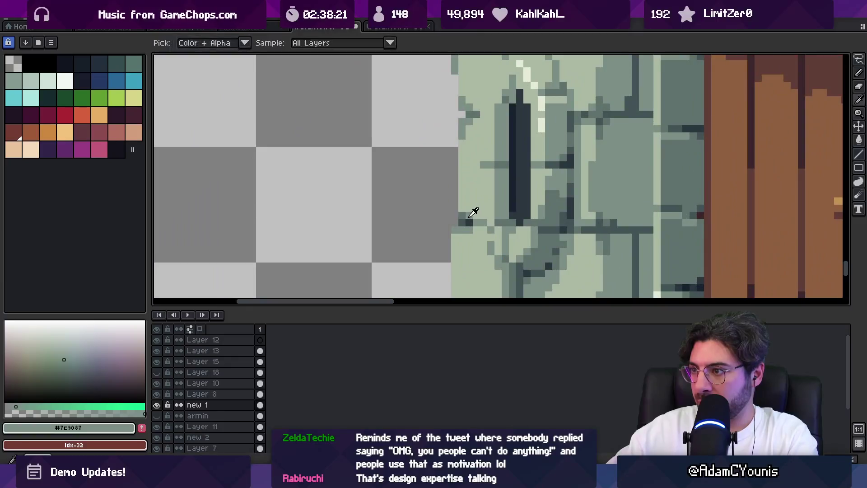
pyautogui.click(473, 216)
pyautogui.click(475, 222)
pyautogui.press('z')
pyautogui.scroll(-2, 475, 199)
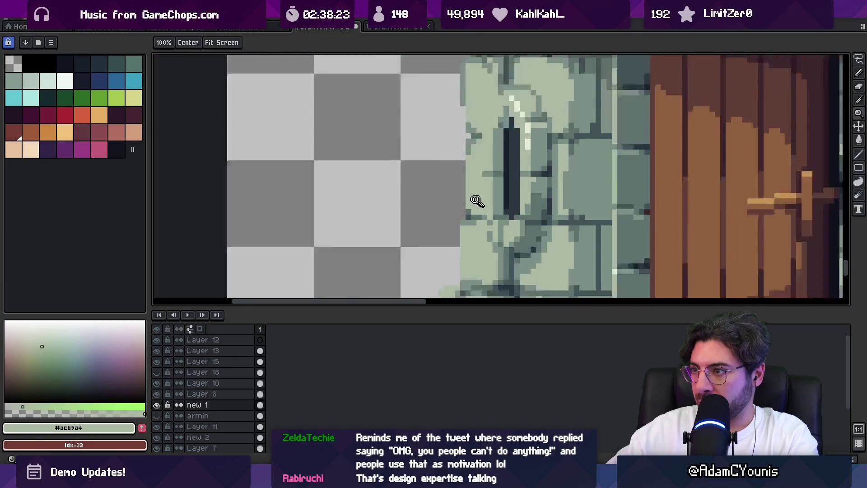
pyautogui.scroll(2, 491, 182)
pyautogui.press('i')
pyautogui.click(488, 185)
pyautogui.press('z')
pyautogui.scroll(-2, 480, 188)
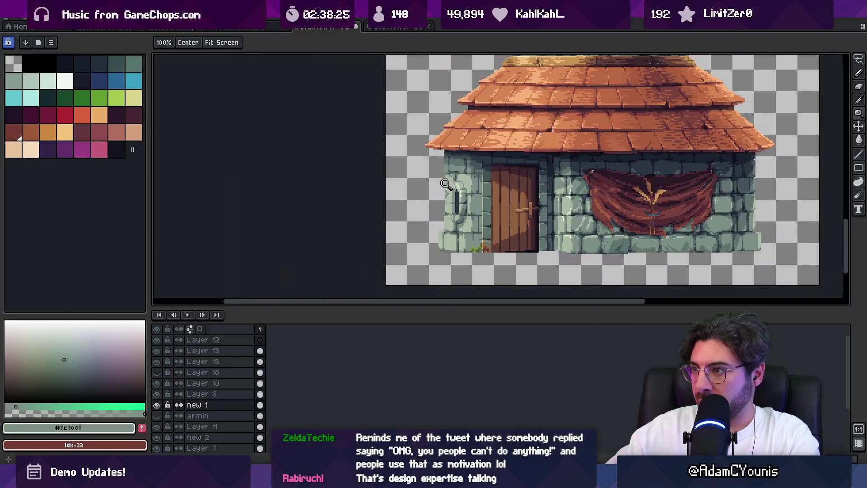
# Re-export the updated house sprite and switch to Unity
pyautogui.hotkey('ctrl', 'alt', 'shift', 's')
pyautogui.click(409, 256)
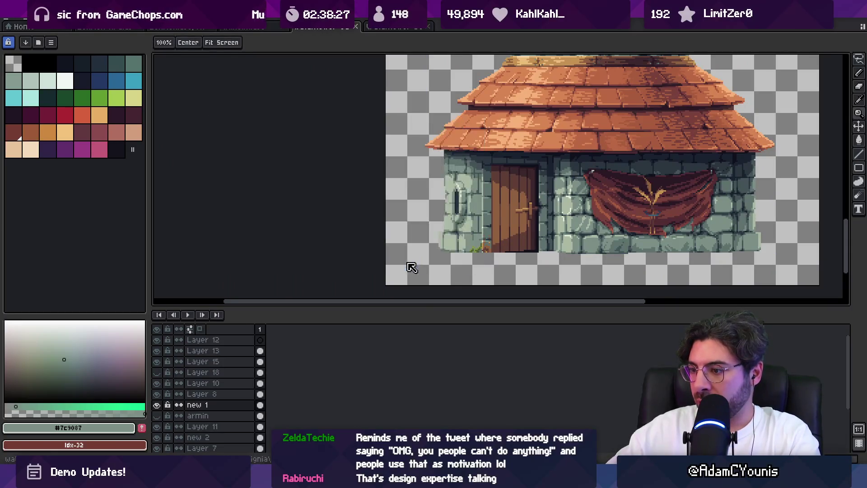
pyautogui.hotkey('alt', 'Tab')
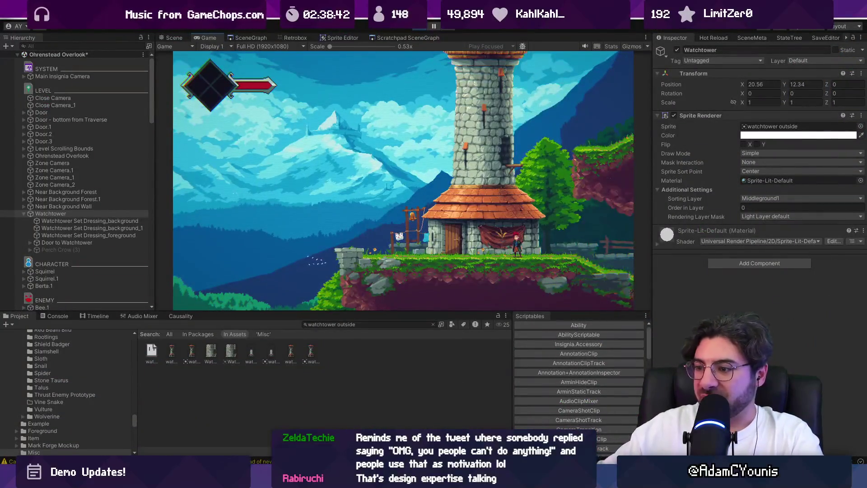
# Check the re-exported house beneath the tower in Unity's Game view
pyautogui.scroll(4, 434, 211)
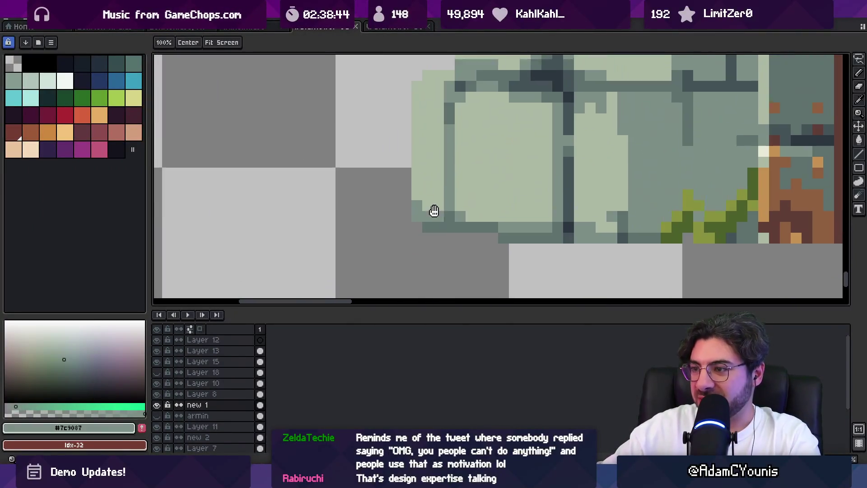
# Redraw the wall's bottom edge pixels in a darker stone shade
pyautogui.press('i')
pyautogui.click(429, 188)
pyautogui.click(441, 220)
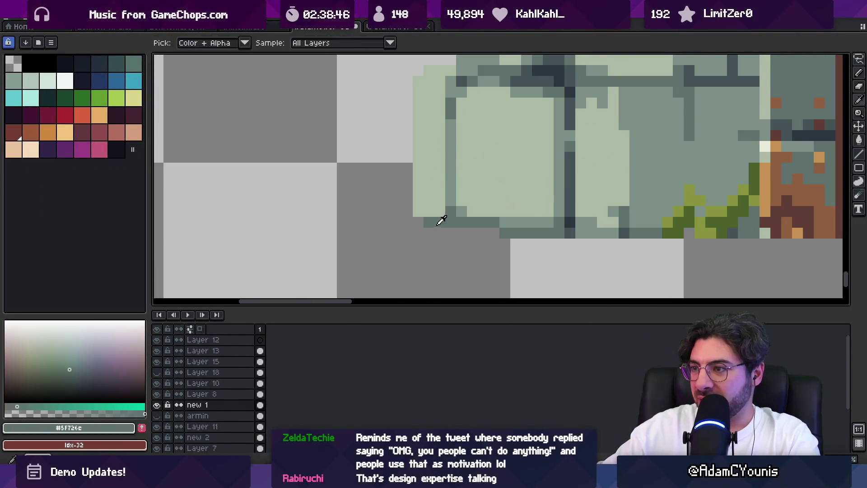
pyautogui.press('b')
pyautogui.moveTo(421, 222); pyautogui.dragTo(442, 223)
pyautogui.click(460, 213)
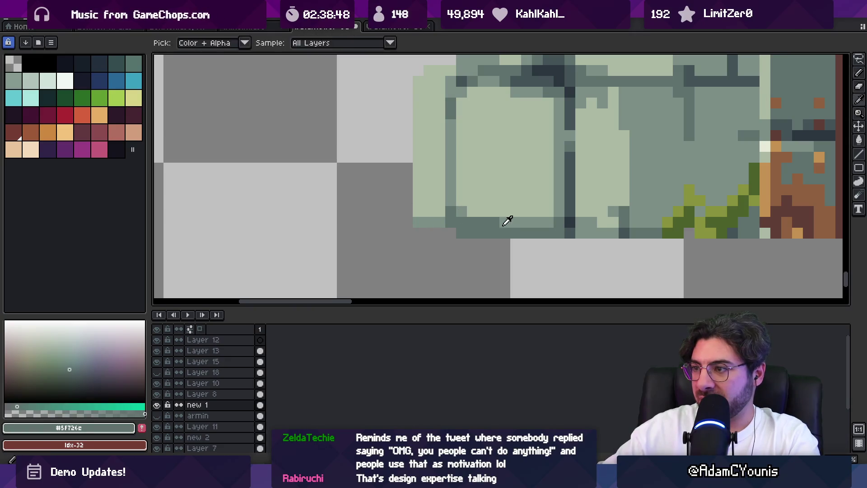
# Touch up the left wall with mid and light stone colours
pyautogui.click(508, 220)
pyautogui.scroll(-6, 483, 219)
pyautogui.scroll(5, 480, 218)
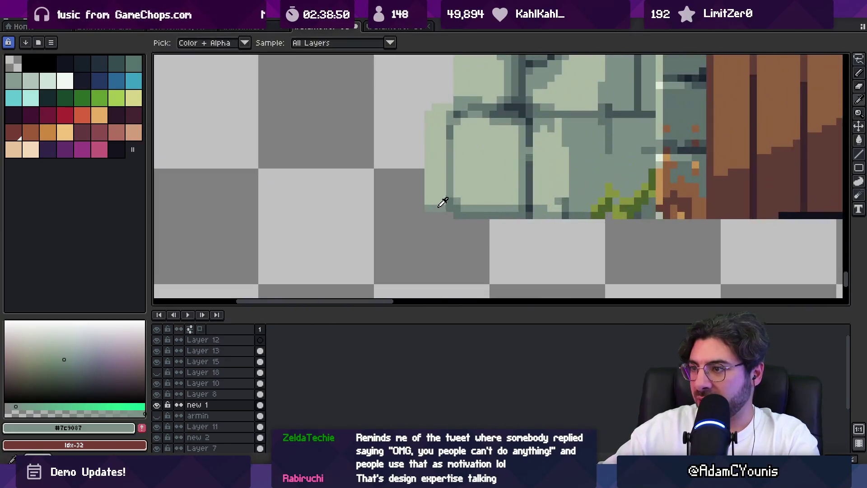
pyautogui.click(443, 202)
pyautogui.click(443, 197)
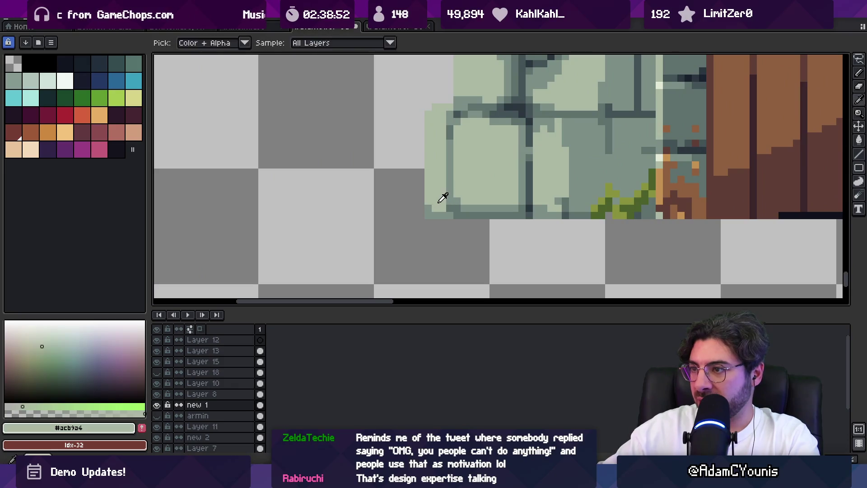
pyautogui.click(437, 208)
pyautogui.press('z')
pyautogui.scroll(-4, 422, 208)
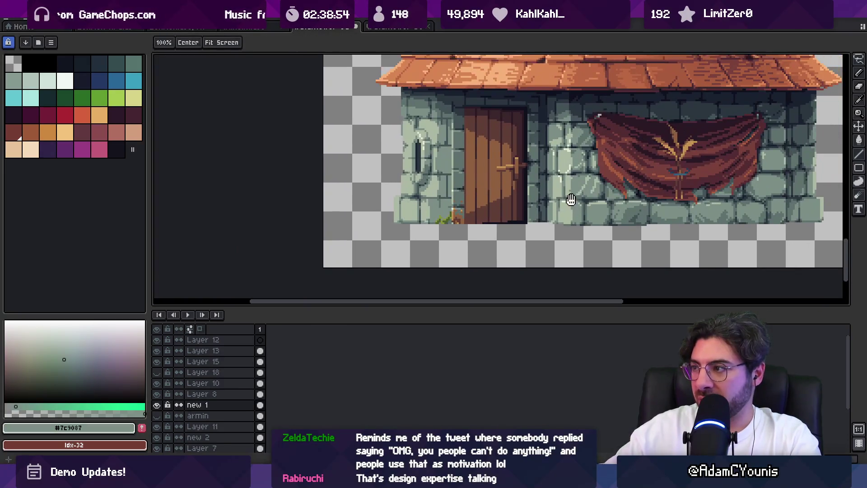
pyautogui.scroll(5, 633, 216)
# Sample the darker shade at the wall's right edge and zoom out to view the house
pyautogui.press('i')
pyautogui.click(611, 219)
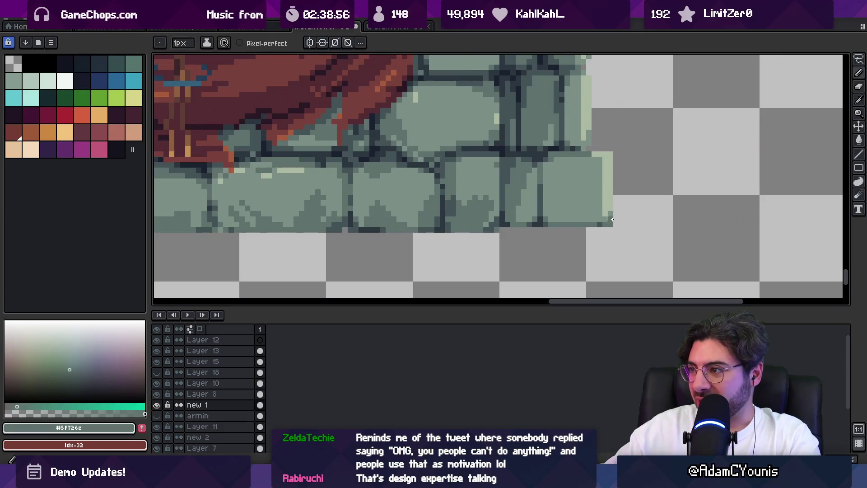
pyautogui.press('z')
pyautogui.scroll(-3, 600, 212)
pyautogui.scroll(-2, 600, 204)
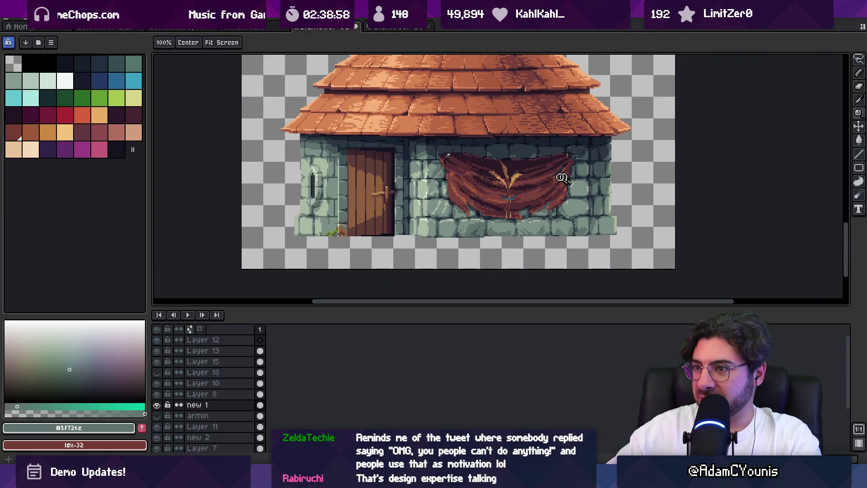
pyautogui.scroll(2, 624, 158)
pyautogui.scroll(2, 618, 158)
# Paint a dark shadow pixel column on the wall under the roof edge
pyautogui.press('i')
pyautogui.click(616, 150)
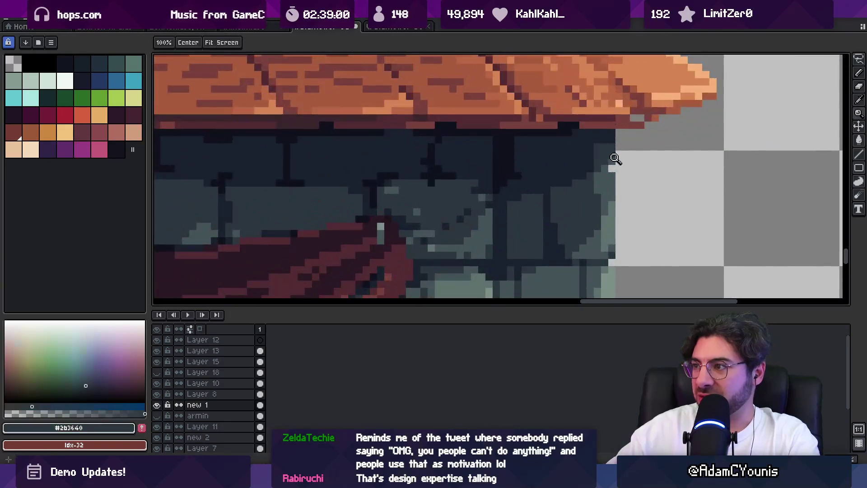
pyautogui.click(617, 134)
pyautogui.click(613, 140)
pyautogui.click(593, 132)
pyautogui.keyDown('alt'); pyautogui.click(619, 145); pyautogui.keyUp('alt')
pyautogui.keyDown('alt'); pyautogui.click(623, 155); pyautogui.keyUp('alt')
pyautogui.moveTo(626, 132); pyautogui.dragTo(625, 159)
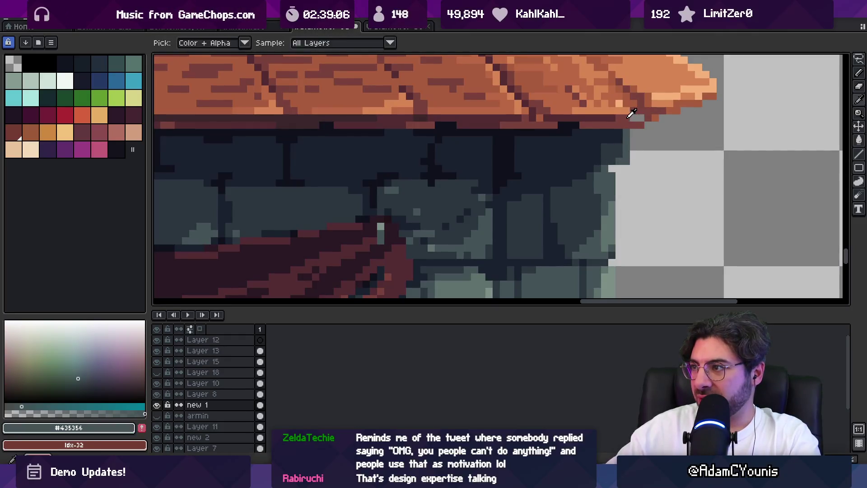
pyautogui.keyDown('alt'); pyautogui.click(632, 118); pyautogui.keyUp('alt')
pyautogui.scroll(-3, 632, 119)
pyautogui.moveTo(334, 149); pyautogui.dragTo(403, 213)
pyautogui.hscroll(-3, 422, 161)
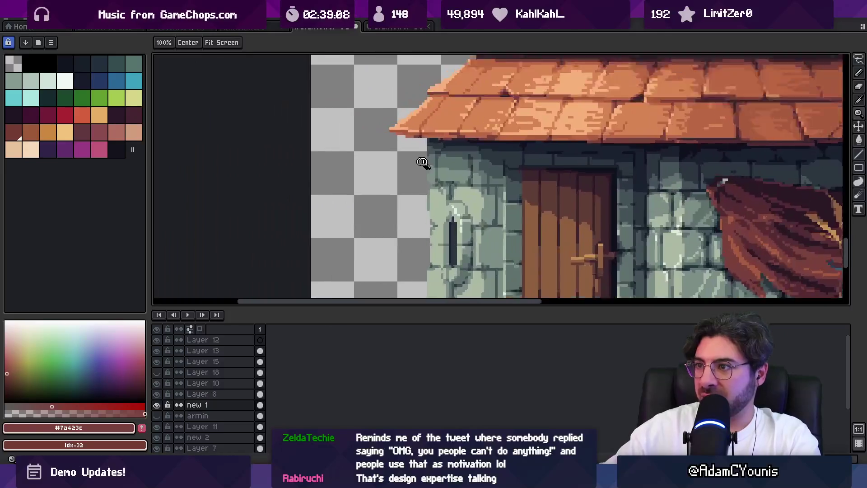
# Paint dark slate shading down the wall's left edge, plus a single dark pixel
pyautogui.scroll(5, 450, 111)
pyautogui.scroll(-1, 463, 230)
pyautogui.keyDown('alt'); pyautogui.click(460, 181); pyautogui.keyUp('alt')
pyautogui.moveTo(460, 182)
pyautogui.mouseDown()
pyautogui.moveTo(428, 147)
pyautogui.moveTo(414, 222)
pyautogui.moveTo(439, 234)
pyautogui.mouseUp()
pyautogui.click(480, 218)
# Zoom in near the door and try a light stone column on the wall edge, then undo it
pyautogui.press('z')
pyautogui.scroll(-3, 471, 213)
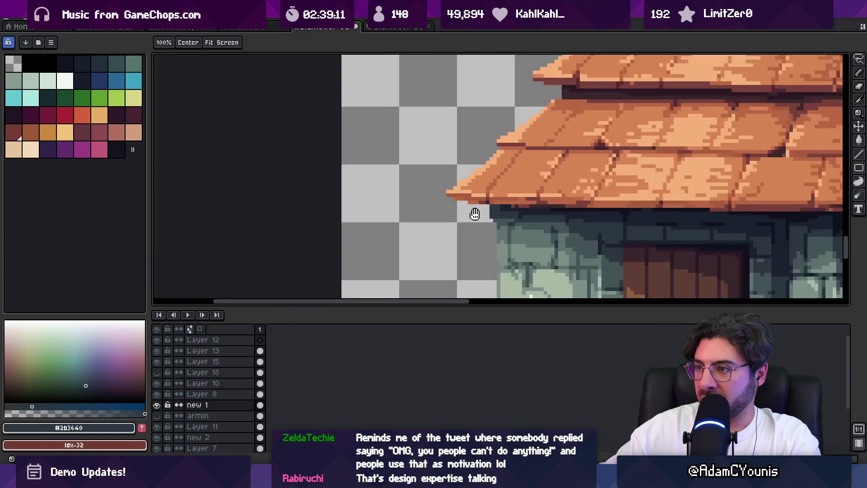
pyautogui.scroll(1, 484, 223)
pyautogui.scroll(-1, 444, 213)
pyautogui.moveTo(445, 213); pyautogui.dragTo(361, 138)
pyautogui.scroll(2, 346, 168)
pyautogui.scroll(3, 346, 168)
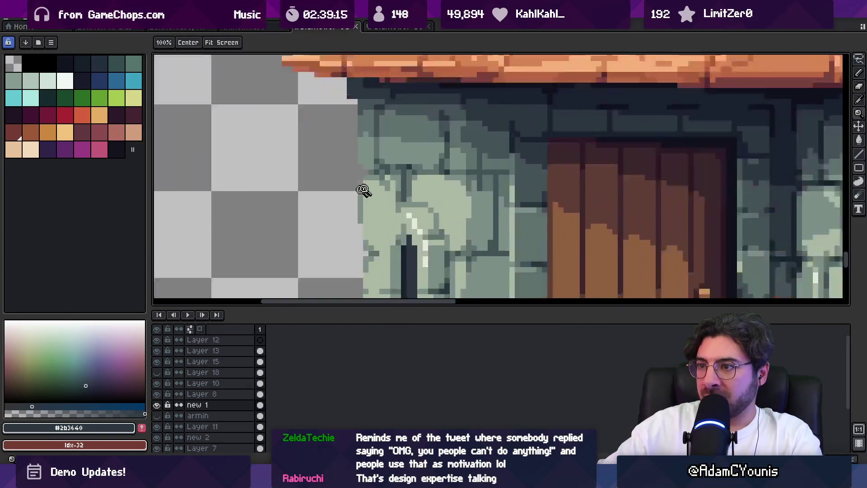
pyautogui.press('b')
pyautogui.keyDown('alt'); pyautogui.click(377, 181); pyautogui.keyUp('alt')
pyautogui.moveTo(365, 191); pyautogui.dragTo(363, 240)
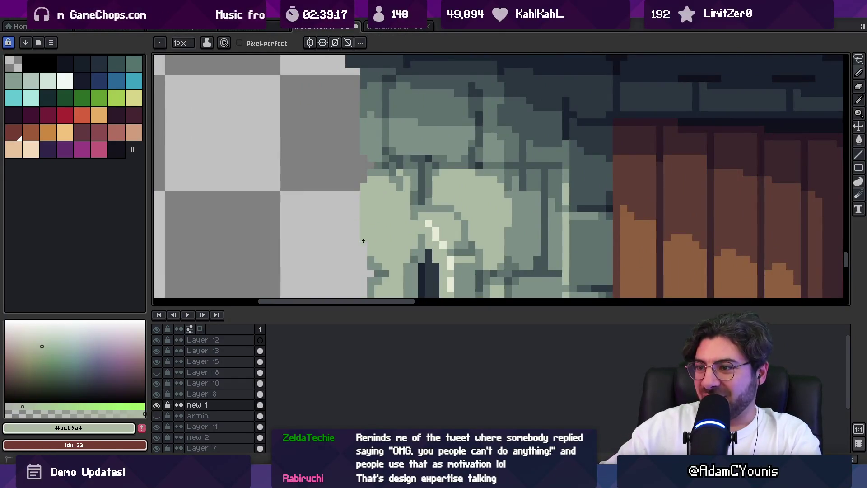
pyautogui.hotkey('ctrl', 'z')
# Re-pick the light stone colour and lighten two pixels on the wall's left edge
pyautogui.keyDown('alt'); pyautogui.click(376, 150); pyautogui.keyUp('alt')
pyautogui.keyDown('alt'); pyautogui.click(376, 176); pyautogui.keyUp('alt')
pyautogui.scroll(-2, 374, 232)
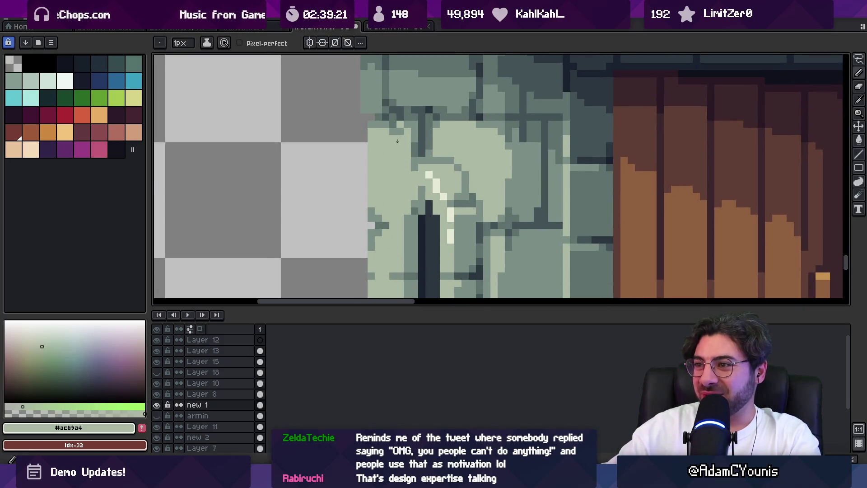
pyautogui.press('z')
pyautogui.scroll(-3, 401, 128)
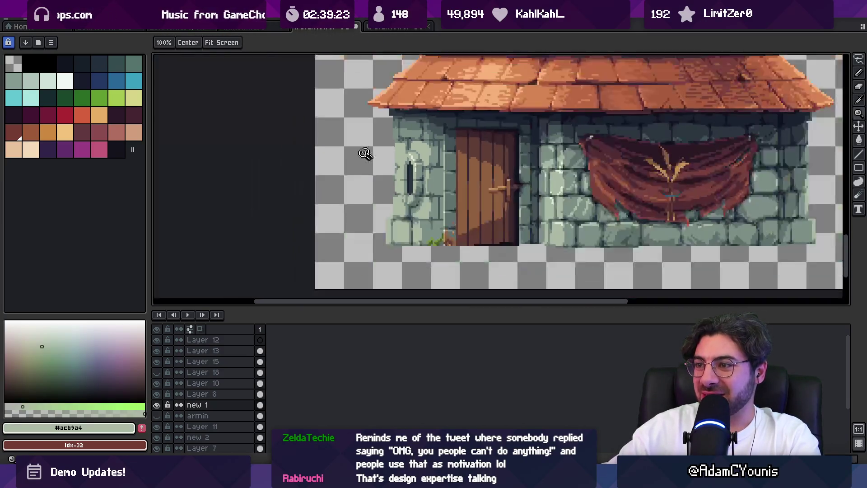
pyautogui.scroll(4, 402, 156)
pyautogui.keyDown('alt'); pyautogui.click(409, 177); pyautogui.keyUp('alt')
pyautogui.scroll(-4, 409, 177)
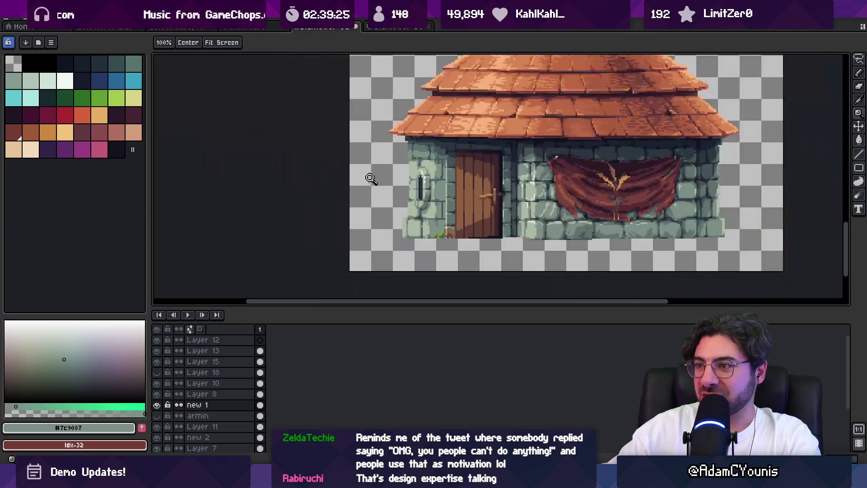
pyautogui.scroll(4, 407, 178)
pyautogui.keyDown('alt'); pyautogui.click(368, 199); pyautogui.keyUp('alt')
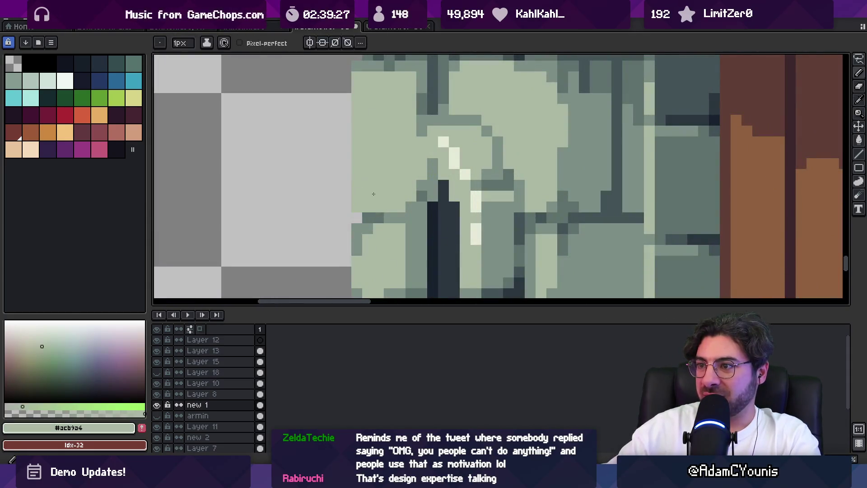
pyautogui.click(357, 196)
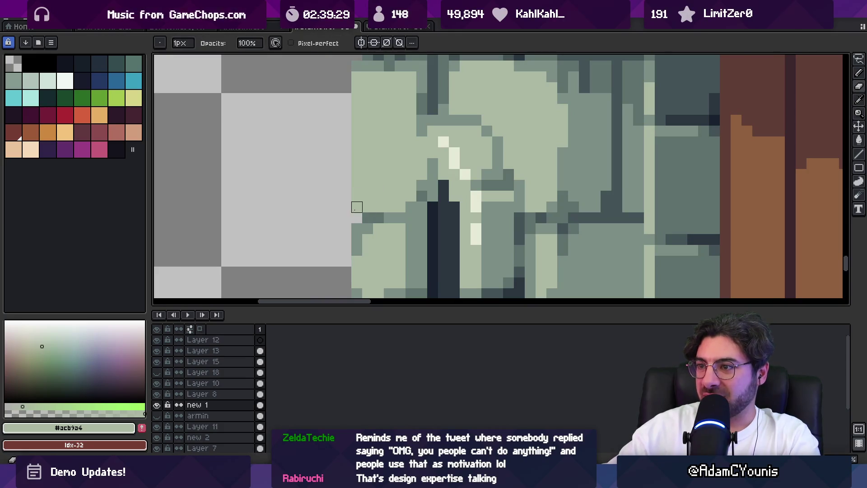
pyautogui.click(357, 207)
# Zoom out over the curtain and wall and export the sprite as watchtower outside.png
pyautogui.scroll(-4, 379, 198)
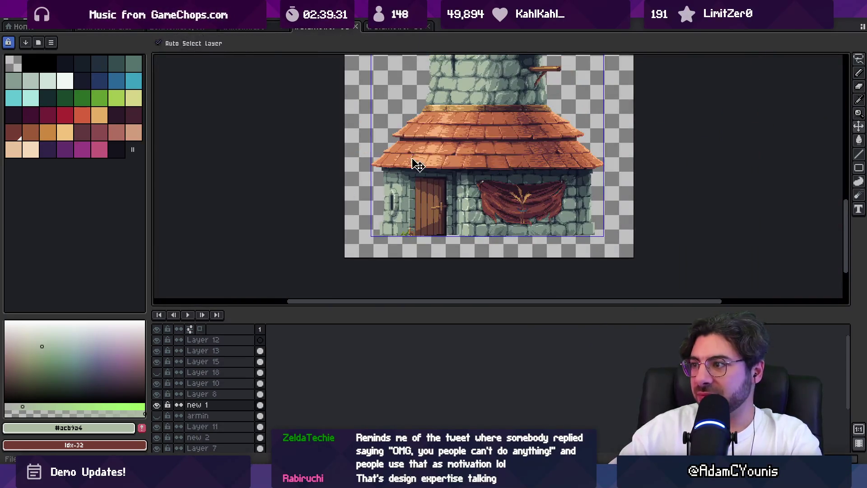
pyautogui.scroll(4, 587, 188)
pyautogui.keyDown('alt'); pyautogui.click(521, 230); pyautogui.keyUp('alt')
pyautogui.press('b')
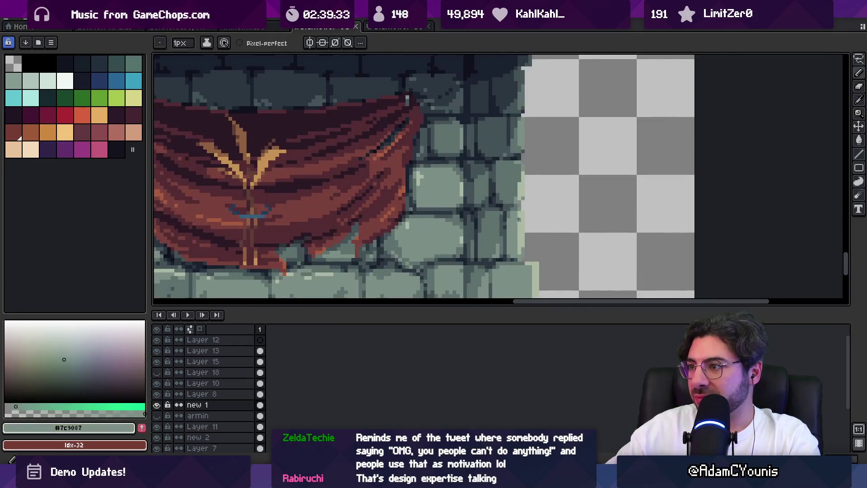
pyautogui.press('z')
pyautogui.scroll(-3, 519, 235)
pyautogui.hotkey('ctrl', 'alt', 'shift', 's')
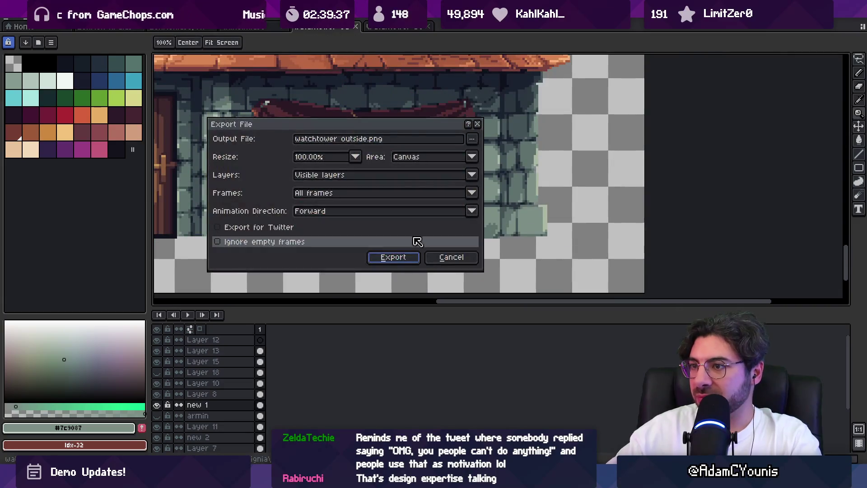
pyautogui.click(394, 259)
pyautogui.hotkey('alt', 'Tab')
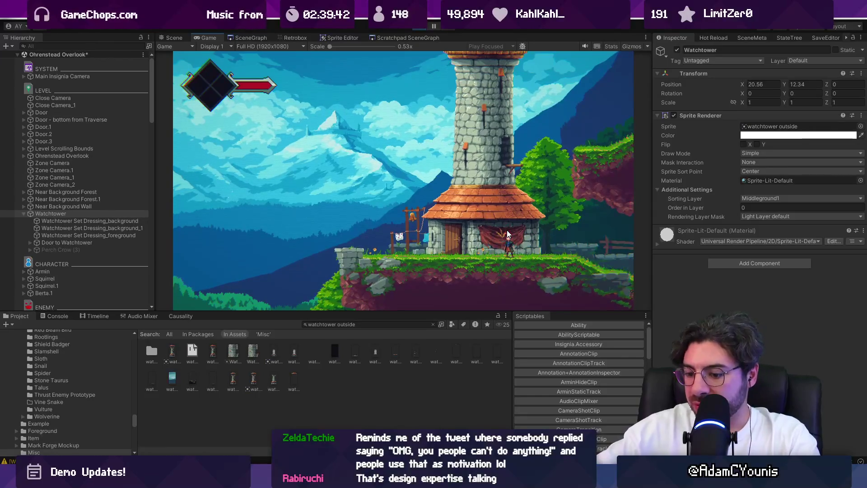
# Play-test full screen, running the character between the bell post and the tower, then stop playing
pyautogui.hotkey('shift', 'space')
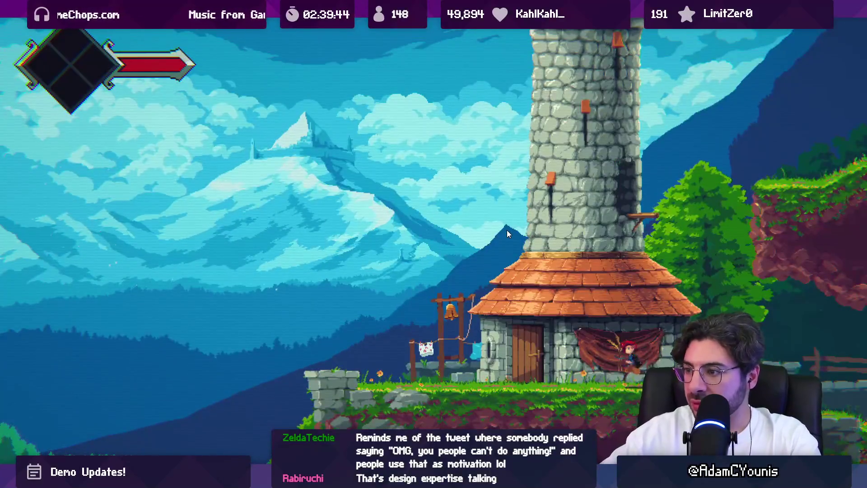
pyautogui.press('Left')
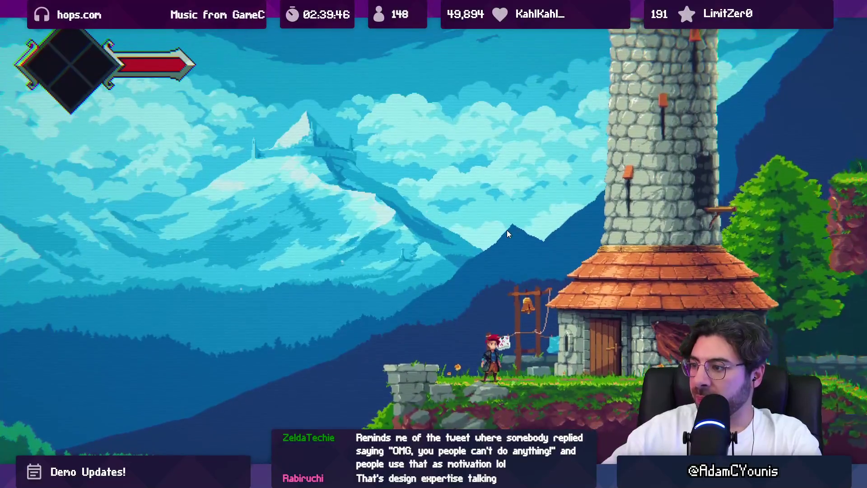
pyautogui.press('Right')
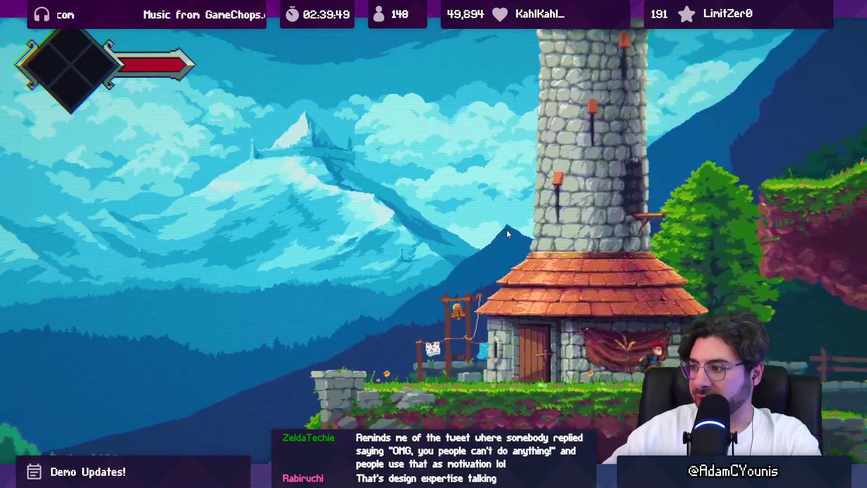
pyautogui.press('Left')
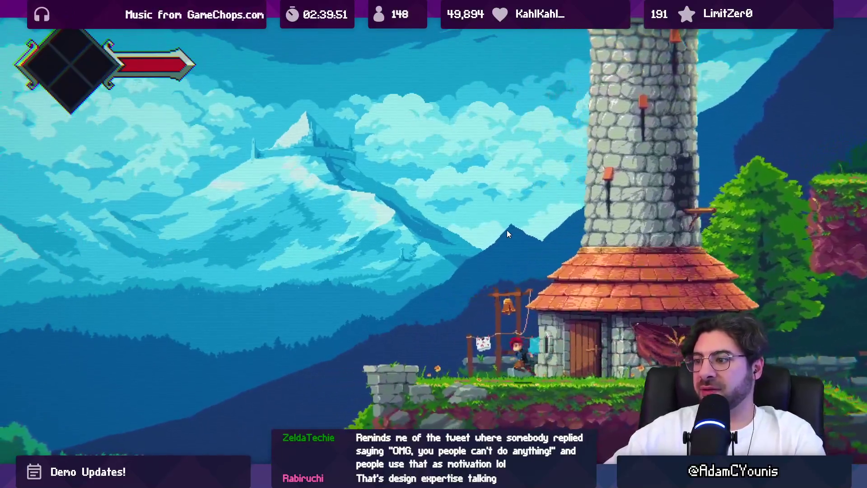
pyautogui.press('Left')
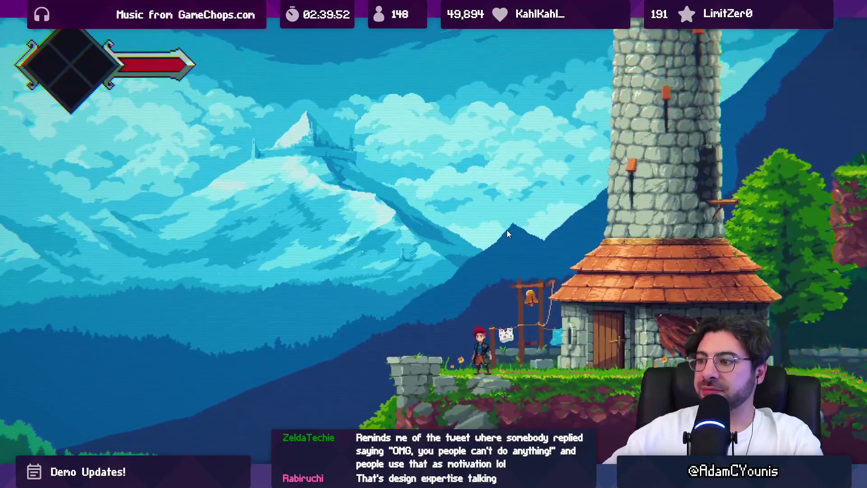
pyautogui.press('Right')
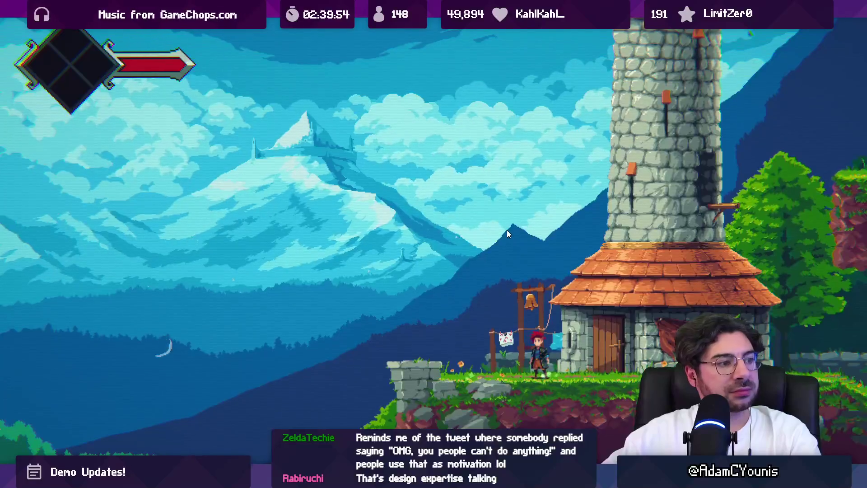
pyautogui.hotkey('shift', 'space')
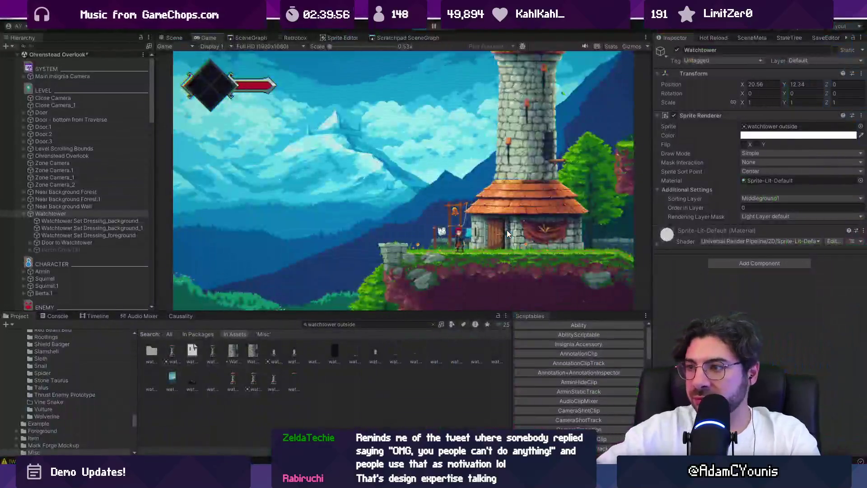
pyautogui.click(420, 27)
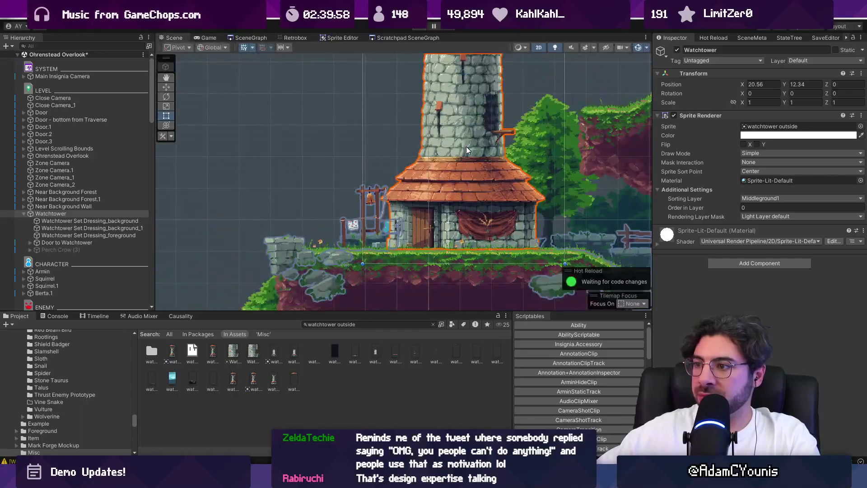
pyautogui.hotkey('alt', 'Tab')
# Open the scene mockup sprite and drag the timeline divider down for more canvas room
pyautogui.scroll(-4, 406, 294)
pyautogui.click(393, 27)
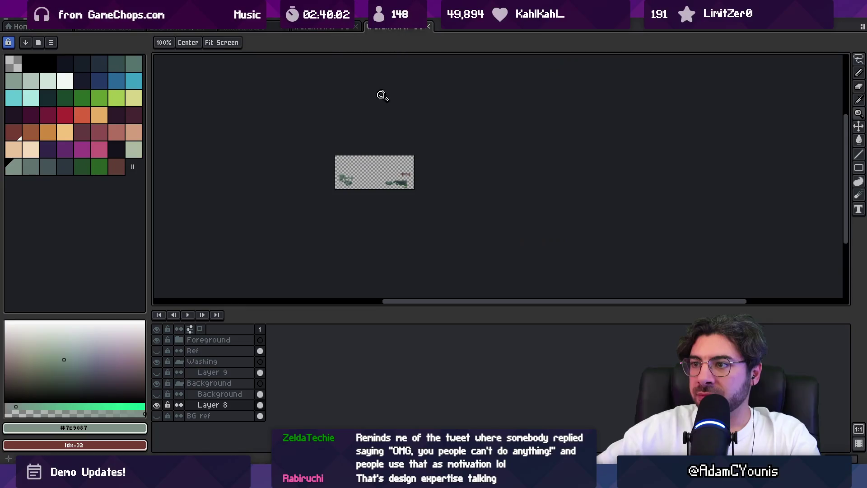
pyautogui.scroll(3, 382, 176)
pyautogui.scroll(-1, 433, 285)
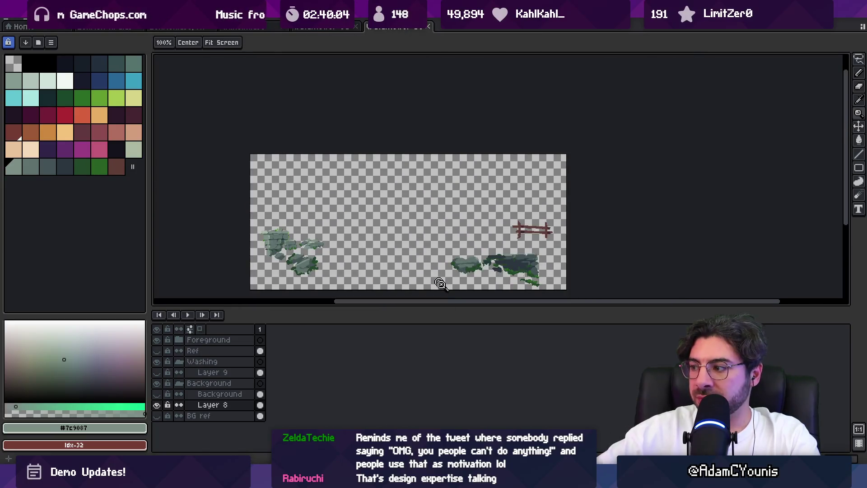
pyautogui.moveTo(471, 309); pyautogui.dragTo(471, 346)
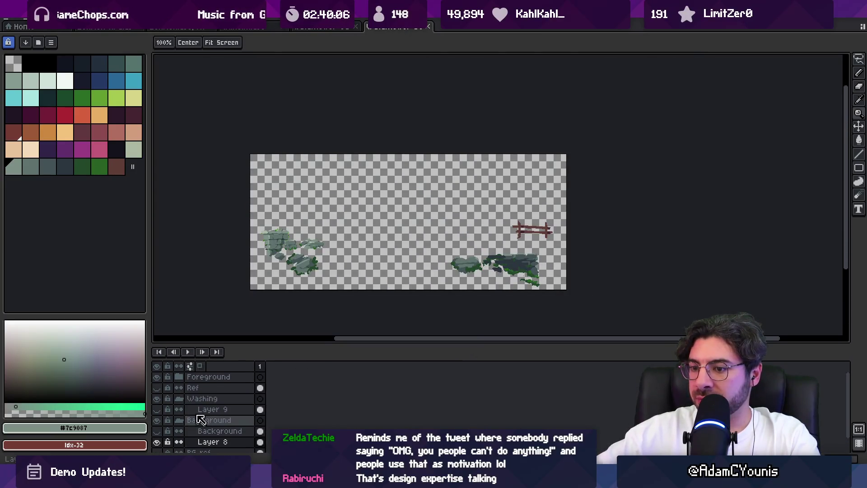
# Show the BG ref, Ref and Layer 9 layers, then pick a dark brown pencil colour
pyautogui.click(158, 442)
pyautogui.click(157, 377)
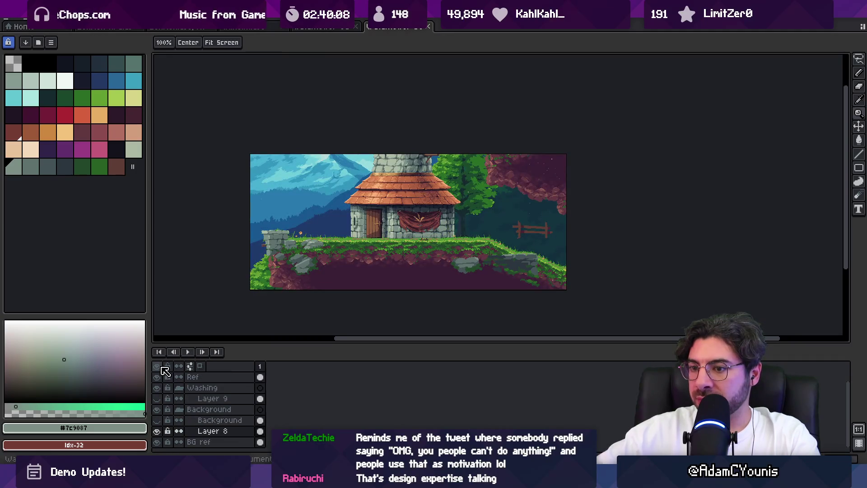
pyautogui.click(158, 399)
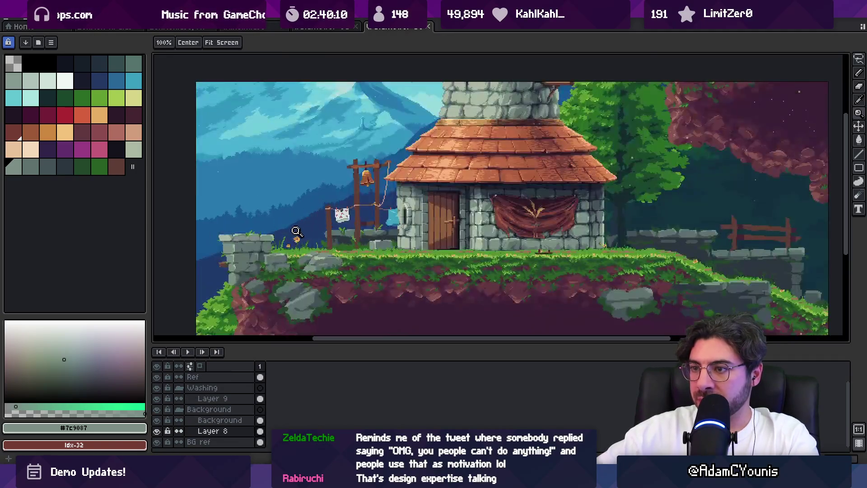
pyautogui.scroll(3, 317, 226)
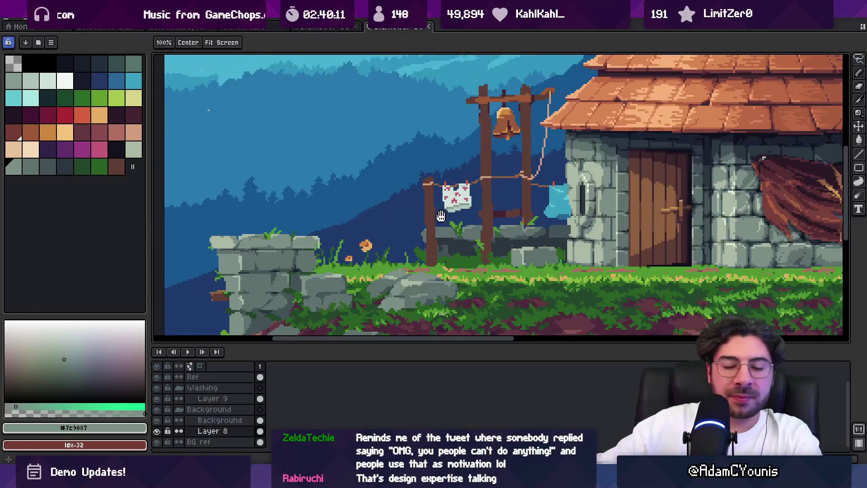
pyautogui.scroll(-1, 379, 225)
pyautogui.press('b')
pyautogui.keyDown('alt'); pyautogui.click(400, 226); pyautogui.keyUp('alt')
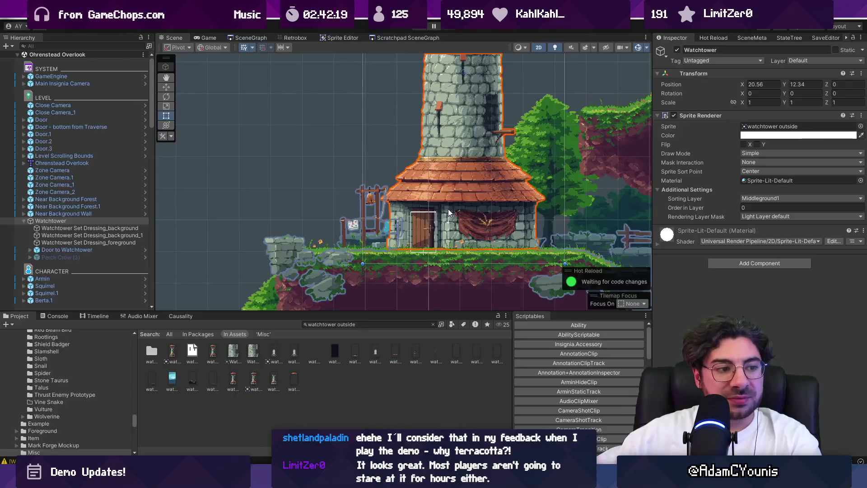
# Select the Ohrenstead Foothills Background object and zoom around the house in Unity's Scene view
pyautogui.click(337, 158)
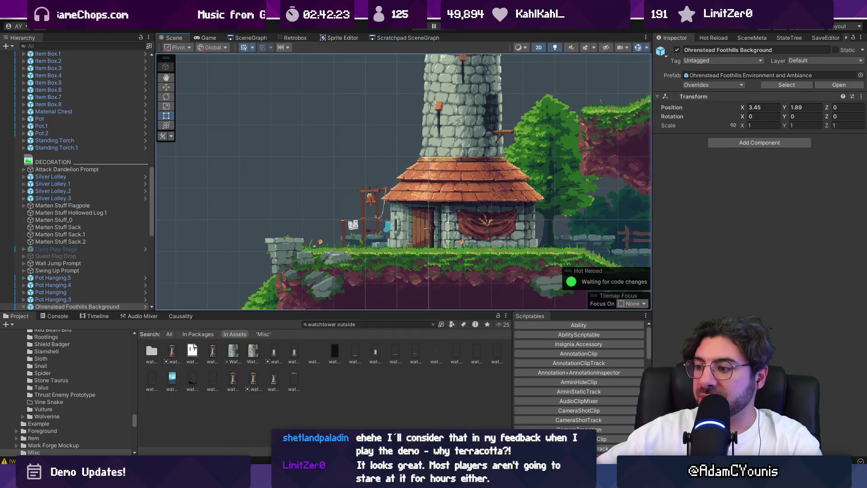
pyautogui.hotkey('alt', 'Tab')
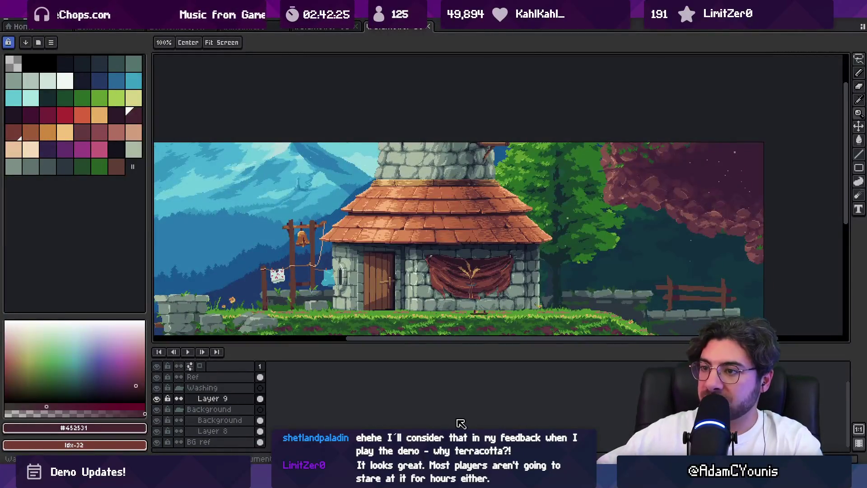
pyautogui.scroll(-1, 391, 339)
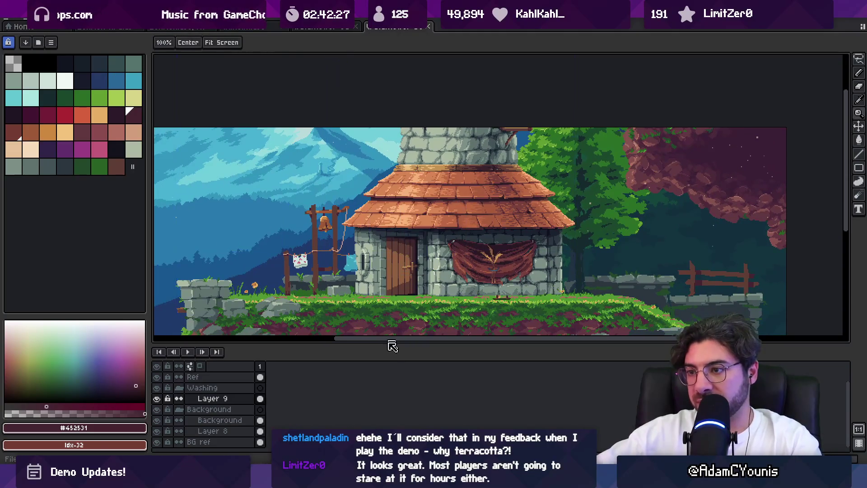
pyautogui.hotkey('alt', 'Tab')
pyautogui.scroll(3, 401, 78)
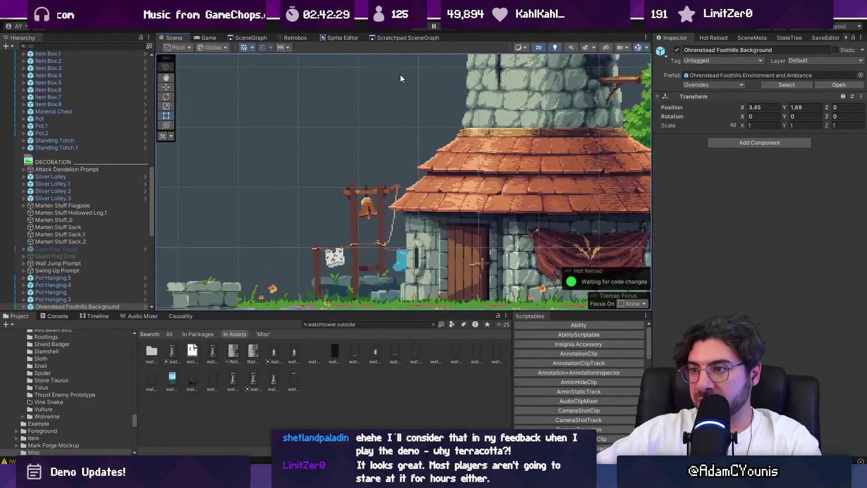
pyautogui.scroll(-2, 374, 178)
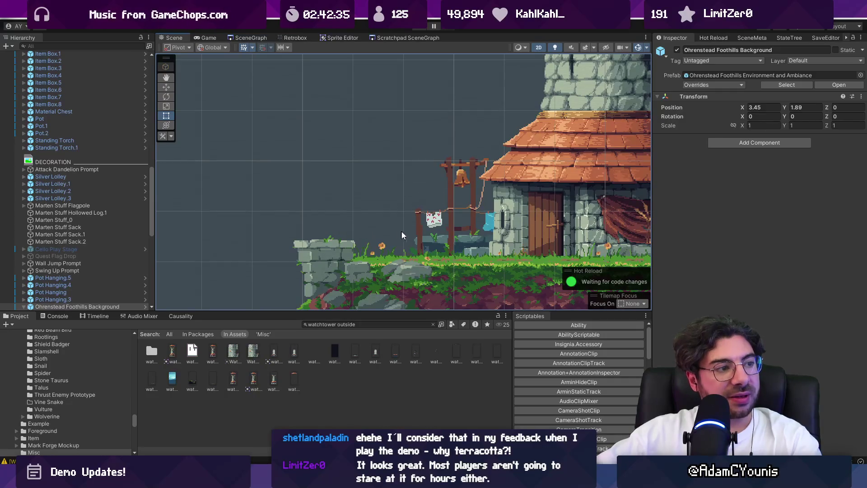
pyautogui.scroll(3, 401, 230)
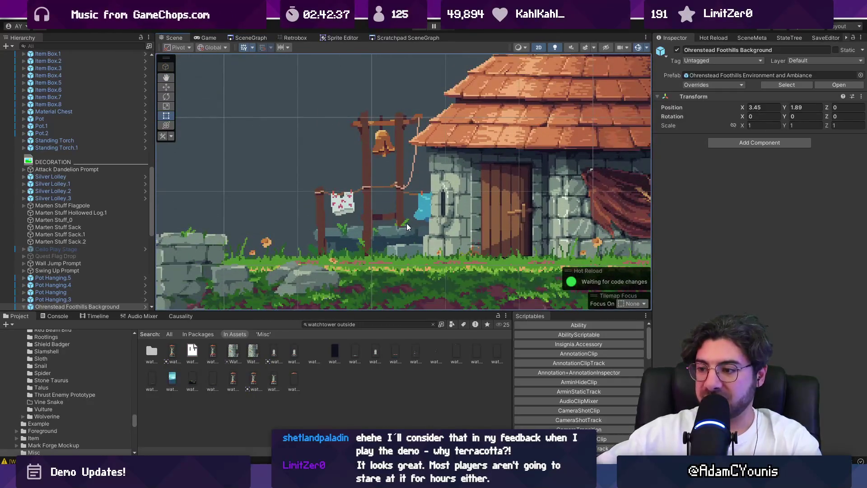
pyautogui.hotkey('alt', 'Tab')
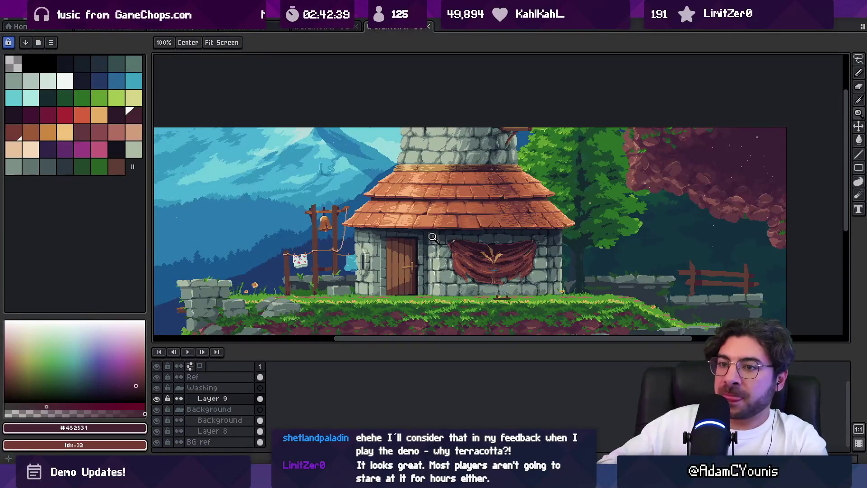
# Pick crimson red, collapse the Washing and Background layer groups, and zoom in on the house
pyautogui.click(65, 115)
pyautogui.press('b')
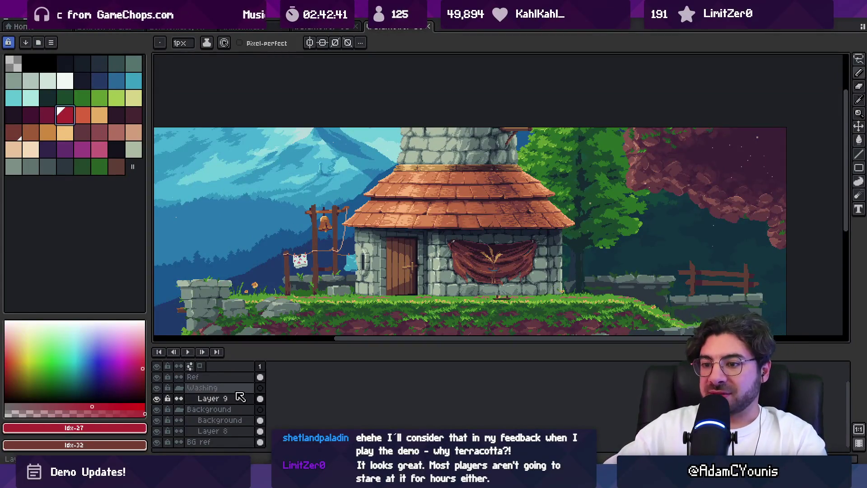
pyautogui.click(179, 388)
pyautogui.click(179, 409)
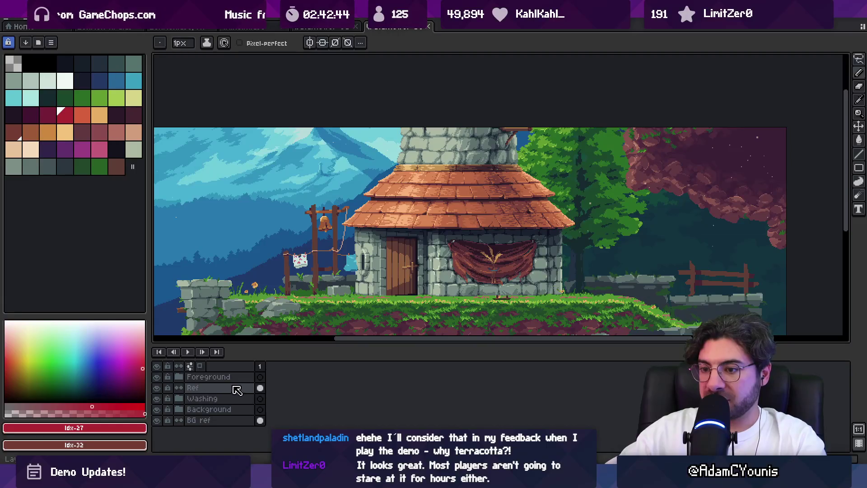
pyautogui.press('z')
pyautogui.click(385, 248)
# Try red strokes beside the house and left of the stone wall, undoing both
pyautogui.press('b')
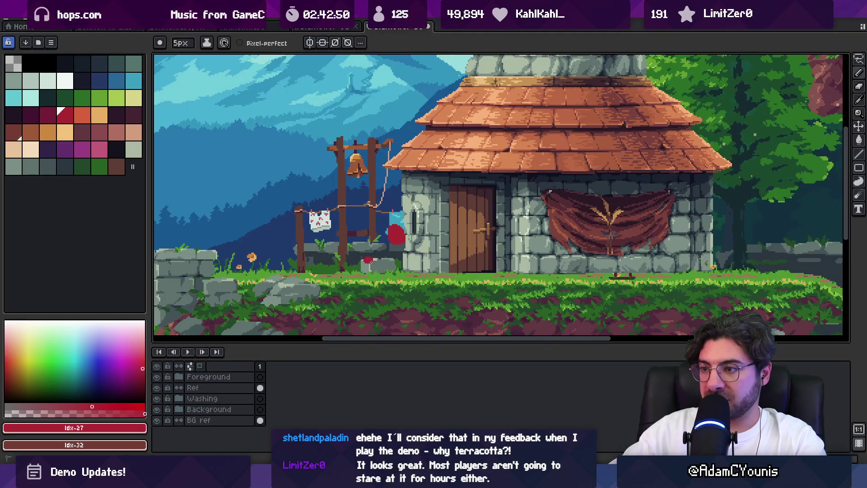
pyautogui.moveTo(369, 260); pyautogui.dragTo(399, 246)
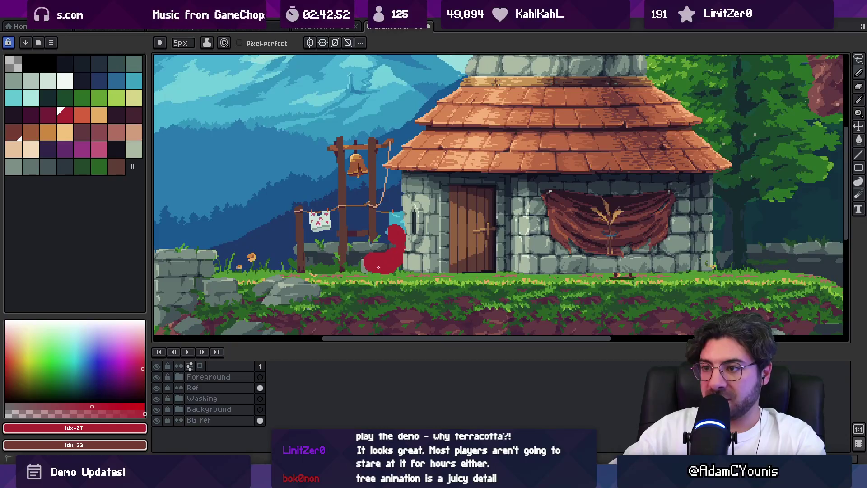
pyautogui.press('z')
pyautogui.scroll(-1, 420, 243)
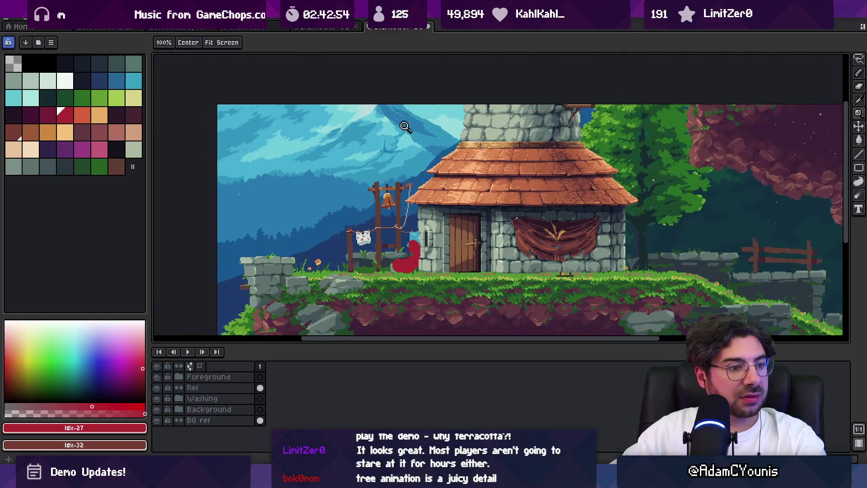
pyautogui.hotkey('ctrl', 'z')
pyautogui.press('b')
pyautogui.scroll(2, 335, 246)
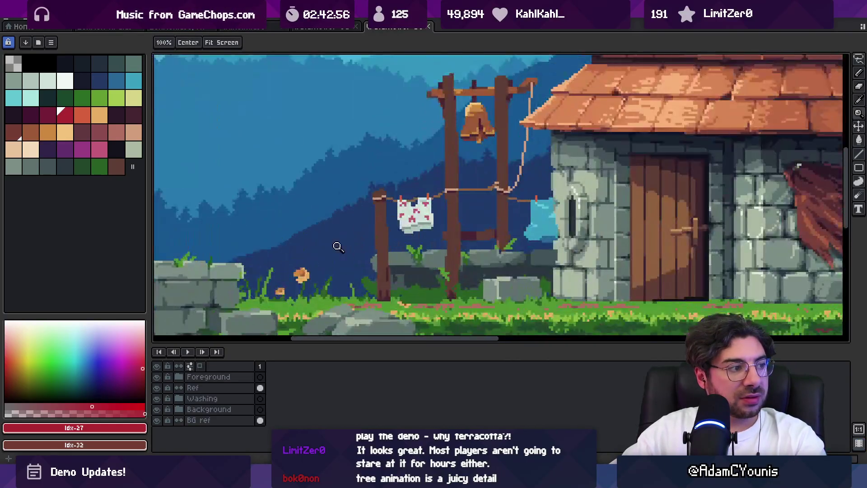
pyautogui.moveTo(244, 207)
pyautogui.mouseDown()
pyautogui.moveTo(260, 193)
pyautogui.moveTo(315, 230)
pyautogui.mouseUp()
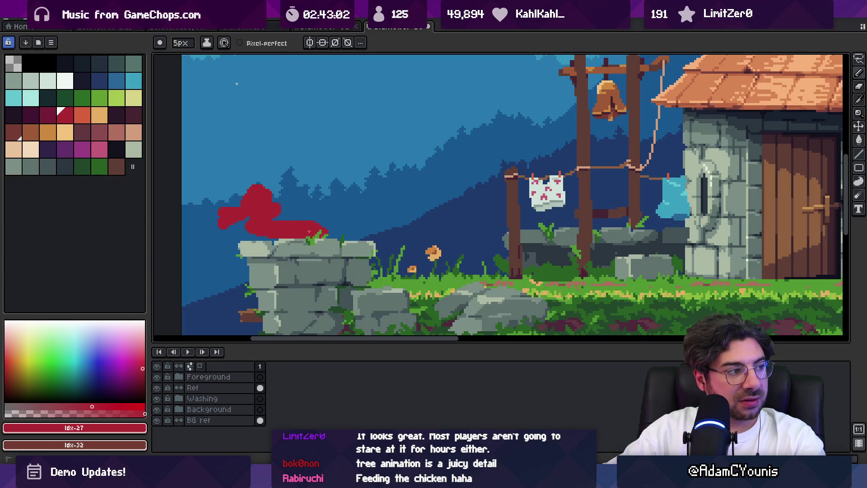
pyautogui.hscroll(-1, 368, 224)
pyautogui.hotkey('ctrl', 'z')
pyautogui.hotkey('ctrl', 'z')
pyautogui.hotkey('ctrl', 'z')
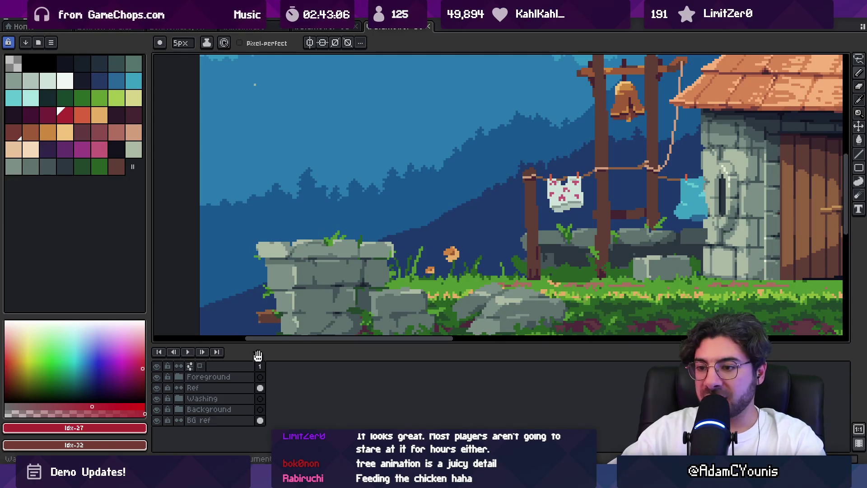
# Add a new layer and sketch a red figure on top of the stone wall
pyautogui.hotkey('shift', 'n')
pyautogui.moveTo(294, 277)
pyautogui.mouseDown()
pyautogui.moveTo(301, 236)
pyautogui.moveTo(325, 235)
pyautogui.mouseUp()
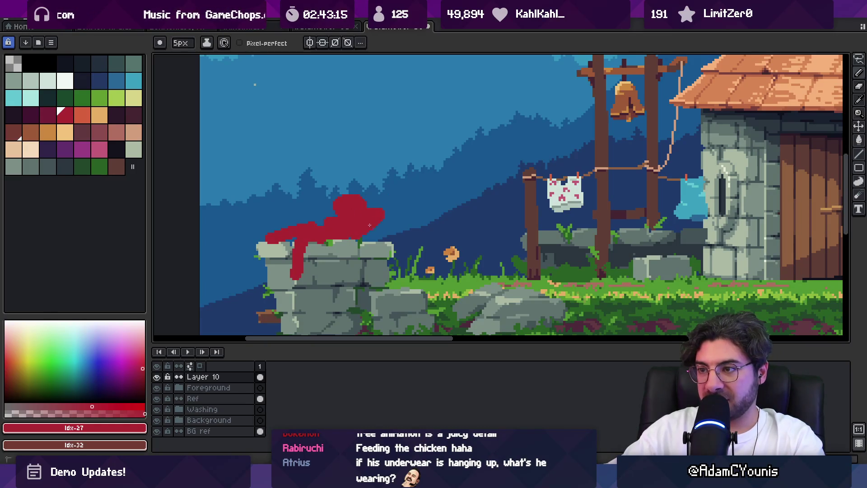
pyautogui.press('z')
pyautogui.scroll(-2, 369, 225)
pyautogui.scroll(-1, 348, 223)
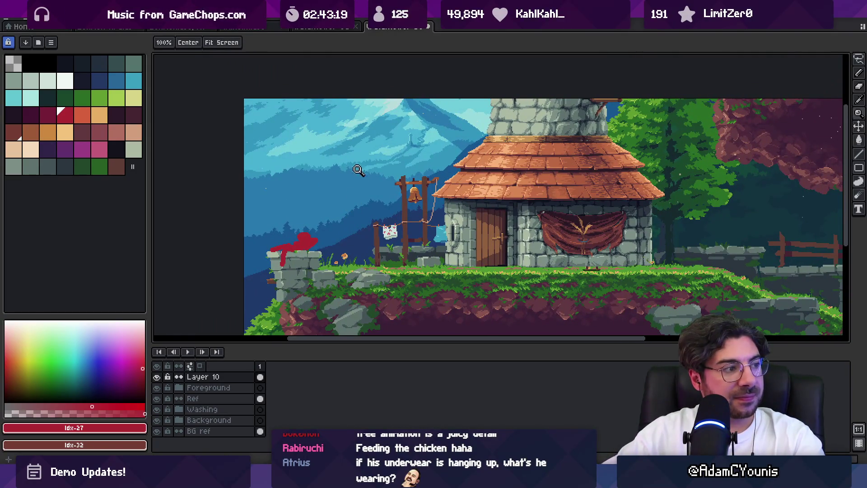
# Select the red figure with a rectangle and try moving a copy to the door, then undo
pyautogui.press('b')
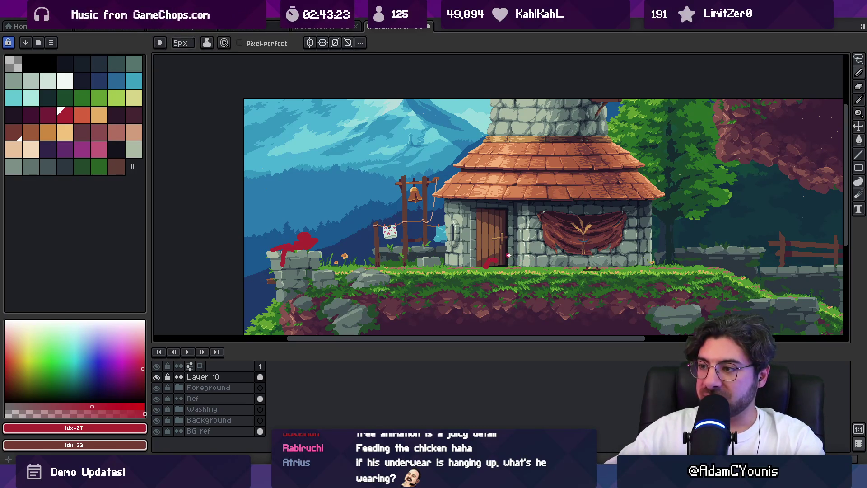
pyautogui.press('m')
pyautogui.moveTo(251, 208); pyautogui.dragTo(324, 288)
pyautogui.moveTo(294, 246)
pyautogui.mouseDown()
pyautogui.moveTo(500, 259)
pyautogui.moveTo(507, 269)
pyautogui.mouseUp()
pyautogui.click(495, 179)
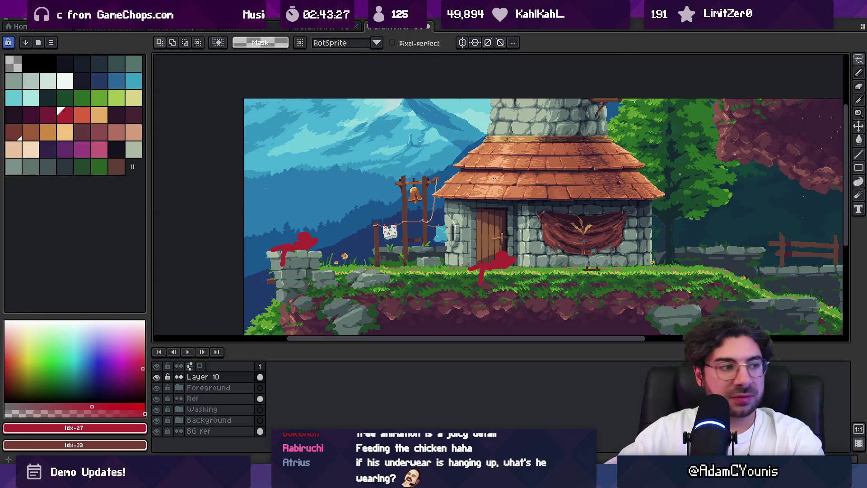
pyautogui.hotkey('ctrl', 'z')
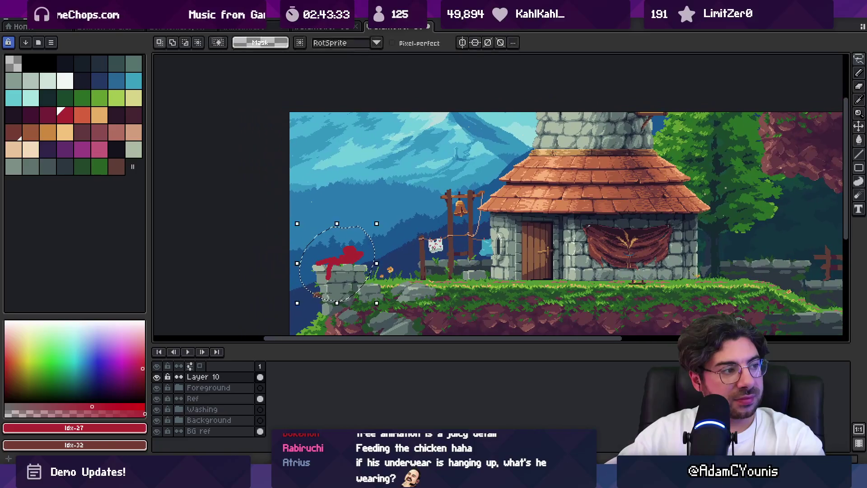
# Zoom in on the figure, erase part of it and try a new curved stroke, undoing the stroke
pyautogui.press('z')
pyautogui.click(365, 229)
pyautogui.click(365, 229)
pyautogui.press('b')
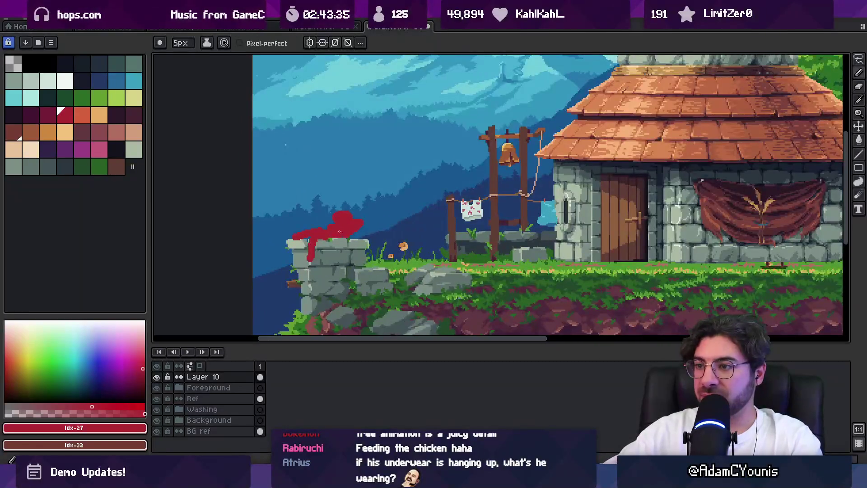
pyautogui.moveTo(307, 260)
pyautogui.mouseDown()
pyautogui.moveTo(324, 241)
pyautogui.moveTo(347, 252)
pyautogui.mouseUp()
pyautogui.moveTo(502, 219)
pyautogui.mouseDown()
pyautogui.moveTo(375, 226)
pyautogui.moveTo(345, 249)
pyautogui.mouseUp()
pyautogui.press('b')
pyautogui.hotkey('ctrl', 'z')
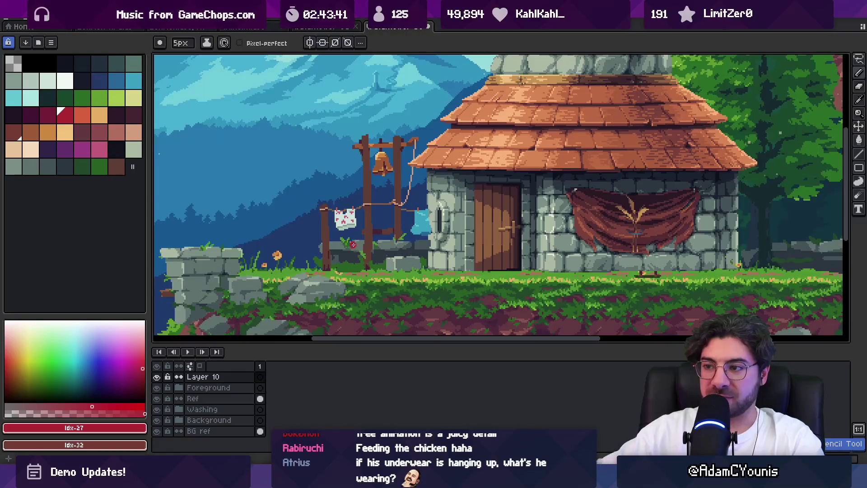
# Restore the erased part of the red figure, then try erasing inside the selection and undo it
pyautogui.press('z')
pyautogui.scroll(-2, 396, 251)
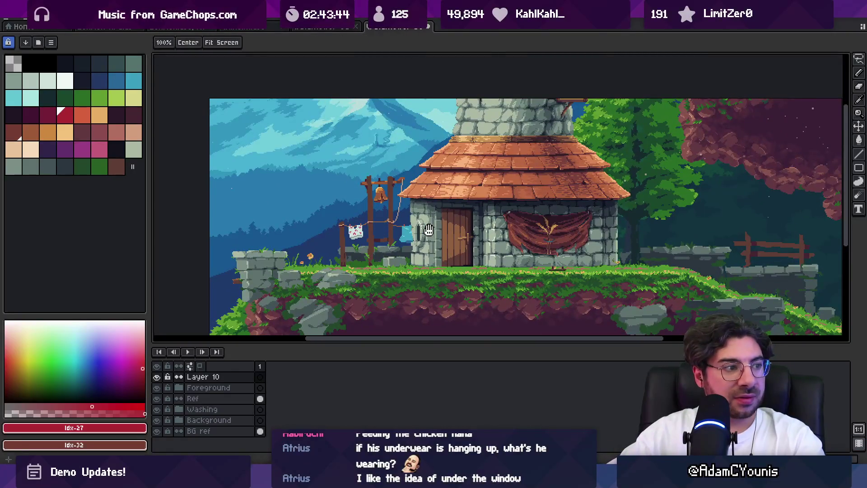
pyautogui.scroll(2, 426, 232)
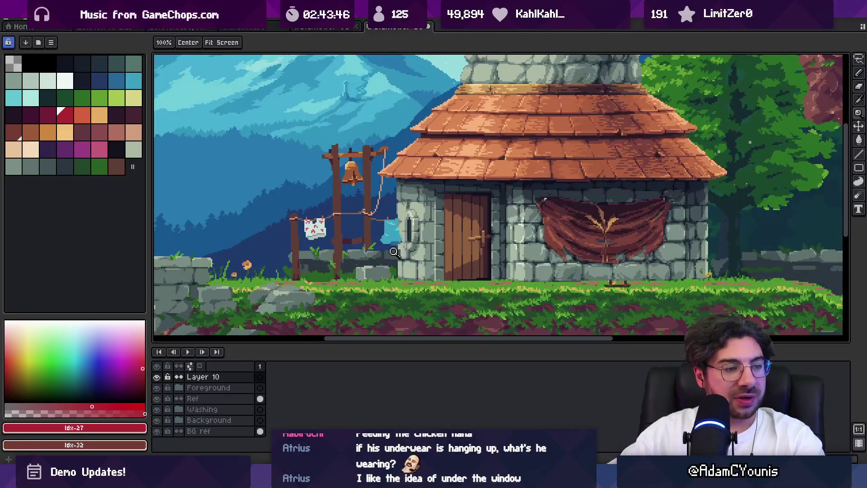
pyautogui.scroll(1, 394, 252)
pyautogui.press('v')
pyautogui.press('z')
pyautogui.scroll(-2, 402, 250)
pyautogui.press('v')
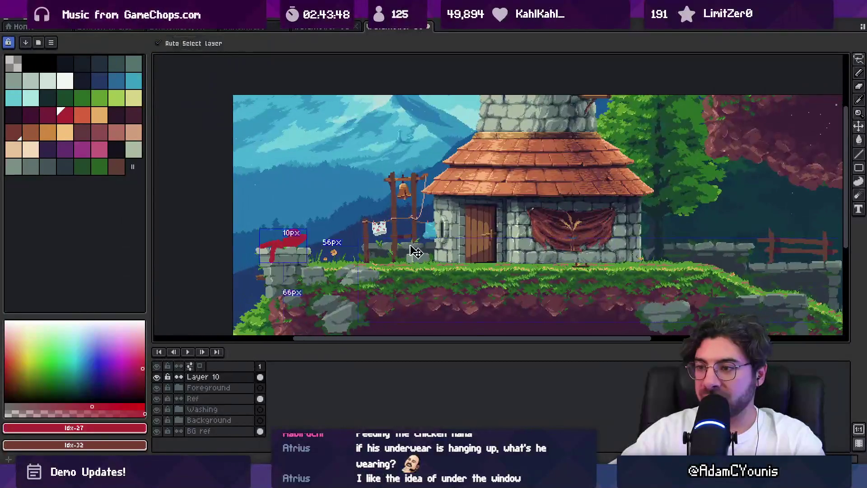
pyautogui.hotkey('ctrl', 'shift', 'z')
pyautogui.hotkey('ctrl', 'shift', 'z')
pyautogui.press('z')
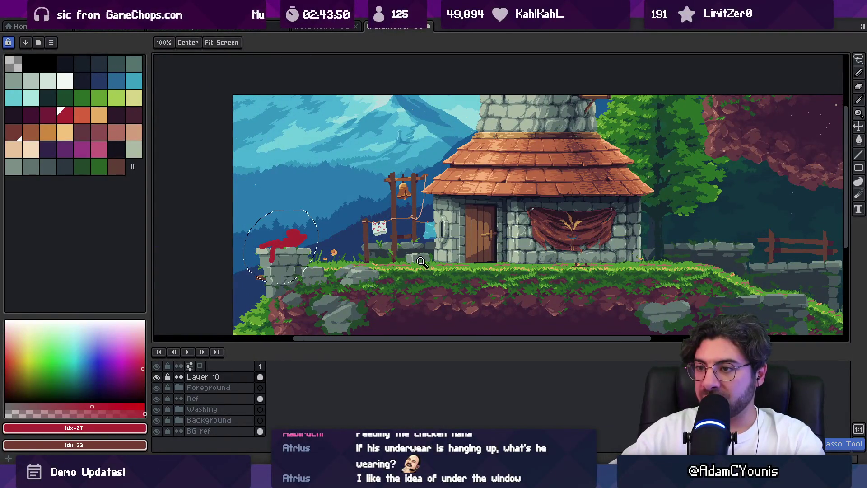
pyautogui.press('e')
pyautogui.moveTo(264, 240)
pyautogui.mouseDown()
pyautogui.moveTo(269, 259)
pyautogui.moveTo(290, 242)
pyautogui.mouseUp()
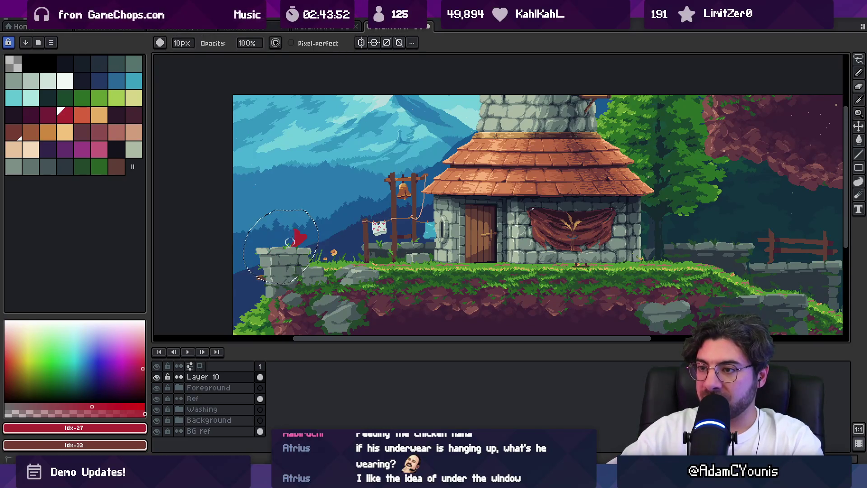
pyautogui.hotkey('ctrl', 'z')
pyautogui.hotkey('ctrl', 'z')
# Lasso the red figure, move it under the washing line, and nudge it down one pixel
pyautogui.press('q')
pyautogui.moveTo(282, 209)
pyautogui.mouseDown()
pyautogui.moveTo(269, 296)
pyautogui.moveTo(312, 289)
pyautogui.mouseUp()
pyautogui.moveTo(293, 256); pyautogui.dragTo(381, 266)
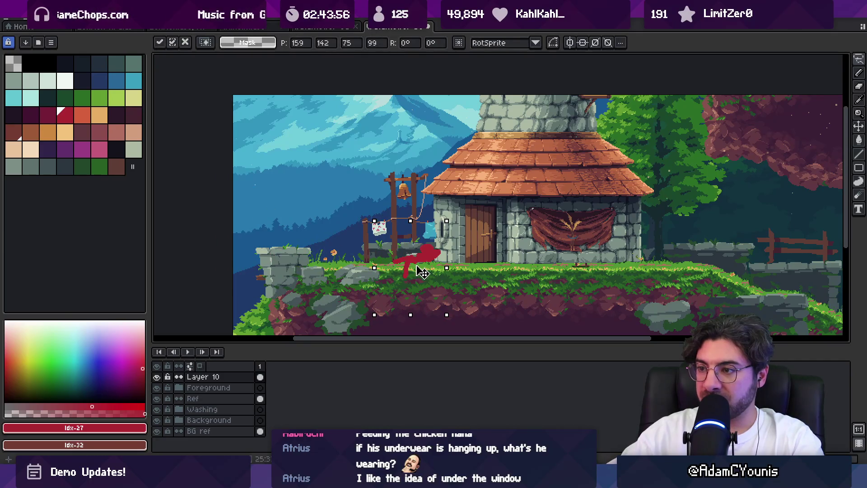
pyautogui.press('Down')
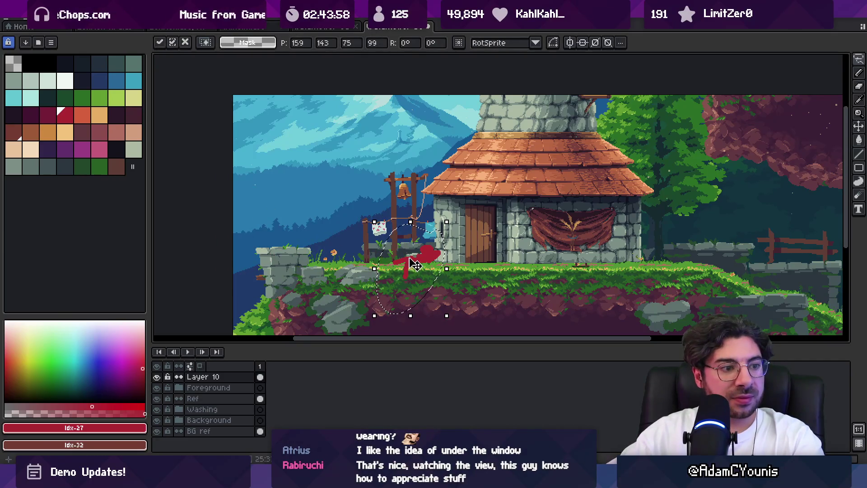
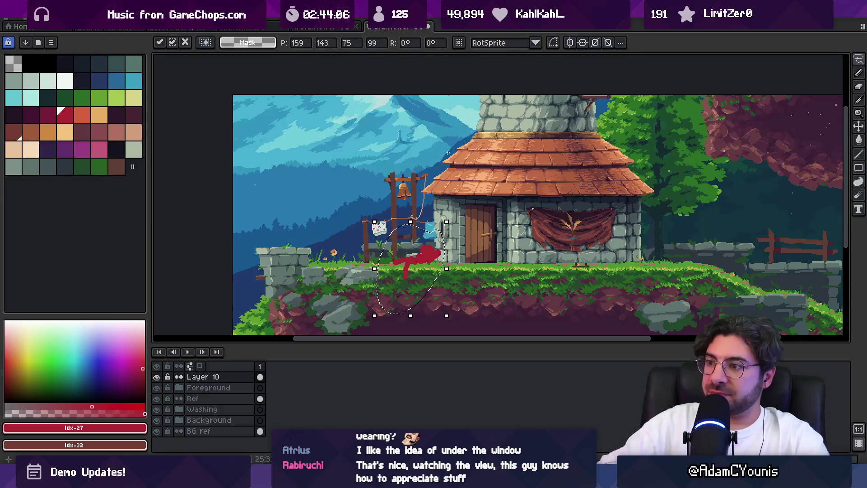
# Commit the moved leg and paint more red onto the figure's body with the Pencil
pyautogui.press('Return')
pyautogui.scroll(3, 425, 250)
pyautogui.press('b')
pyautogui.moveTo(414, 246); pyautogui.dragTo(442, 253)
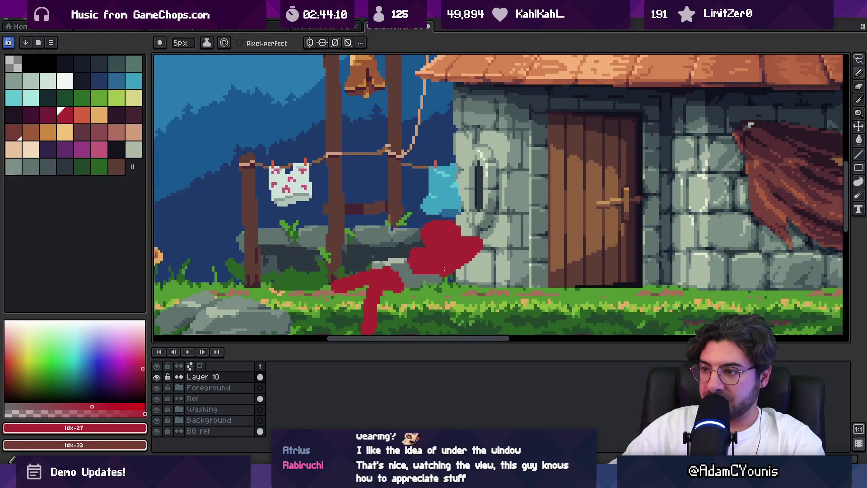
# Lasso-select the red leg stroke and move it to the right
pyautogui.press('q')
pyautogui.moveTo(332, 253)
pyautogui.mouseDown()
pyautogui.moveTo(348, 316)
pyautogui.moveTo(334, 260)
pyautogui.moveTo(409, 280)
pyautogui.moveTo(389, 226)
pyautogui.mouseUp()
pyautogui.scroll(-2, 344, 262)
pyautogui.moveTo(384, 255)
pyautogui.mouseDown()
pyautogui.moveTo(406, 254)
pyautogui.moveTo(387, 306)
pyautogui.moveTo(418, 275)
pyautogui.mouseUp()
pyautogui.press('Return')
# Erase and redraw the lower leg shorter, then zoom out
pyautogui.press('e')
pyautogui.press('b')
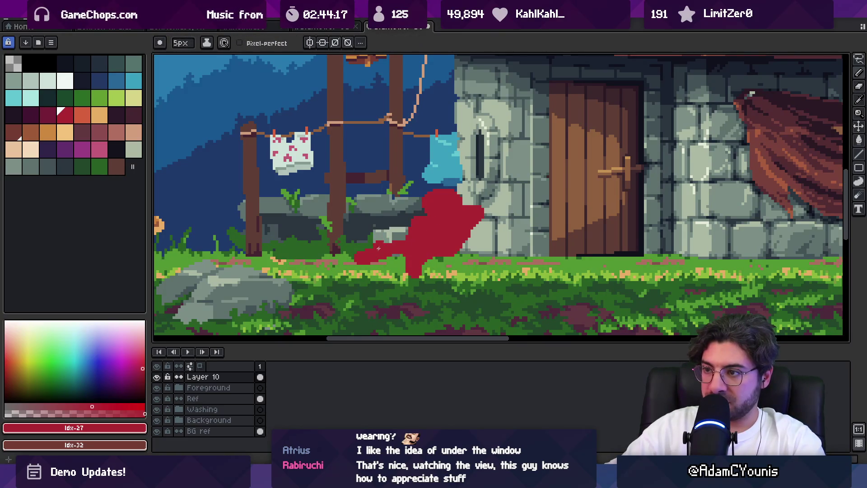
pyautogui.press('e')
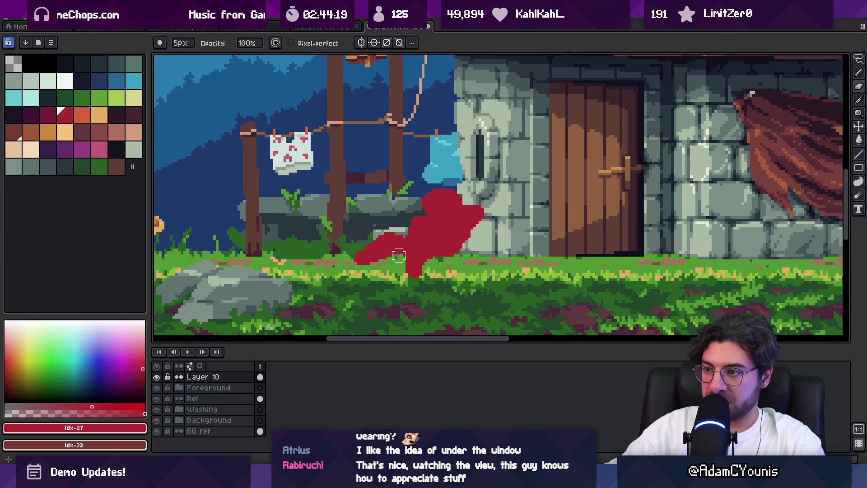
pyautogui.press('b')
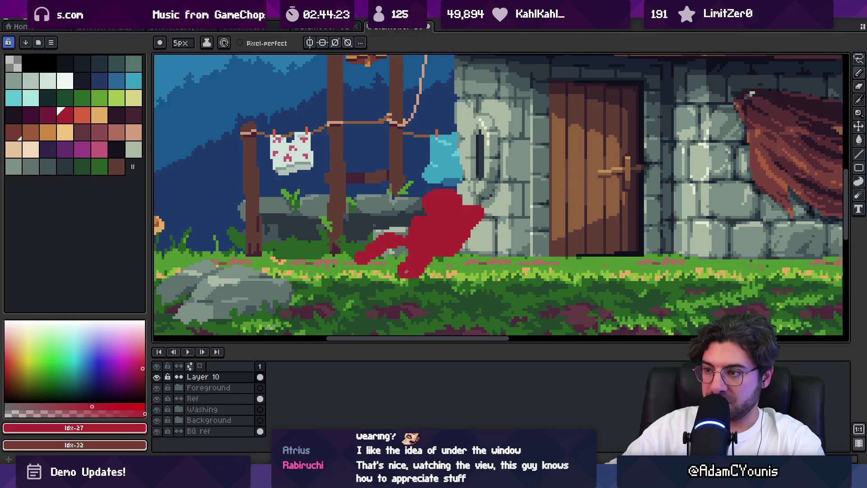
pyautogui.scroll(-5, 428, 228)
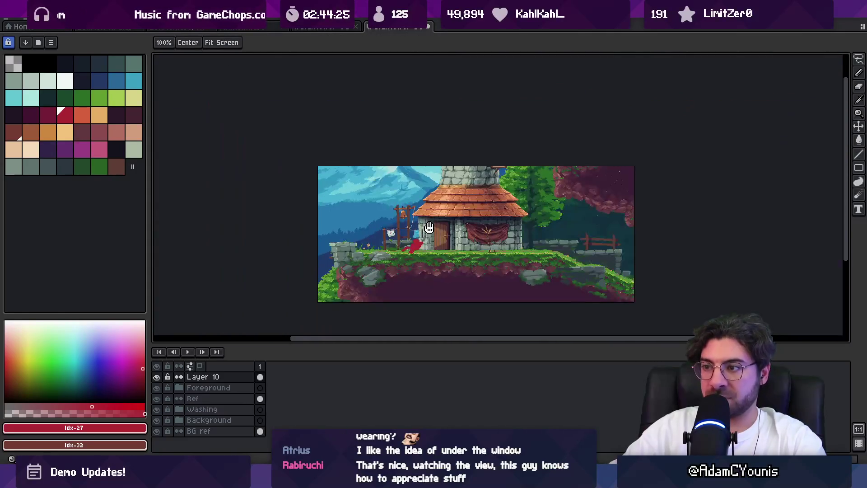
# Pick the figure's red #ac2833 as the drawing colour
pyautogui.scroll(2, 428, 227)
pyautogui.scroll(1, 387, 272)
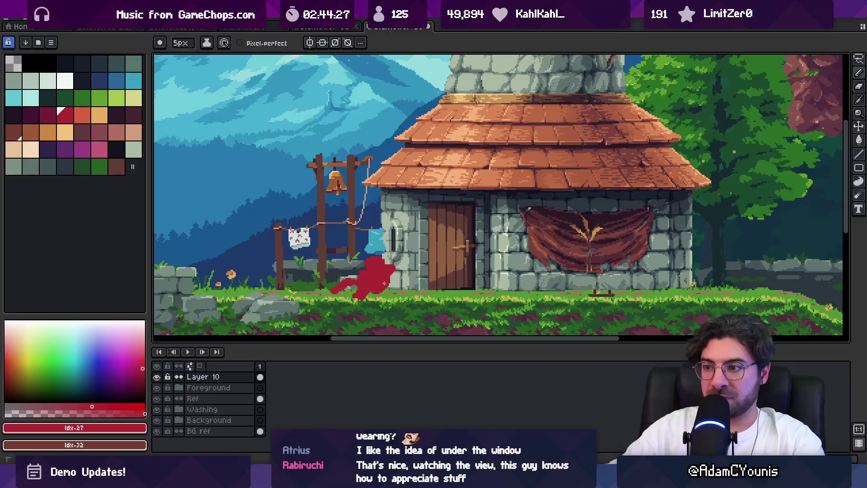
pyautogui.press('b')
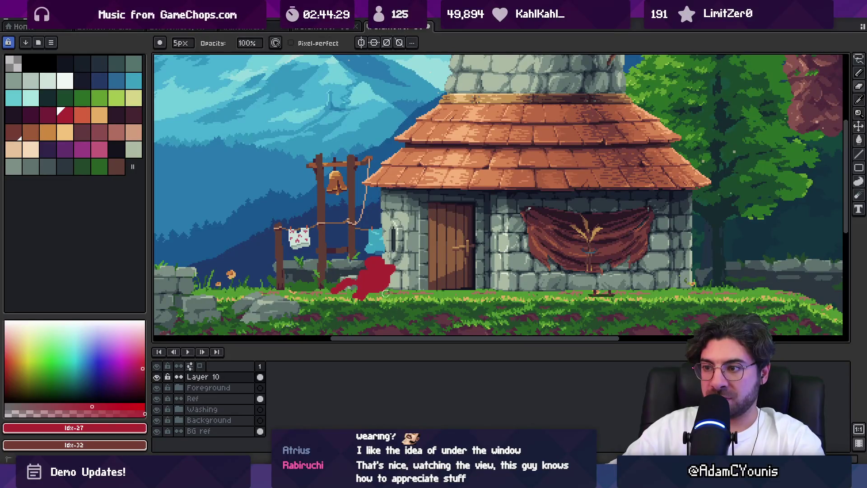
pyautogui.keyDown('alt'); pyautogui.click(387, 267); pyautogui.keyUp('alt')
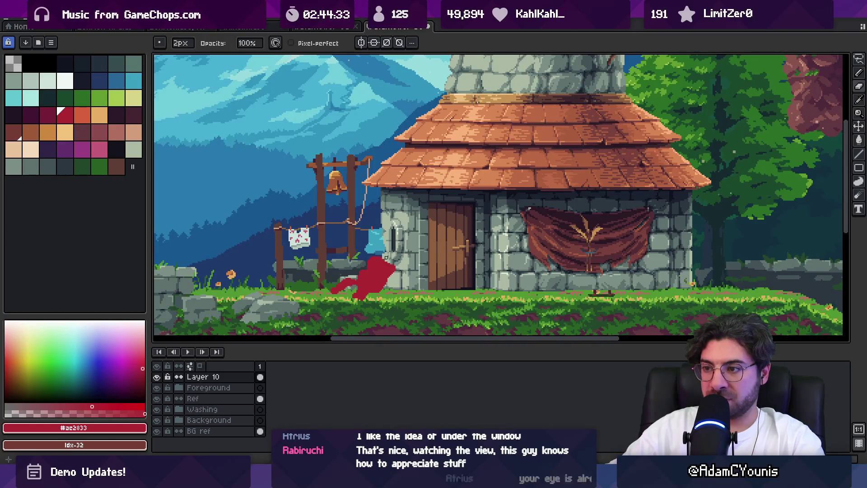
# Zoom out and back in around the door to inspect the red figure
pyautogui.press('z')
pyautogui.scroll(-3, 406, 248)
pyautogui.scroll(2, 406, 248)
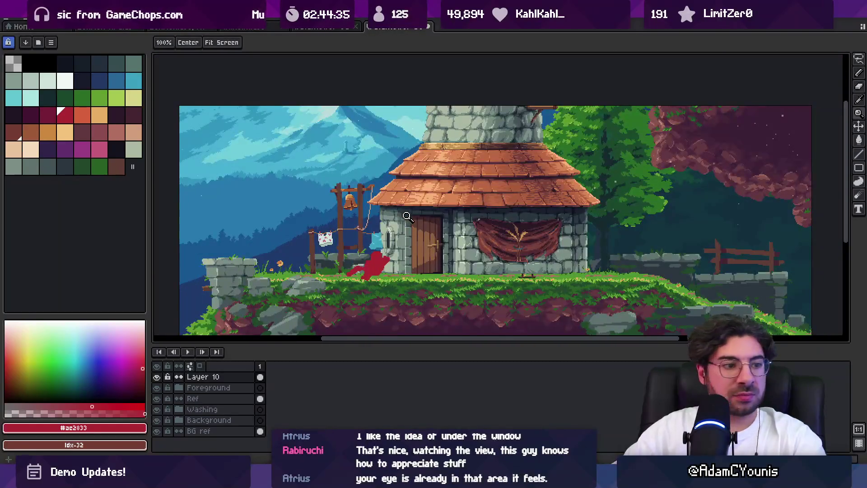
pyautogui.scroll(1, 384, 265)
pyautogui.scroll(1, 389, 266)
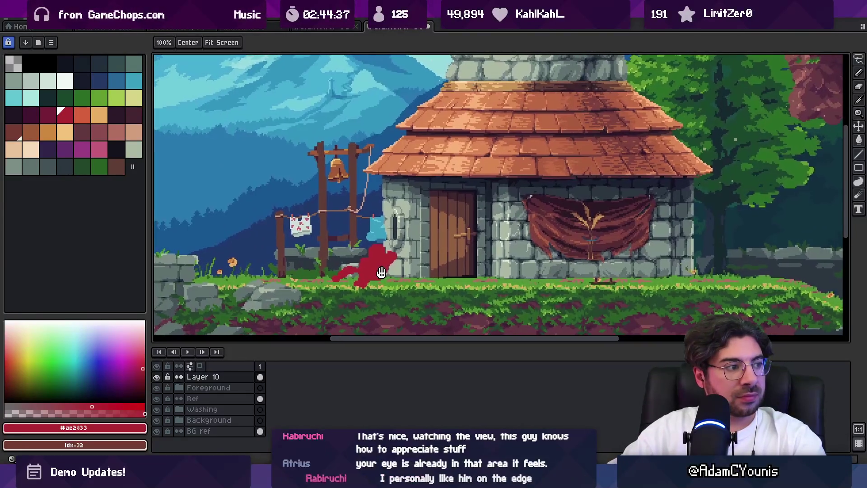
pyautogui.scroll(-1, 404, 258)
pyautogui.scroll(-1, 418, 239)
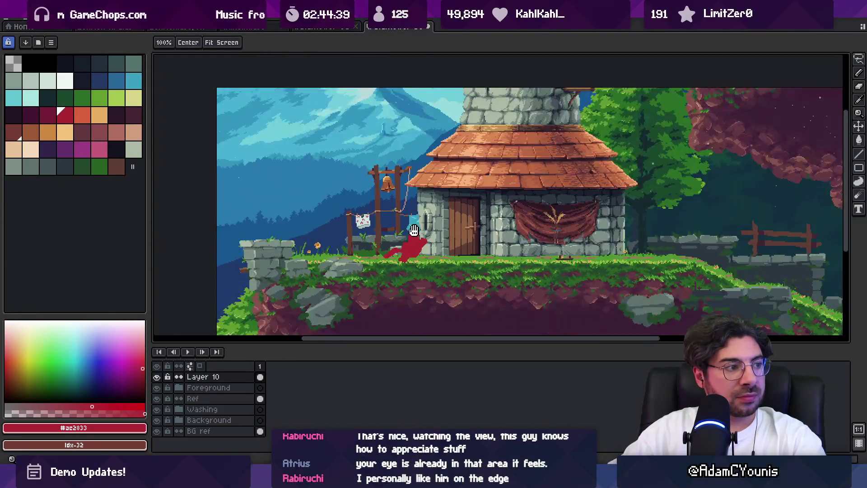
pyautogui.scroll(1, 441, 237)
pyautogui.scroll(1, 440, 238)
# Paint dark red shading onto the figure using palette index 26
pyautogui.press('b')
pyautogui.click(47, 115)
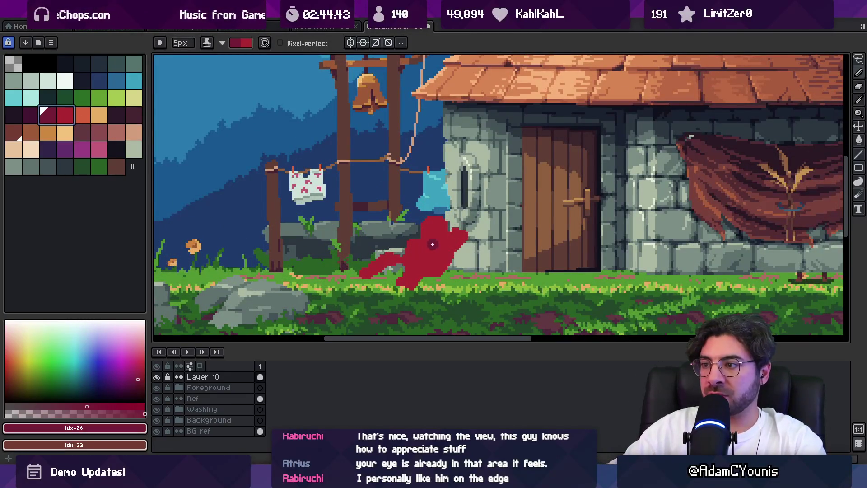
pyautogui.click(450, 247)
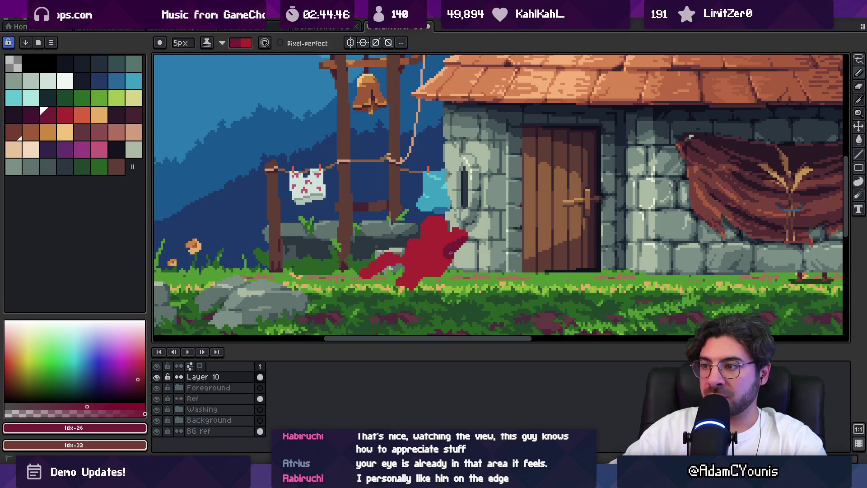
pyautogui.moveTo(396, 262); pyautogui.dragTo(364, 273)
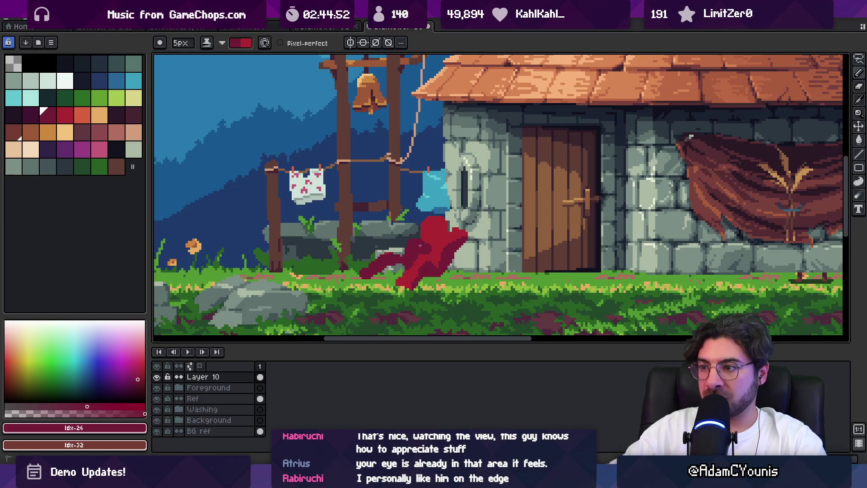
# Swap colours, sample #ac2833, then choose the darker red #741c37 for a 1 px pencil
pyautogui.press('x')
pyautogui.press('x')
pyautogui.press('x')
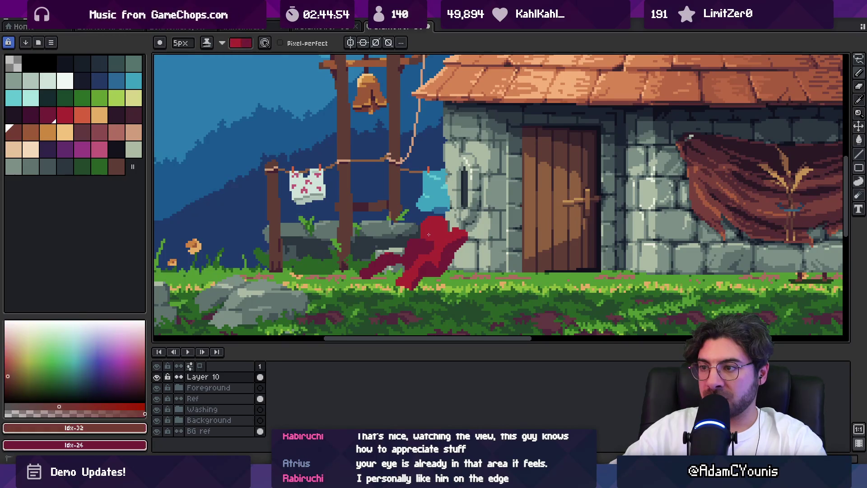
pyautogui.press('x')
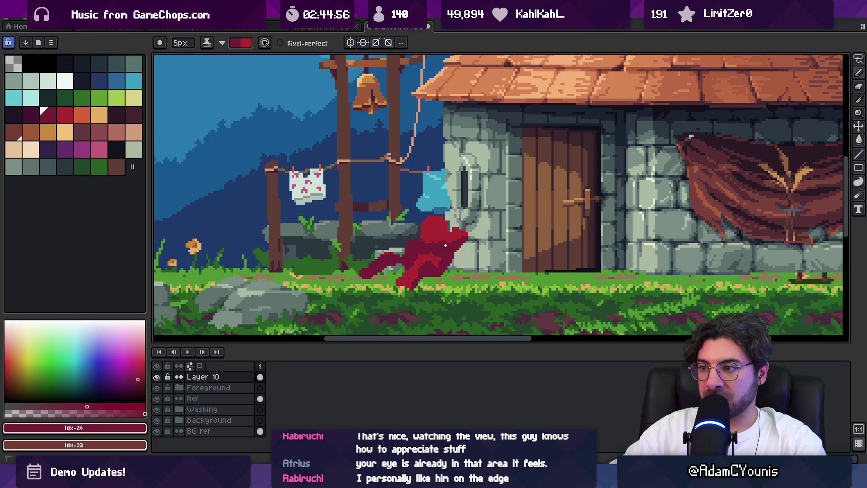
pyautogui.press('x')
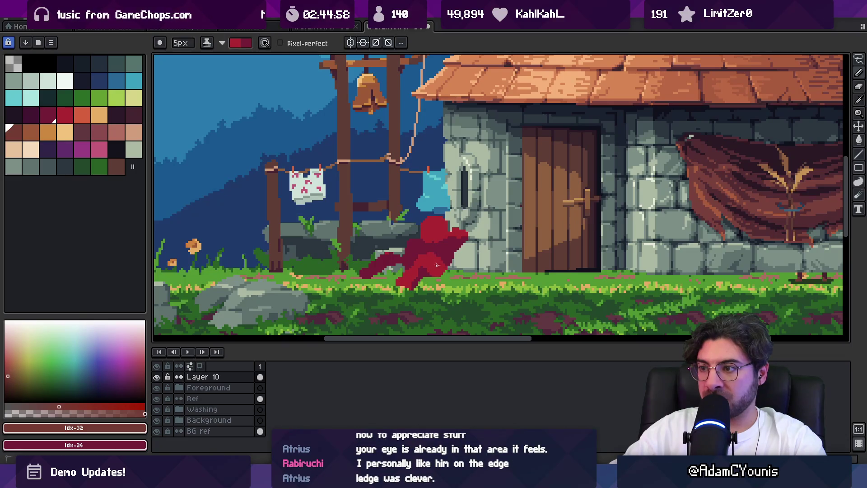
pyautogui.press('b')
pyautogui.keyDown('alt'); pyautogui.click(459, 232); pyautogui.keyUp('alt')
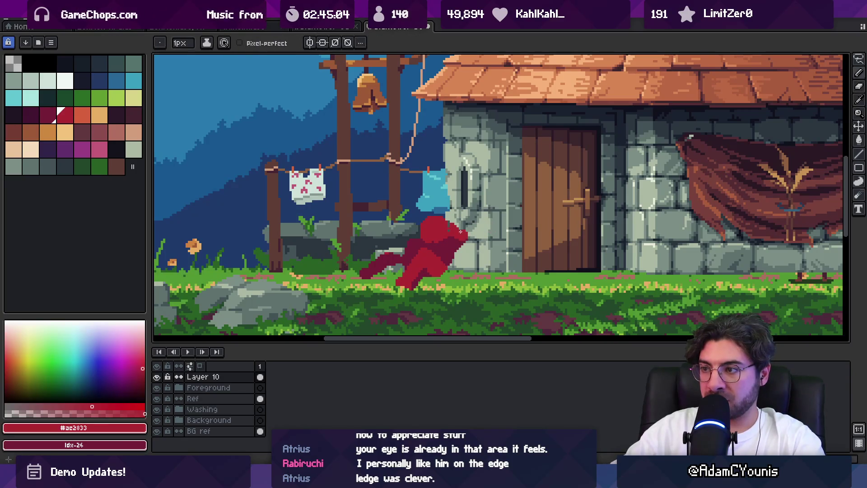
pyautogui.keyDown('alt'); pyautogui.click(412, 240); pyautogui.keyUp('alt')
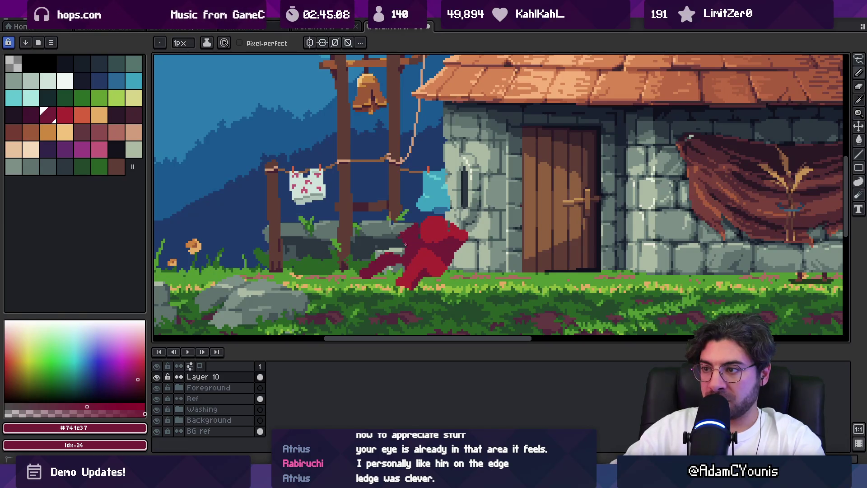
# Shift the red figure left toward the bell post, then show the Home page
pyautogui.press('z')
pyautogui.scroll(-2, 425, 194)
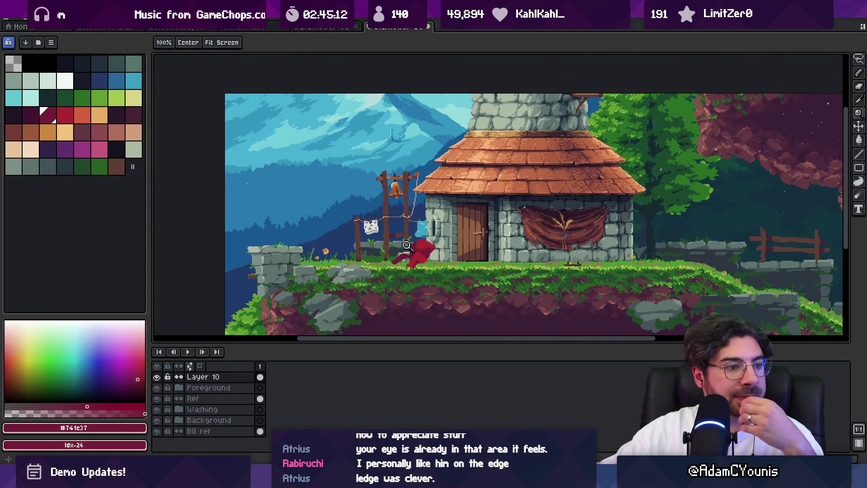
pyautogui.scroll(1, 432, 229)
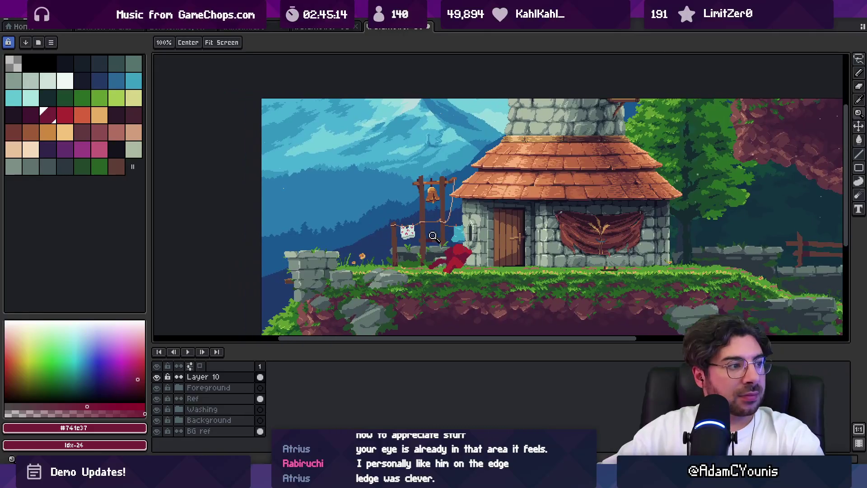
pyautogui.press('v')
pyautogui.moveTo(489, 254)
pyautogui.mouseDown()
pyautogui.moveTo(338, 227)
pyautogui.moveTo(283, 232)
pyautogui.moveTo(414, 224)
pyautogui.mouseUp()
pyautogui.click(382, 28)
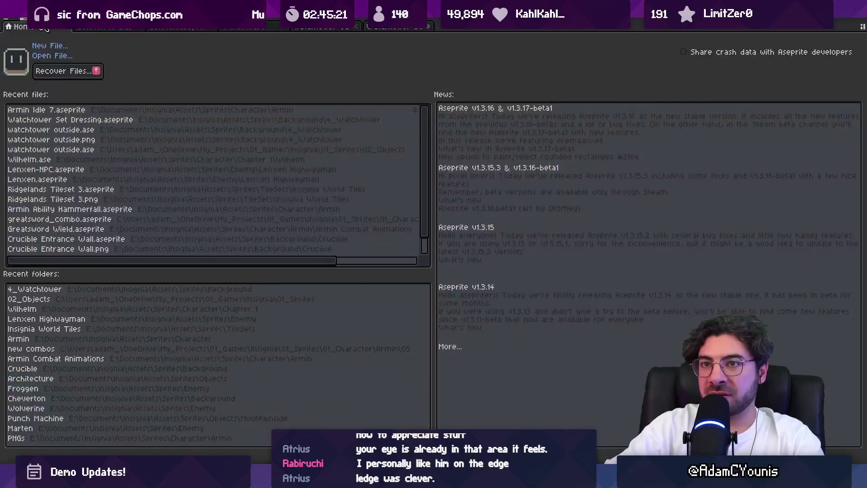
# Return to the village sprite and try flipping the figure onto the wall ledge, then cancel
pyautogui.click(382, 28)
pyautogui.click(28, 19)
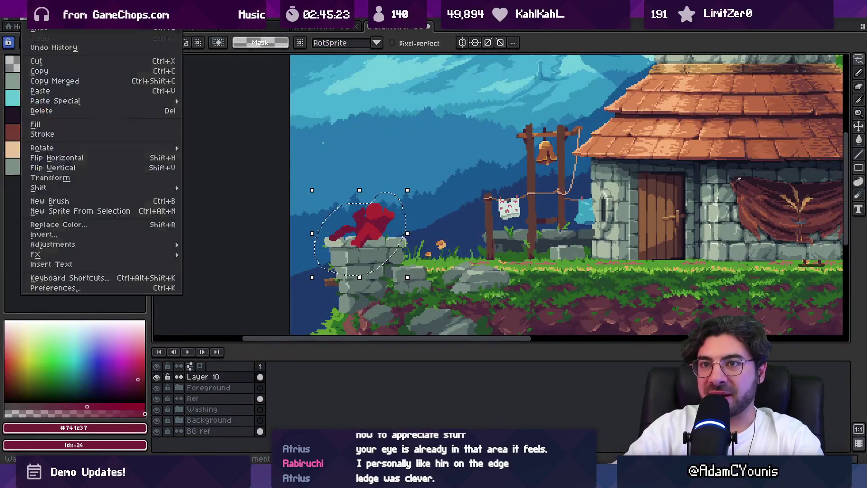
pyautogui.click(94, 162)
pyautogui.moveTo(357, 237)
pyautogui.mouseDown()
pyautogui.moveTo(368, 244)
pyautogui.moveTo(366, 256)
pyautogui.moveTo(360, 248)
pyautogui.moveTo(378, 231)
pyautogui.mouseUp()
pyautogui.press('Escape')
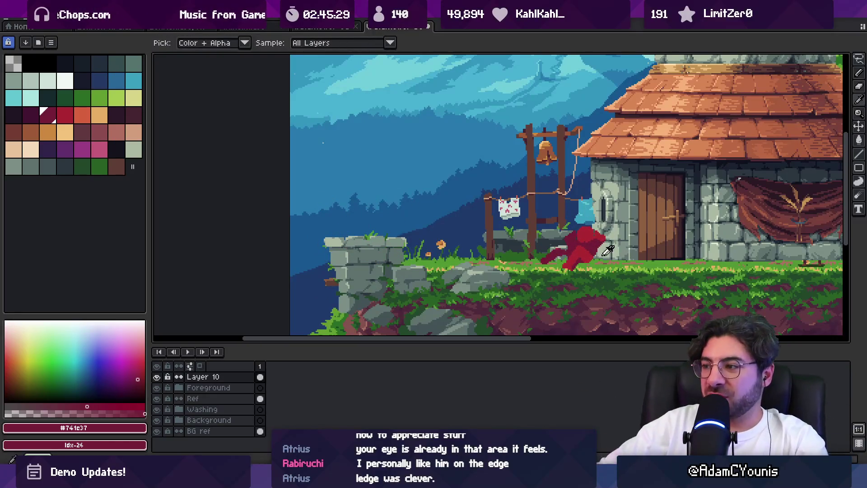
# Pick bright red #ac2833, draw a red line along the stone ledge, then undo it
pyautogui.keyDown('alt'); pyautogui.click(554, 236); pyautogui.keyUp('alt')
pyautogui.press('b')
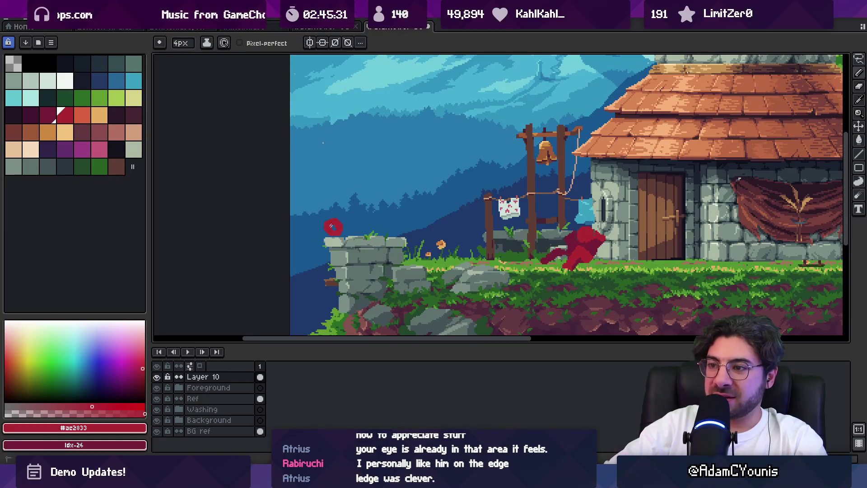
pyautogui.moveTo(348, 236); pyautogui.dragTo(386, 237)
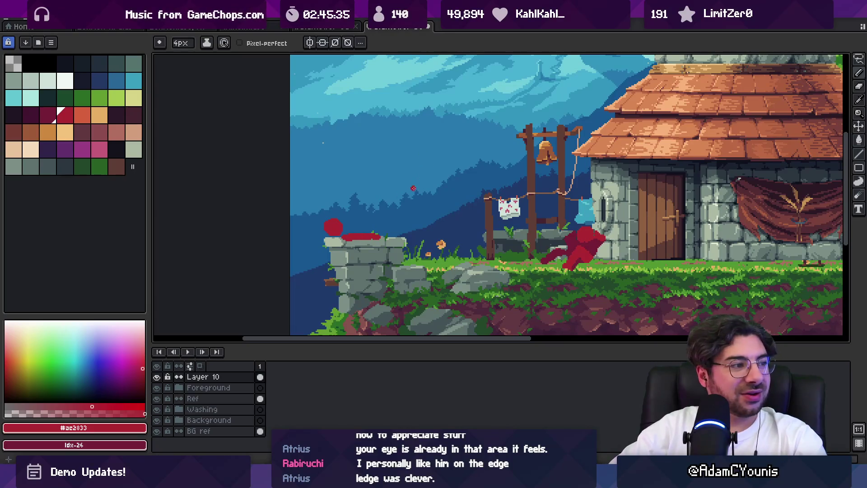
pyautogui.hotkey('ctrl', 'z')
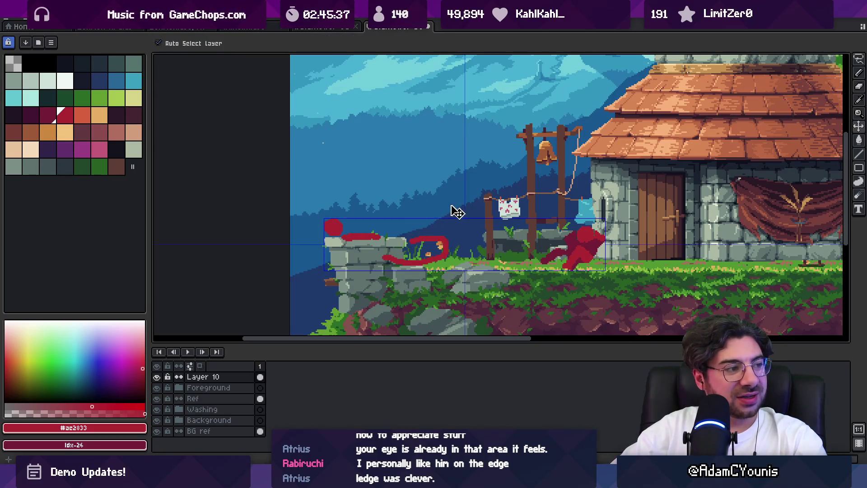
# Erase the trial red sketch on the stone ledge with the Eraser
pyautogui.scroll(2, 329, 225)
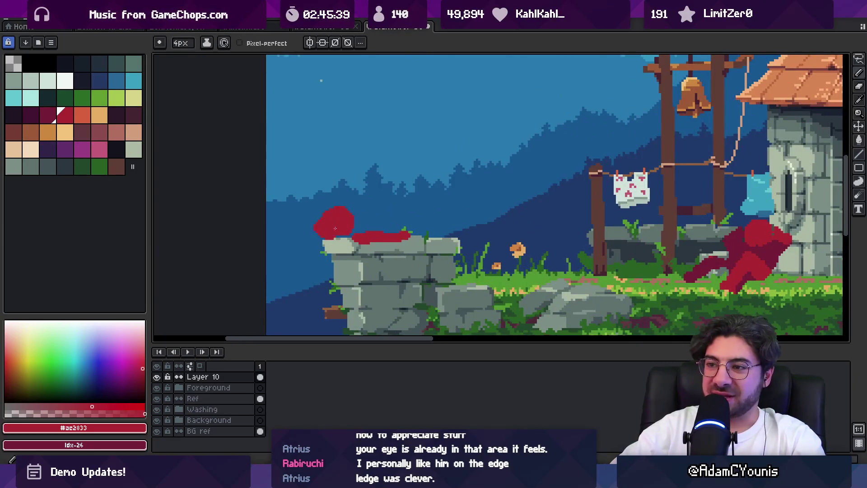
pyautogui.press('e')
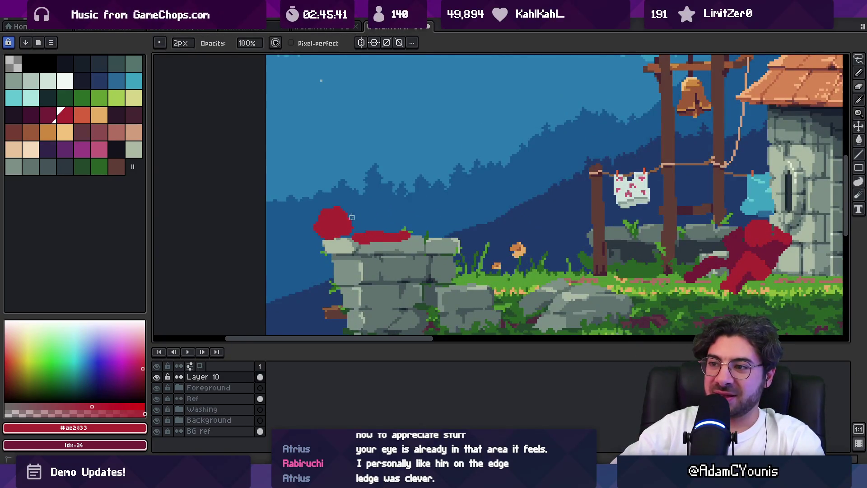
pyautogui.press('b')
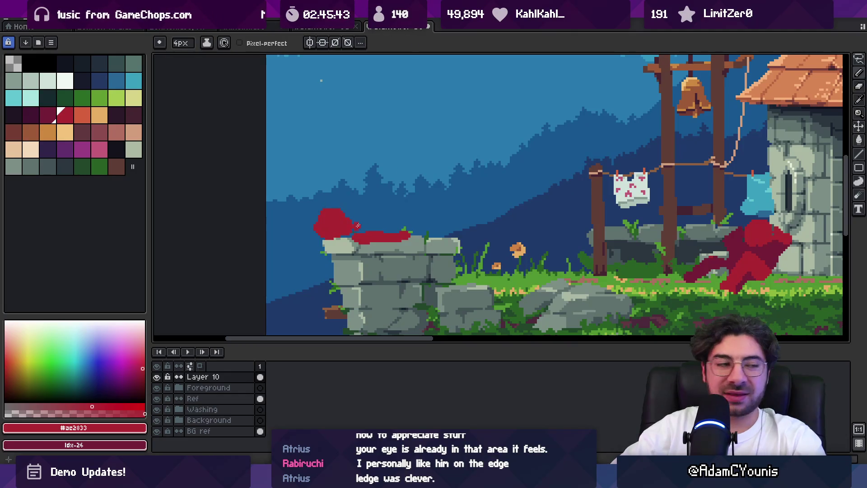
pyautogui.scroll(-3, 358, 225)
pyautogui.press('e')
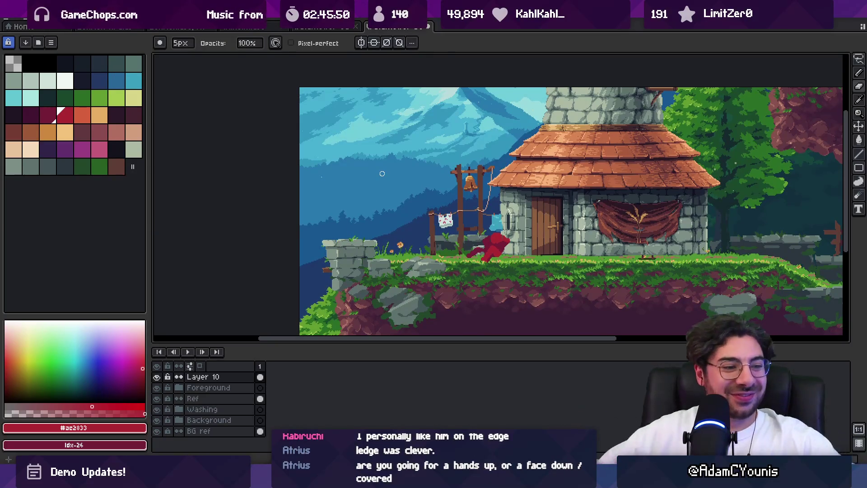
# Sample dark maroon #741c37 from the figure and touch up pixels with a 1px brush
pyautogui.press('space')
pyautogui.moveTo(495, 184)
pyautogui.mouseDown()
pyautogui.moveTo(482, 189)
pyautogui.moveTo(478, 160)
pyautogui.moveTo(444, 173)
pyautogui.mouseUp()
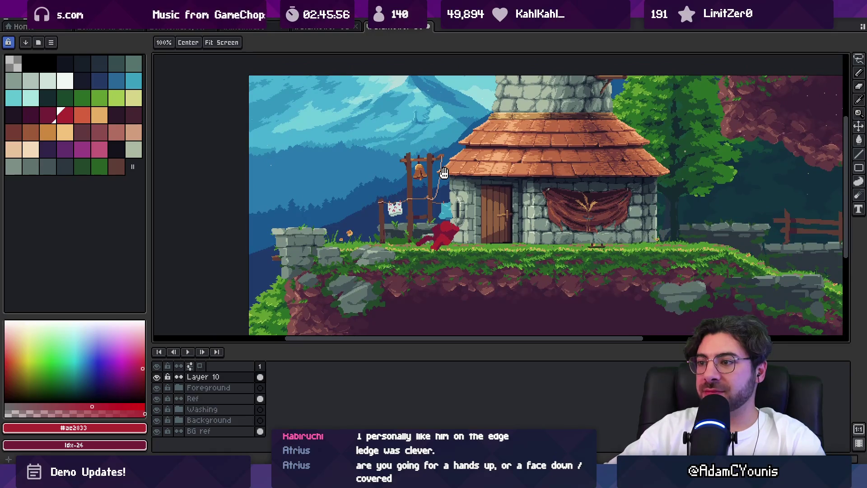
pyautogui.scroll(4, 441, 199)
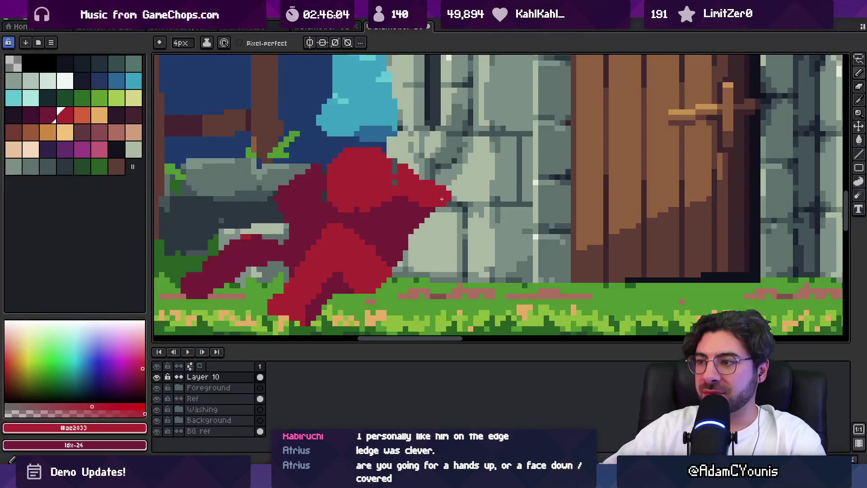
pyautogui.keyDown('alt'); pyautogui.click(423, 221); pyautogui.keyUp('alt')
pyautogui.press('-')
pyautogui.press('-')
pyautogui.press('-')
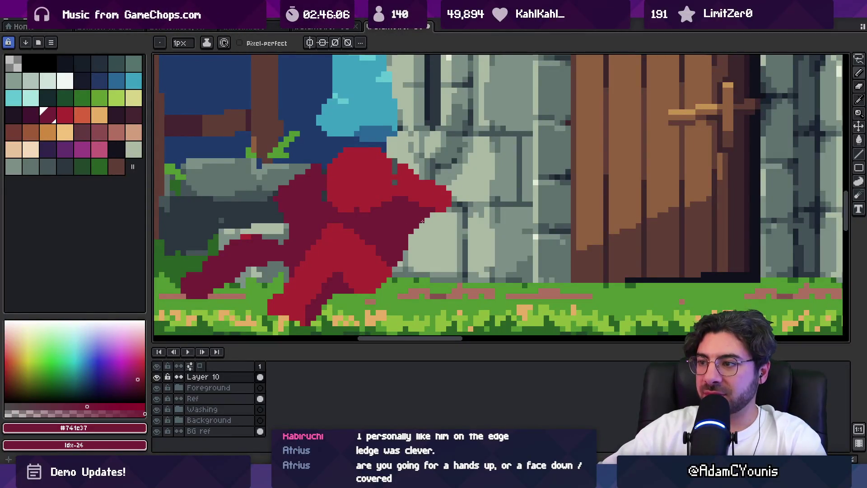
pyautogui.press('e')
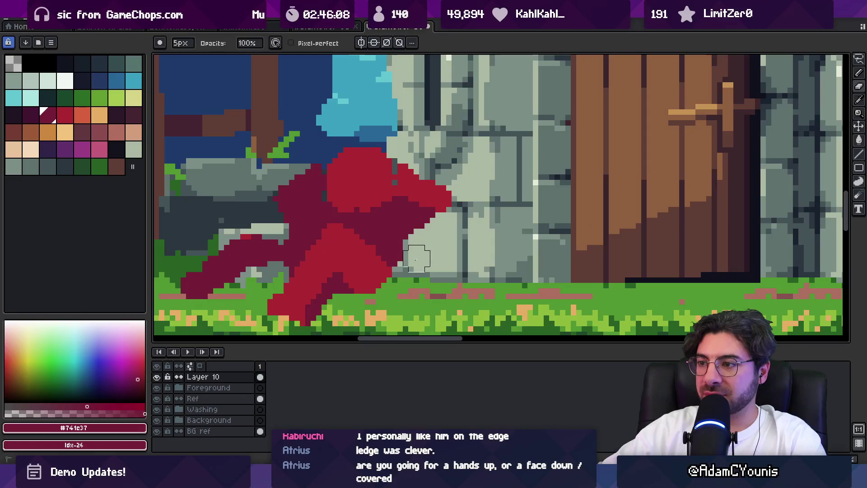
pyautogui.press('b')
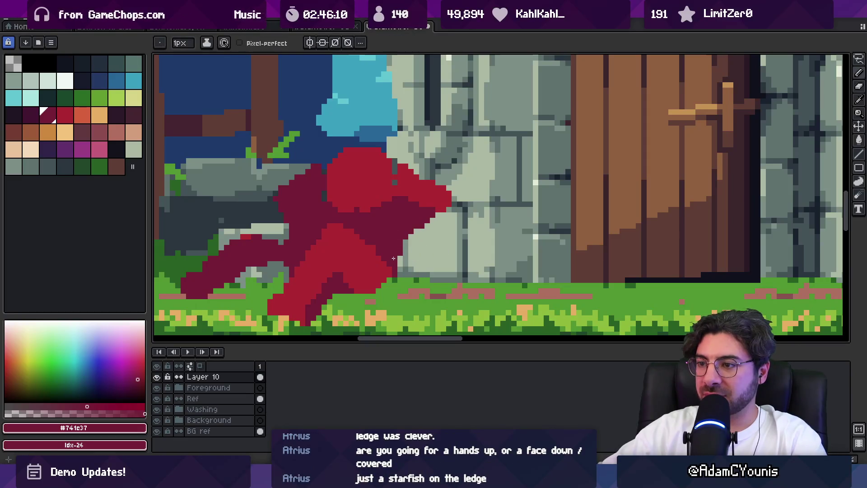
pyautogui.scroll(-3, 394, 260)
pyautogui.scroll(3, 405, 252)
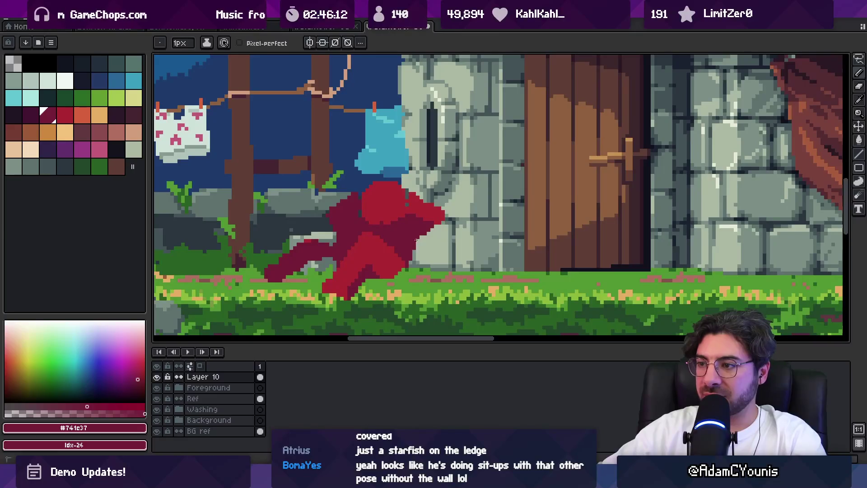
# Zoom out to view the house scene and recentre the view on the red figure
pyautogui.press('z')
pyautogui.scroll(-3, 418, 230)
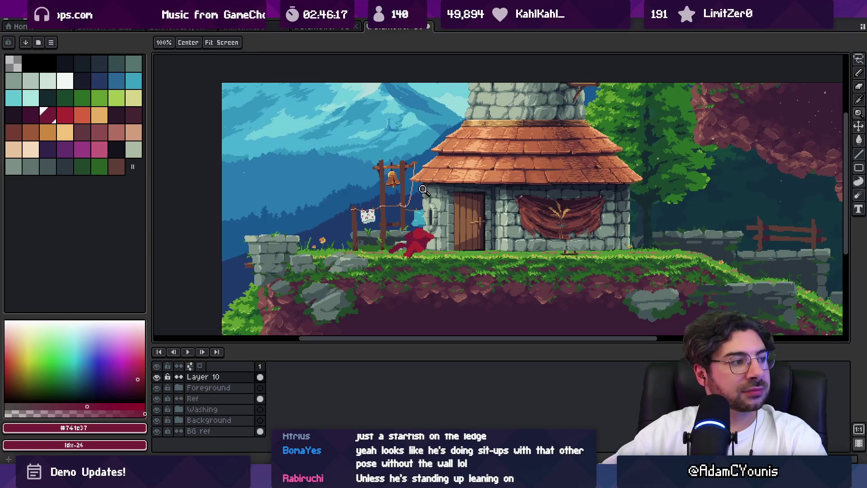
pyautogui.scroll(3, 420, 217)
pyautogui.press('b')
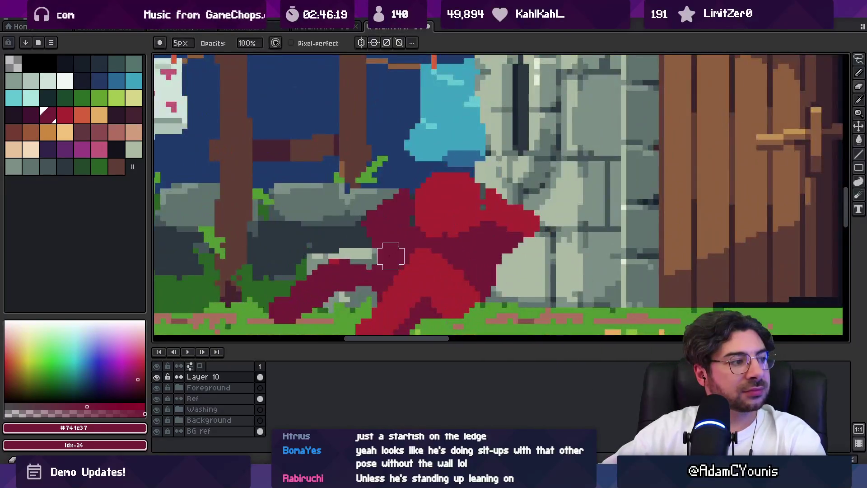
pyautogui.press('space')
pyautogui.scroll(-4, 430, 226)
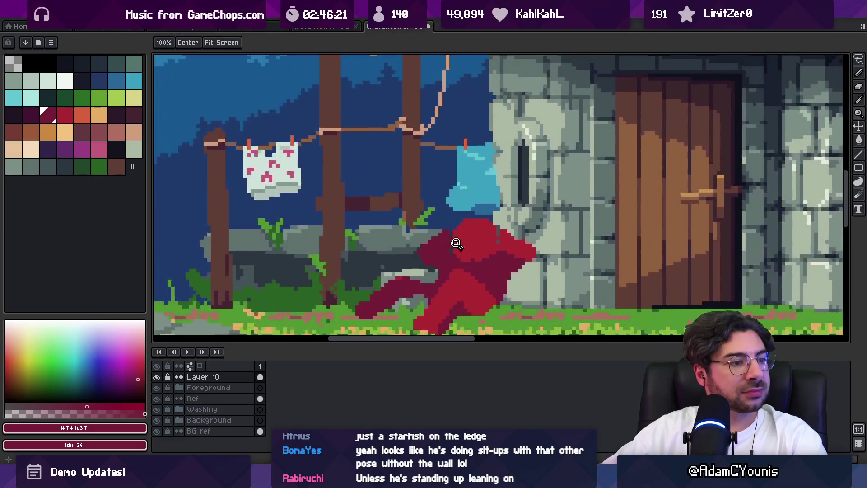
pyautogui.moveTo(469, 225); pyautogui.dragTo(452, 231)
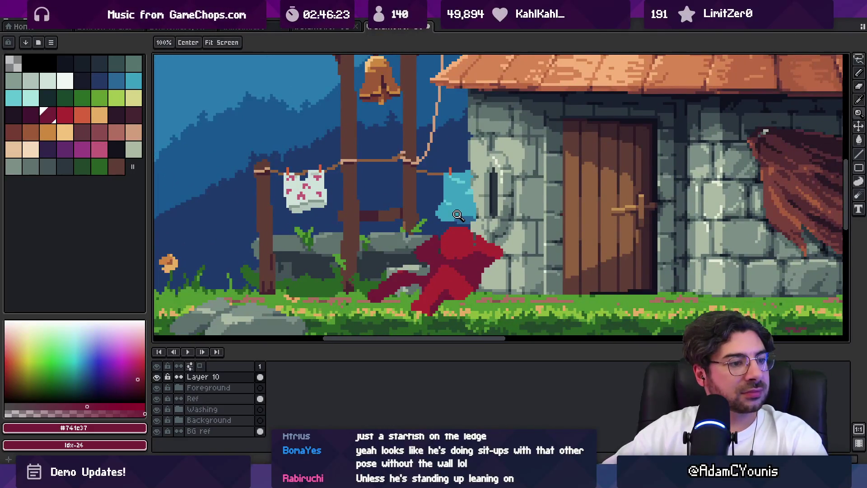
pyautogui.scroll(-1, 458, 213)
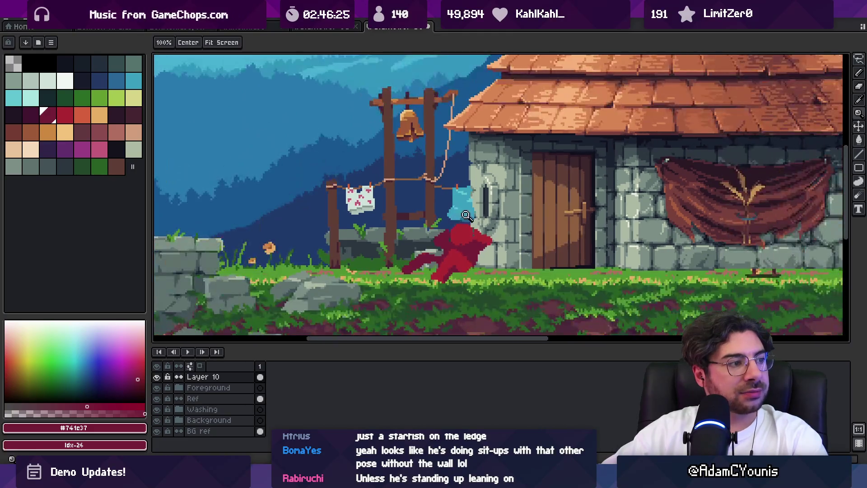
pyautogui.scroll(3, 461, 225)
# Eyedrop bright red #ac2833 and dark maroon to recolour pixels on the figure's body
pyautogui.press('alt')
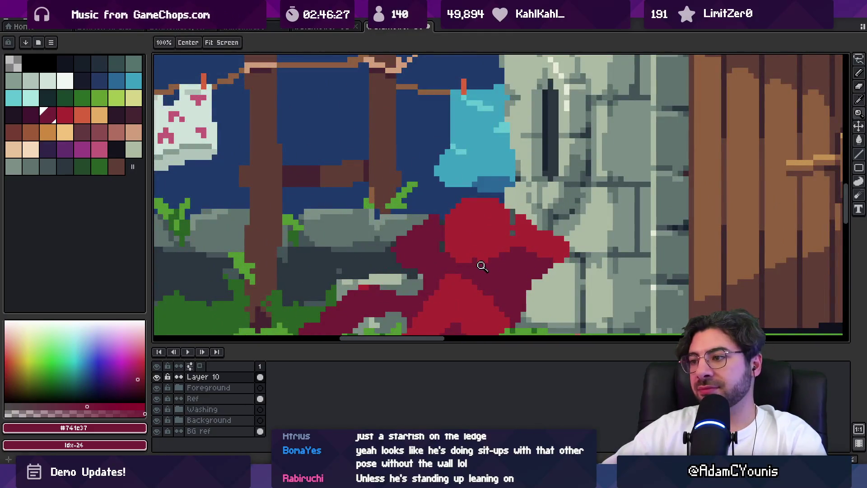
pyautogui.keyDown('alt'); pyautogui.click(465, 232); pyautogui.keyUp('alt')
pyautogui.click(456, 260)
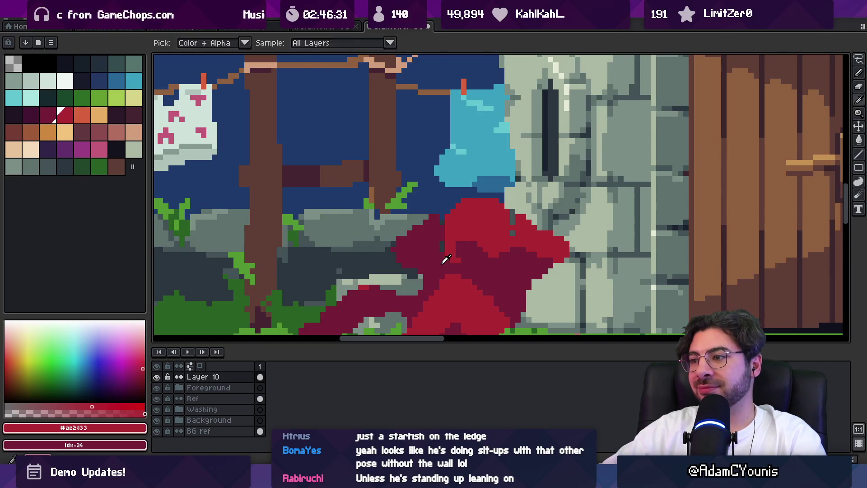
pyautogui.keyDown('alt'); pyautogui.click(441, 258); pyautogui.keyUp('alt')
pyautogui.click(447, 255)
pyautogui.keyDown('alt'); pyautogui.click(495, 253); pyautogui.keyUp('alt')
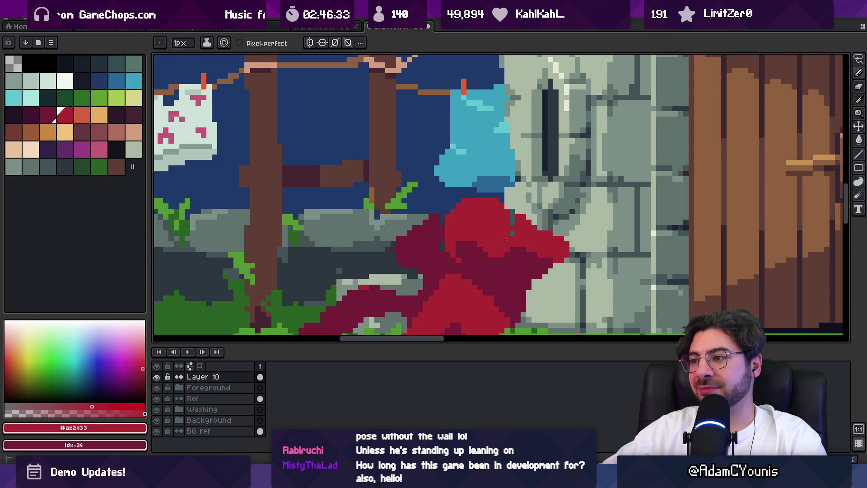
pyautogui.press('z')
pyautogui.scroll(-4, 488, 235)
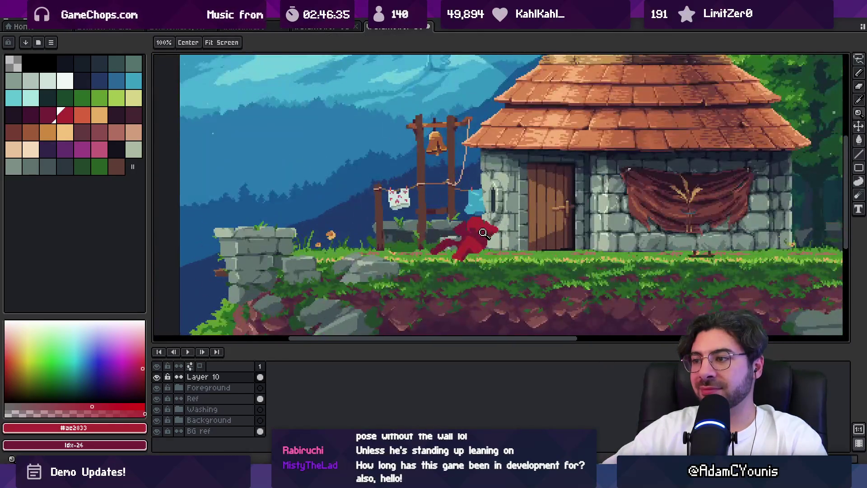
# Repaint single dark maroon pixels on the figure and zoom to review it
pyautogui.keyDown('alt'); pyautogui.click(475, 237); pyautogui.keyUp('alt')
pyautogui.press('b')
pyautogui.scroll(3, 473, 227)
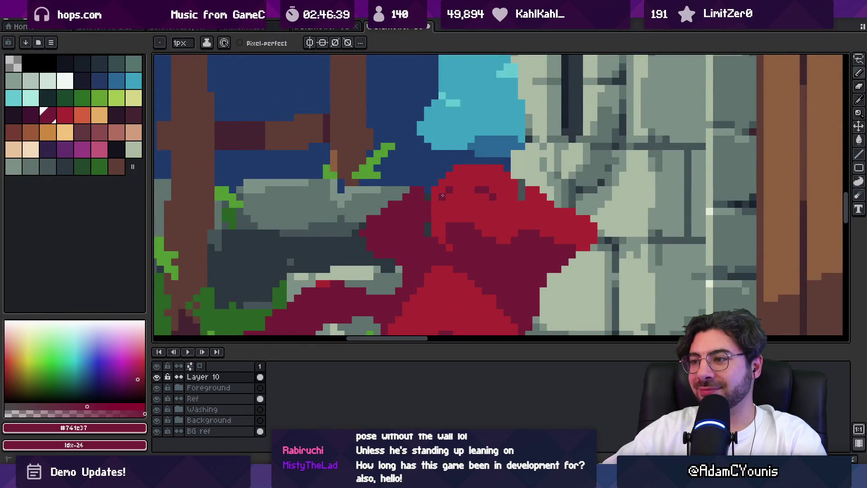
pyautogui.press('z')
pyautogui.scroll(-3, 470, 192)
pyautogui.scroll(1, 475, 190)
pyautogui.scroll(-2, 479, 189)
pyautogui.scroll(2, 482, 191)
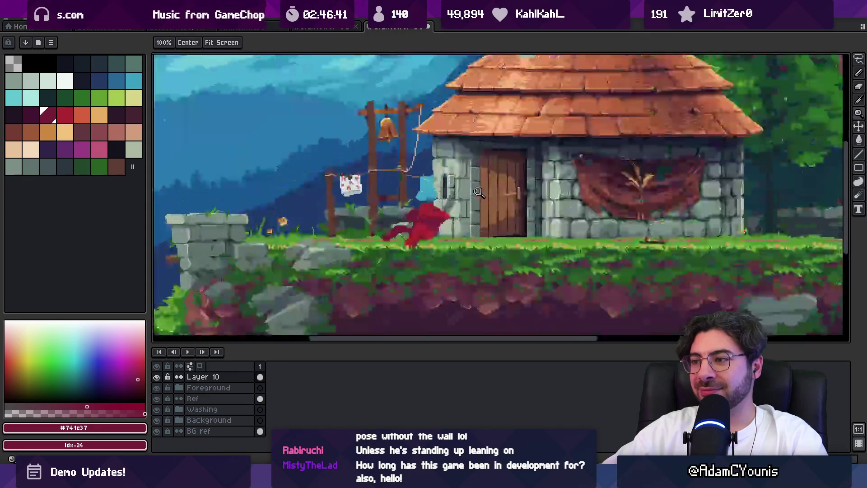
pyautogui.scroll(3, 482, 190)
pyautogui.press('b')
# Pick the bright red from the figure and check the whole scene zoomed out
pyautogui.keyDown('alt'); pyautogui.click(436, 240); pyautogui.keyUp('alt')
pyautogui.press('z')
pyautogui.scroll(-3, 429, 248)
pyautogui.scroll(1, 445, 116)
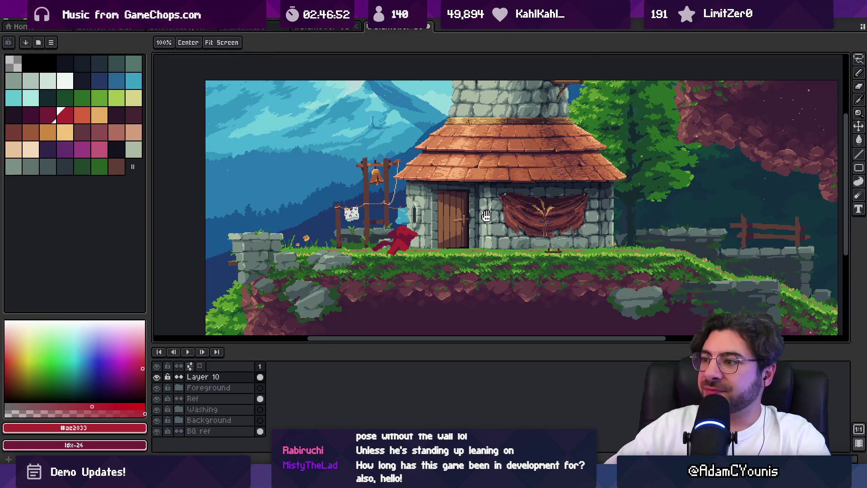
pyautogui.scroll(-2, 486, 215)
pyautogui.scroll(2, 452, 204)
pyautogui.scroll(-1, 416, 185)
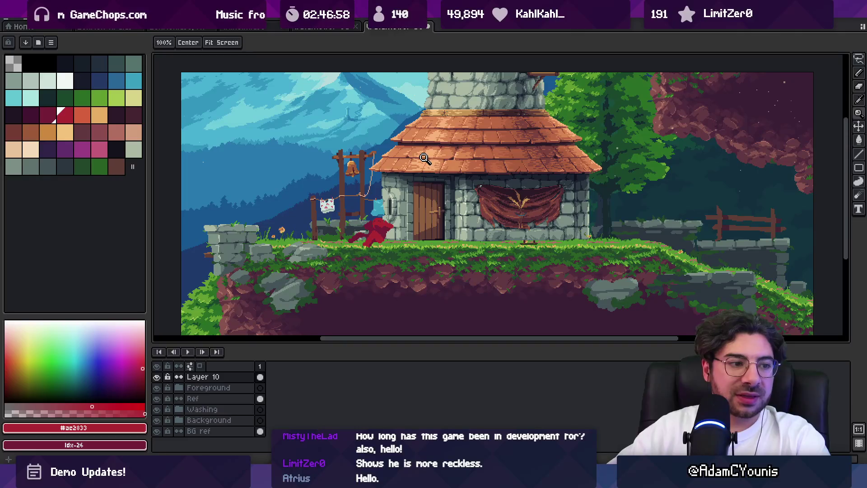
pyautogui.press('v')
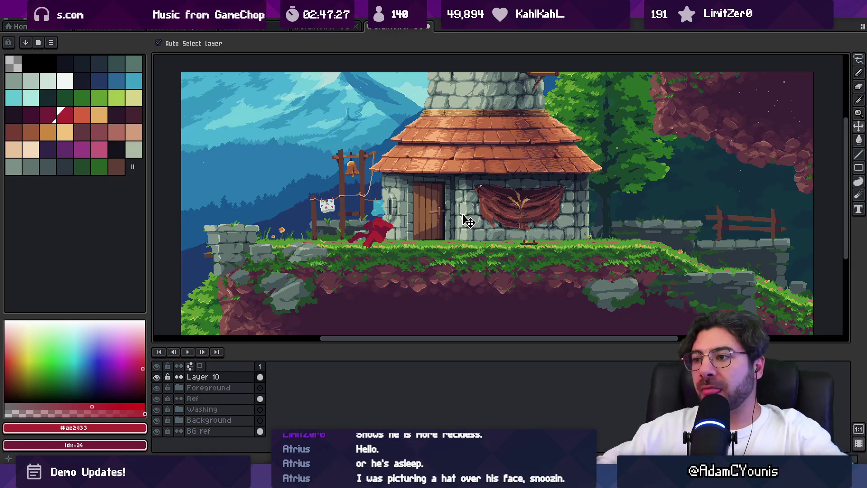
pyautogui.moveTo(414, 211); pyautogui.dragTo(346, 219)
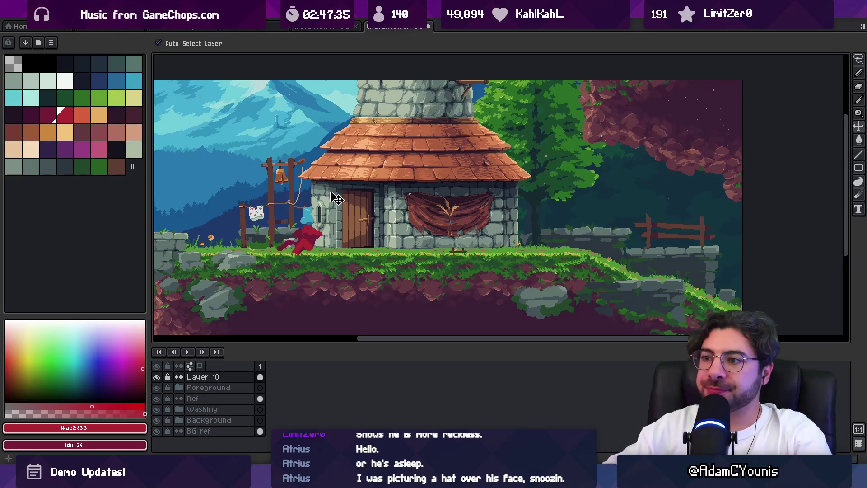
pyautogui.scroll(1, 361, 181)
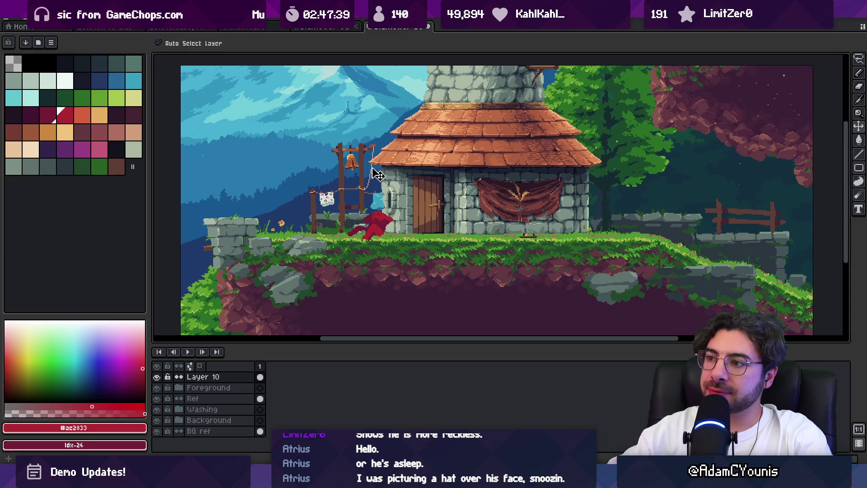
pyautogui.press('z')
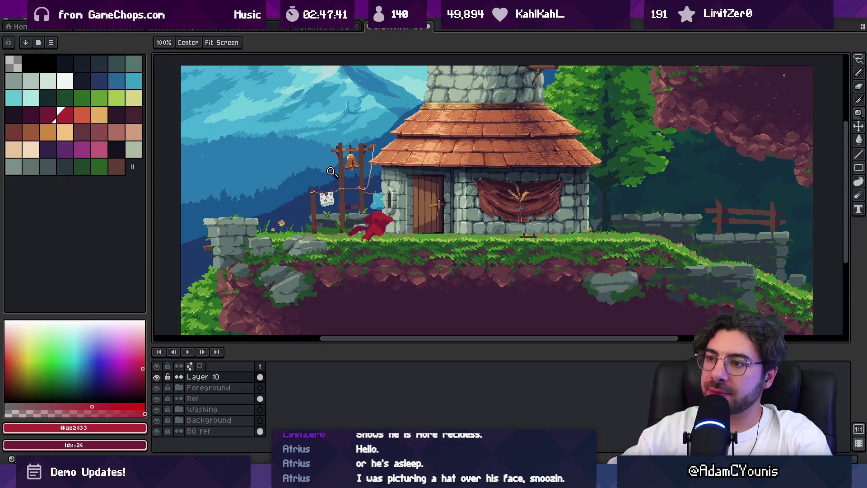
# Zoom into the hanging laundry and make Layer 9 in the Washing group active
pyautogui.click(360, 186)
pyautogui.click(360, 186)
pyautogui.press('b')
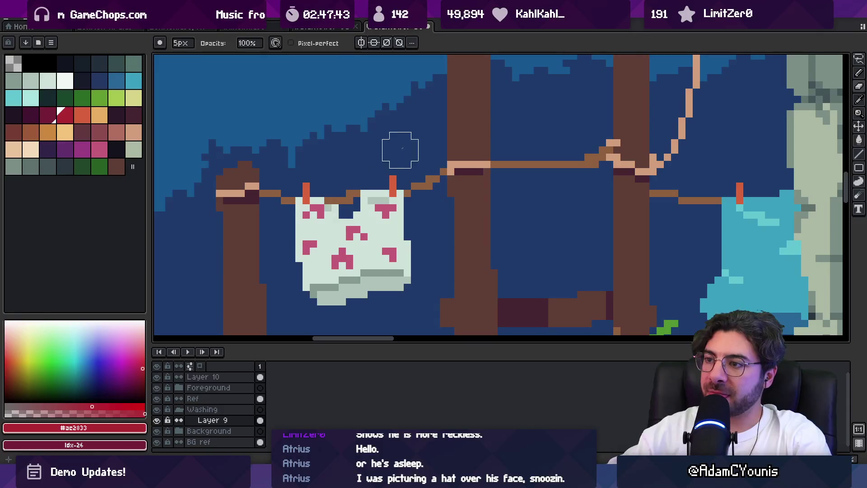
pyautogui.press('z')
pyautogui.scroll(-5, 371, 153)
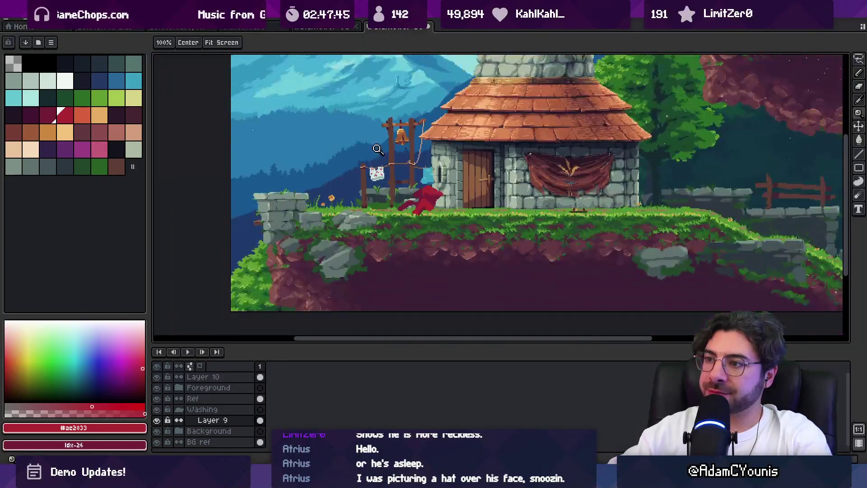
# Eyedrop the clothesline brown #8f6040, then zoom out and pan the scene
pyautogui.click(375, 165)
pyautogui.keyDown('alt'); pyautogui.click(397, 177); pyautogui.keyUp('alt')
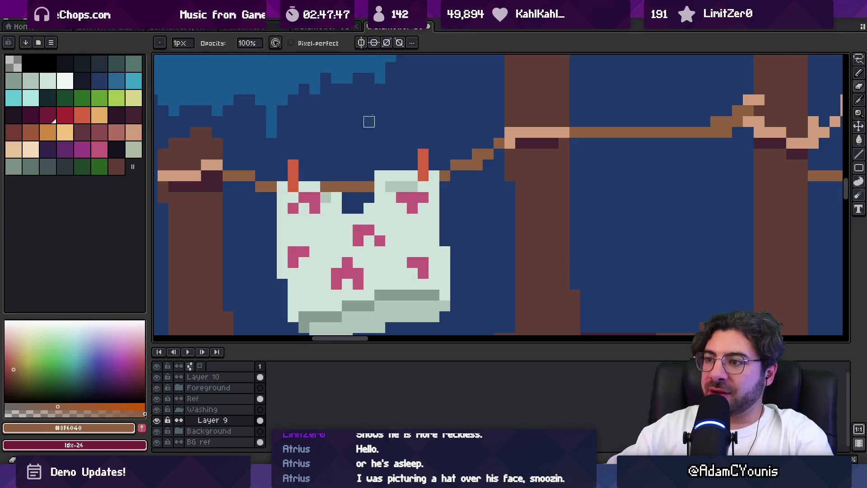
pyautogui.scroll(-5, 375, 121)
pyautogui.scroll(1, 373, 123)
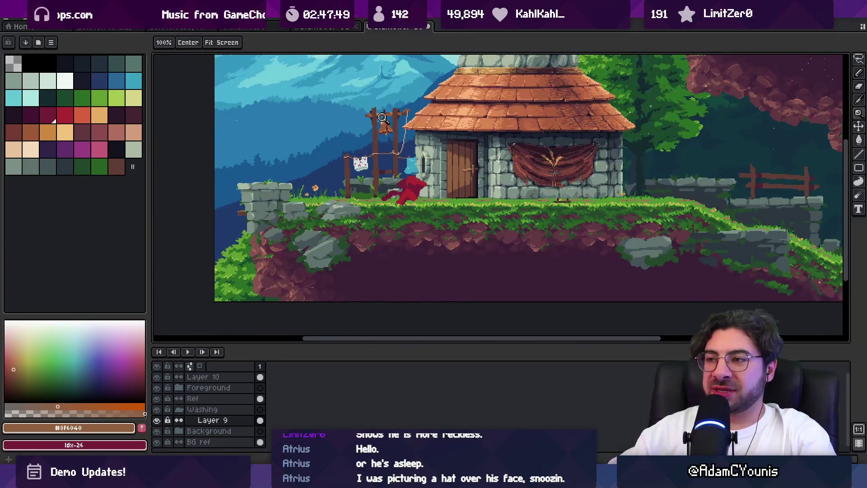
pyautogui.scroll(3, 383, 118)
pyautogui.press('b')
pyautogui.press('z')
pyautogui.scroll(-4, 409, 165)
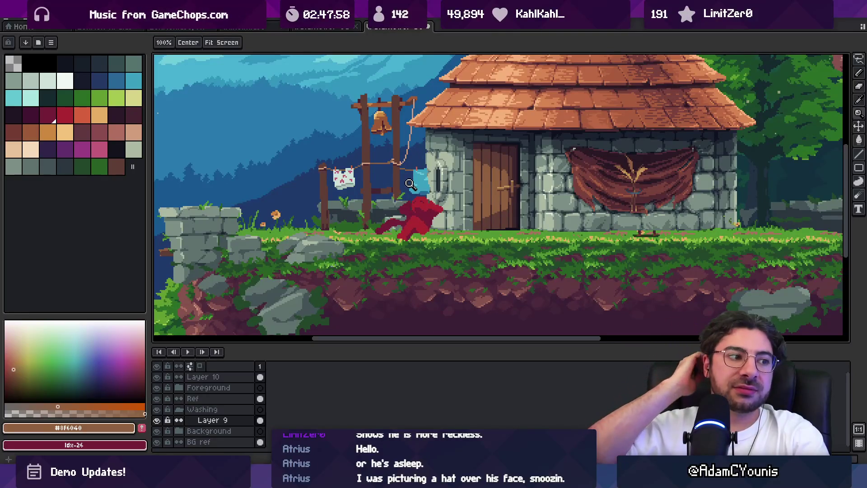
pyautogui.moveTo(392, 227); pyautogui.dragTo(431, 215)
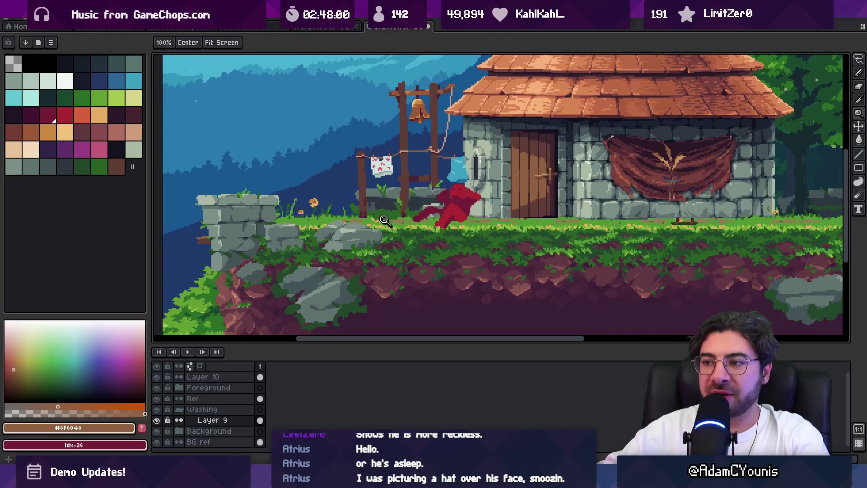
pyautogui.scroll(4, 378, 231)
pyautogui.press('b')
pyautogui.keyDown('alt'); pyautogui.click(381, 230); pyautogui.keyUp('alt')
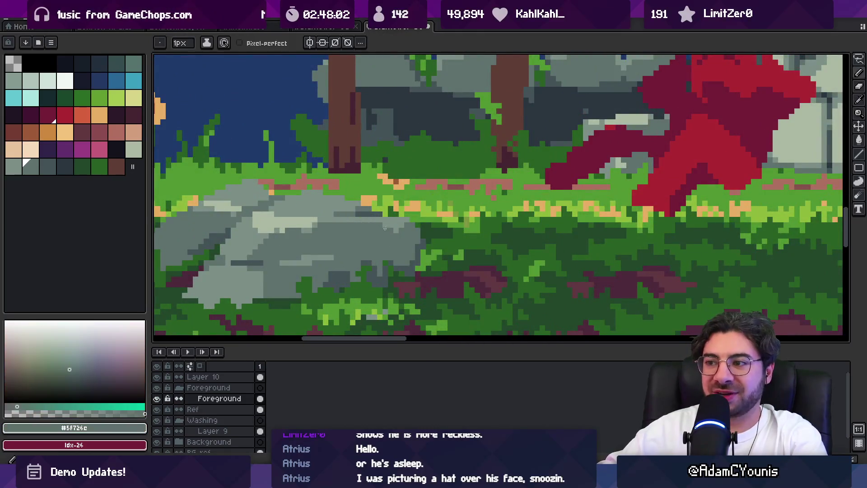
pyautogui.press('e')
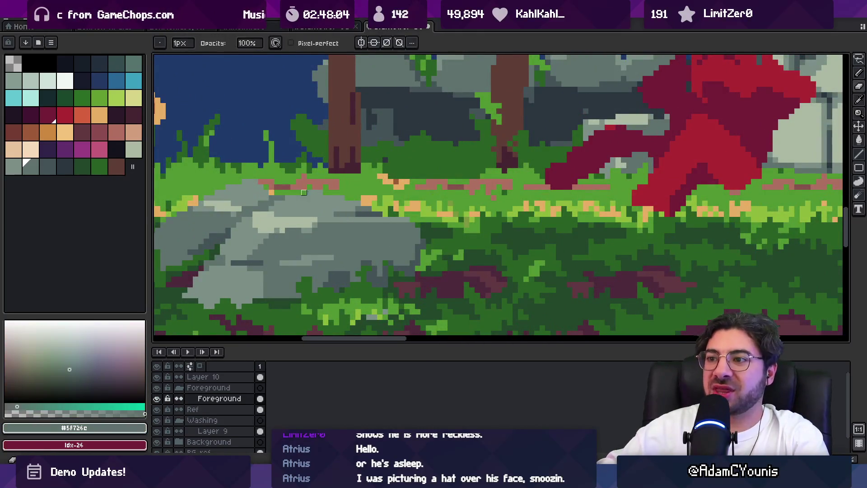
pyautogui.press('z')
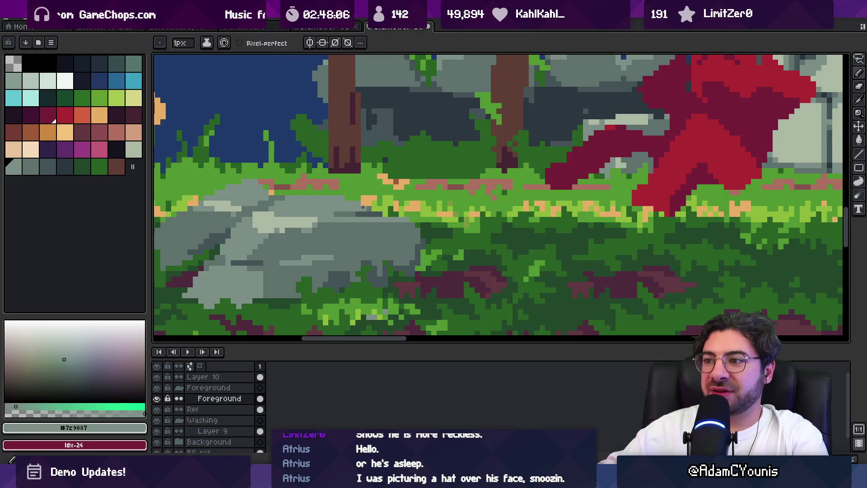
pyautogui.scroll(-4, 394, 188)
pyautogui.scroll(4, 378, 195)
pyautogui.press('e')
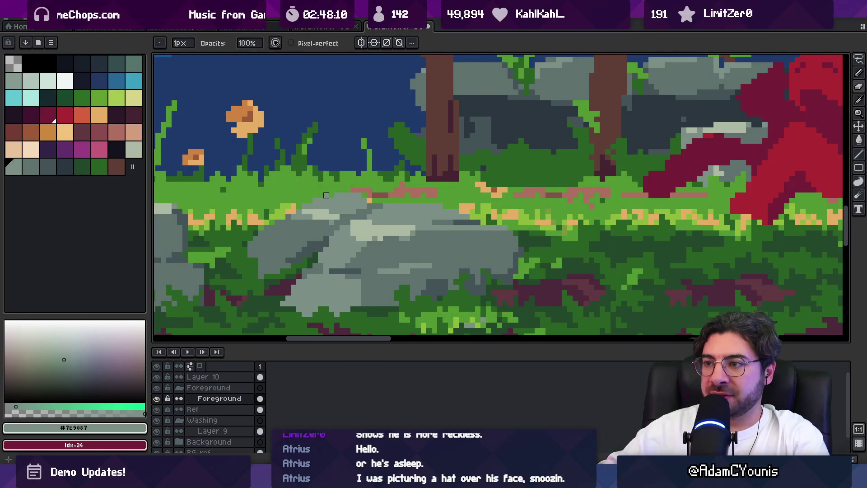
pyautogui.press('h')
pyautogui.scroll(-4, 380, 189)
pyautogui.scroll(2, 389, 183)
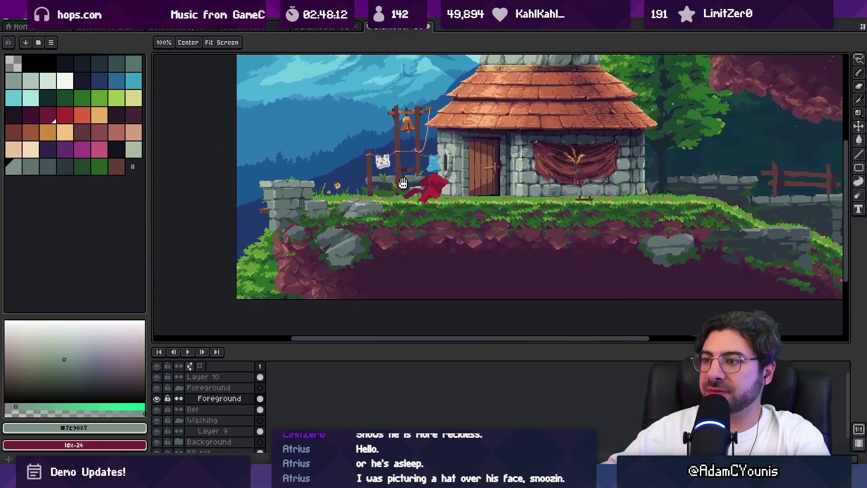
pyautogui.moveTo(389, 183)
pyautogui.mouseDown()
pyautogui.moveTo(354, 197)
pyautogui.moveTo(353, 252)
pyautogui.mouseUp()
pyautogui.press('z')
pyautogui.scroll(3, 383, 247)
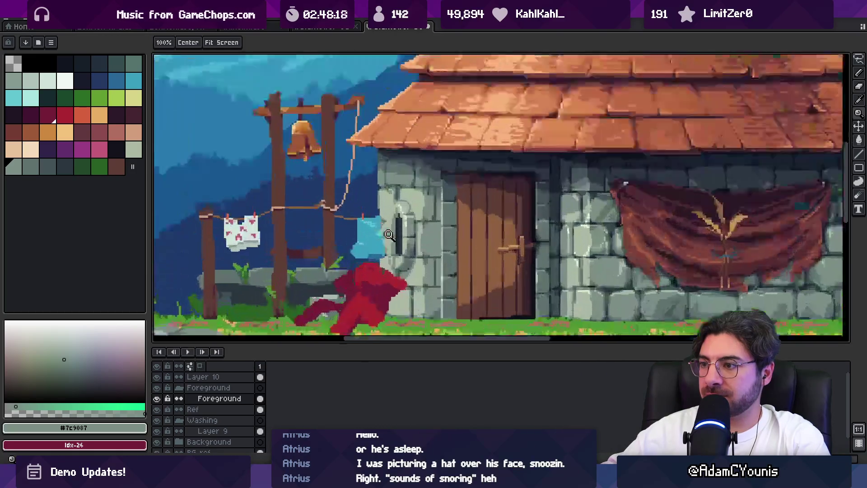
pyautogui.scroll(1, 382, 253)
pyautogui.keyDown('ctrl'); pyautogui.click(379, 255); pyautogui.keyUp('ctrl')
pyautogui.scroll(-4, 388, 246)
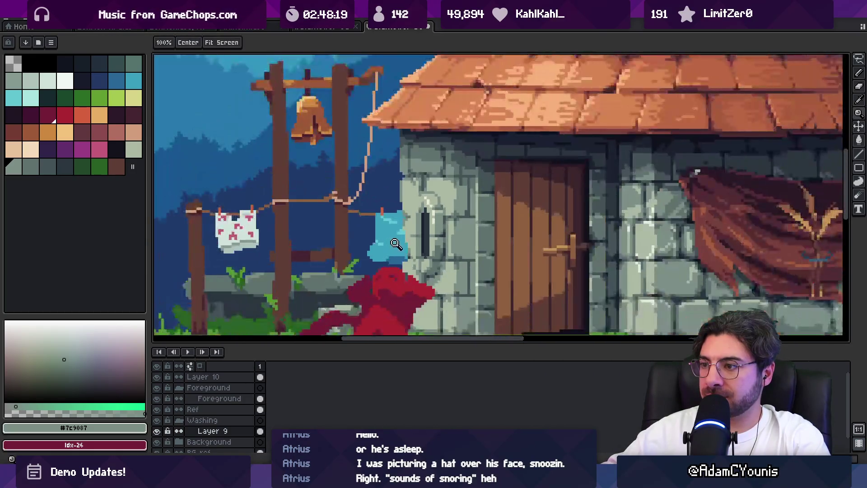
pyautogui.scroll(-2, 400, 237)
pyautogui.scroll(1, 416, 225)
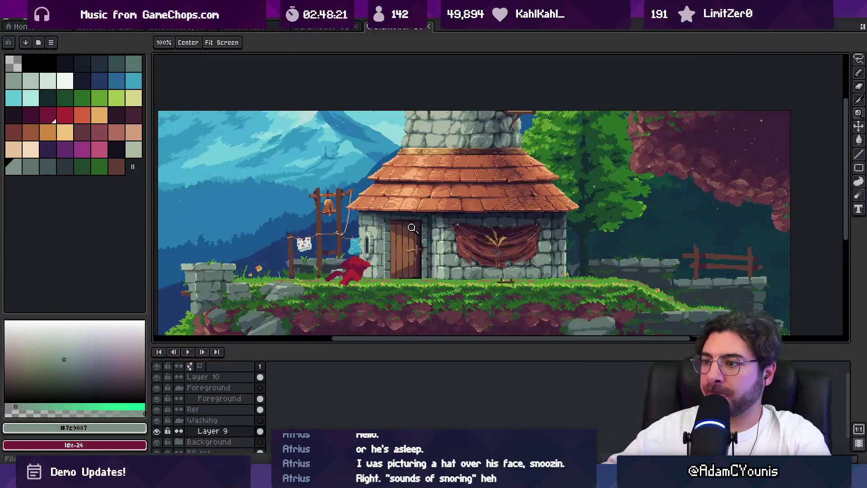
pyautogui.moveTo(428, 240); pyautogui.dragTo(420, 230)
# Hide Layer 10 with the red character, save the artwork, and switch to Unity
pyautogui.keyDown('ctrl'); pyautogui.click(343, 266); pyautogui.keyUp('ctrl')
pyautogui.click(158, 377)
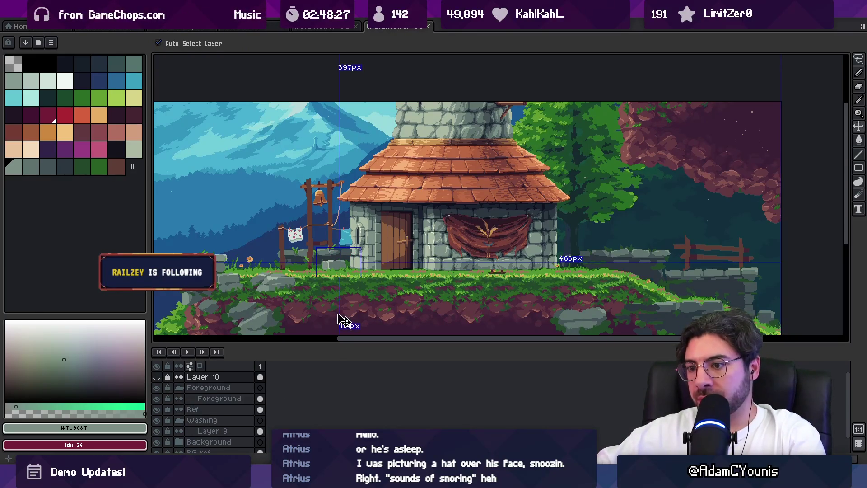
pyautogui.hotkey('ctrl', 's')
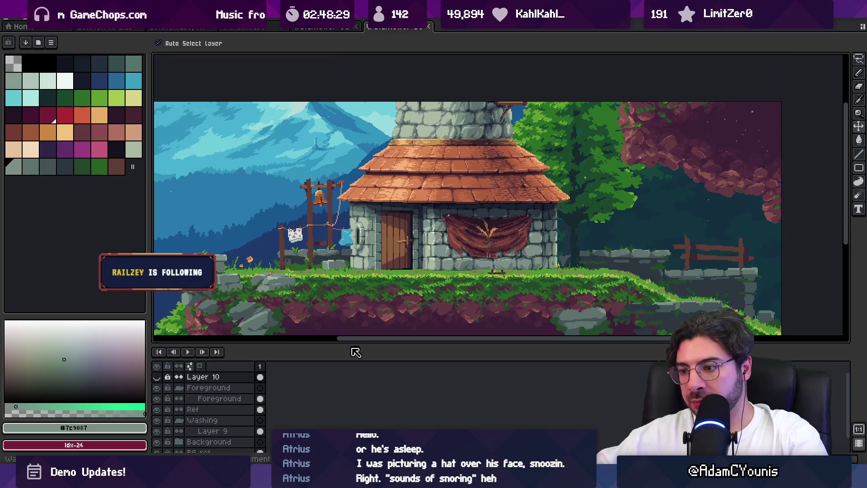
pyautogui.hotkey('alt', 'Tab')
pyautogui.scroll(-2, 340, 204)
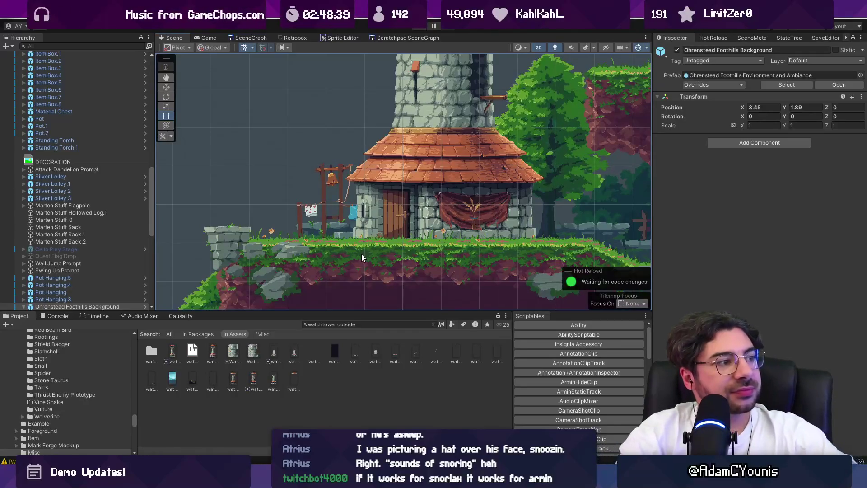
# Frame the level around the house in Unity and compare it with the Aseprite art
pyautogui.press('f')
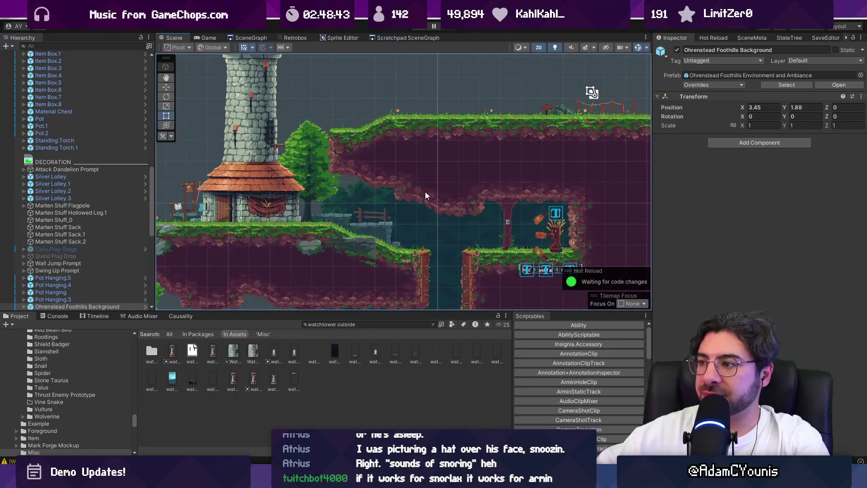
pyautogui.hotkey('alt', 'Tab')
pyautogui.scroll(2, 452, 260)
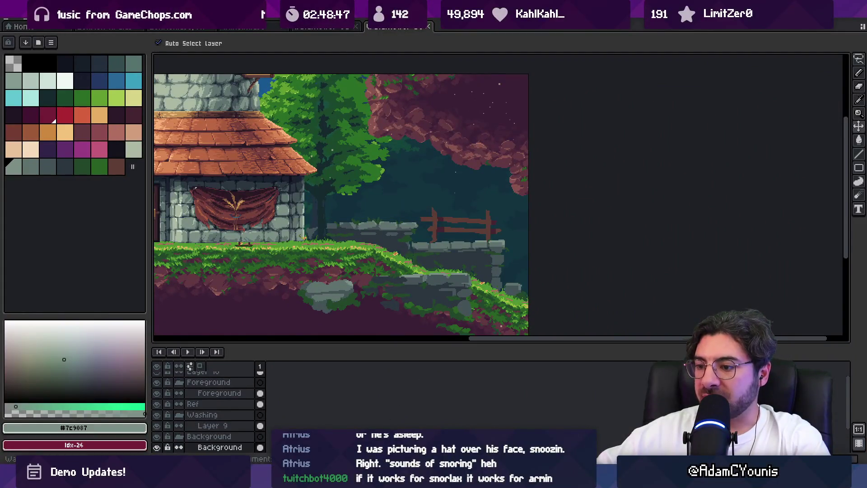
pyautogui.hotkey('alt', 'Tab')
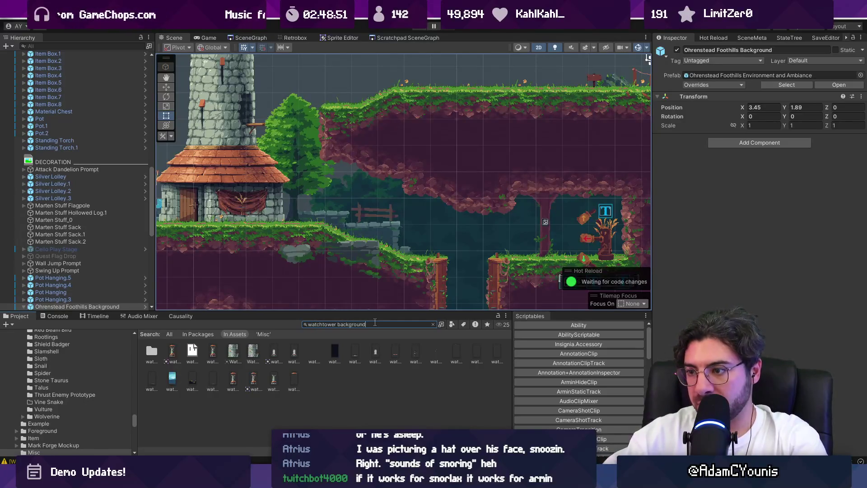
# Flip the Watchtower Set Dressing_background sprite on X and move it right to x 29.115
pyautogui.click(472, 221)
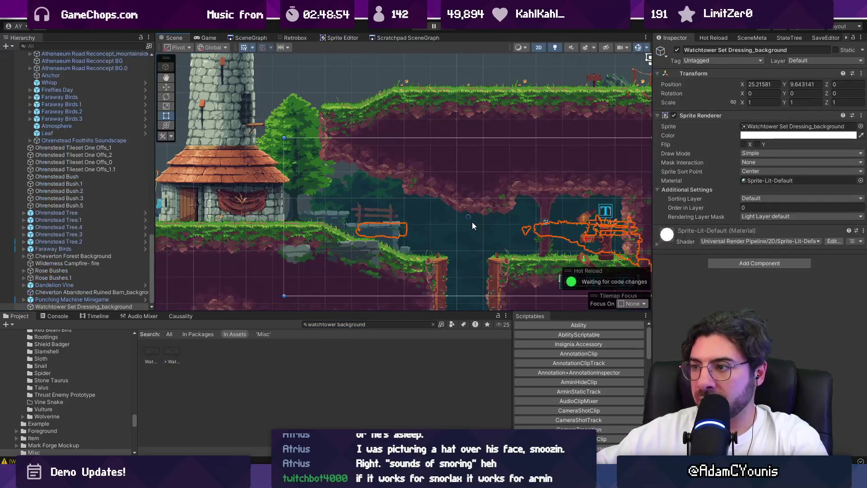
pyautogui.press('f')
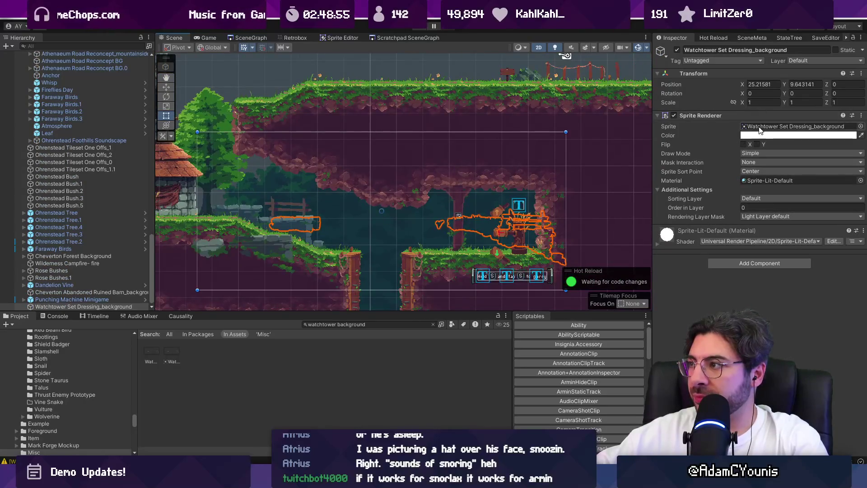
pyautogui.click(744, 144)
pyautogui.press('w')
pyautogui.moveTo(391, 210); pyautogui.dragTo(596, 222)
pyautogui.click(773, 189)
pyautogui.click(773, 190)
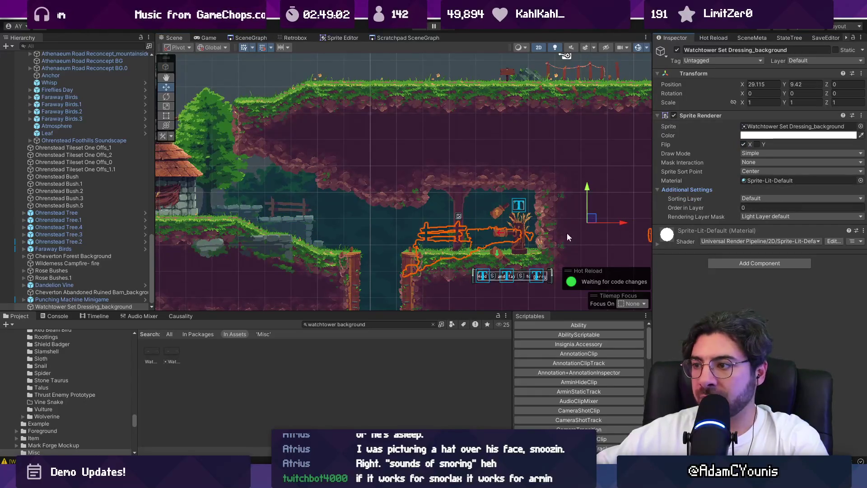
# Duplicate the watchtower background, flip the copy on X and move it to about x 9
pyautogui.click(470, 250)
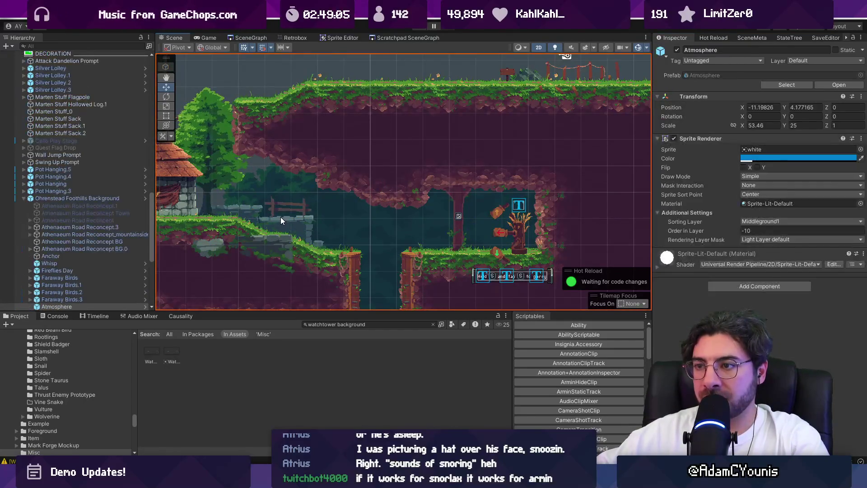
pyautogui.click(280, 220)
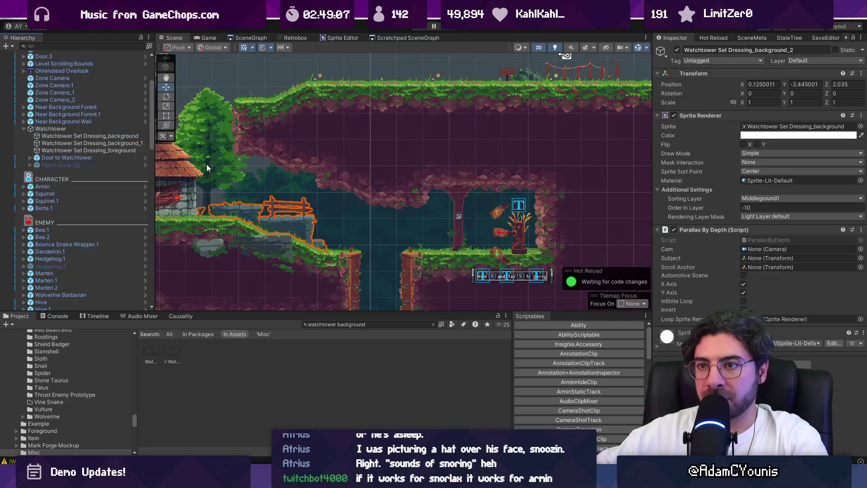
pyautogui.hotkey('ctrl', 'd')
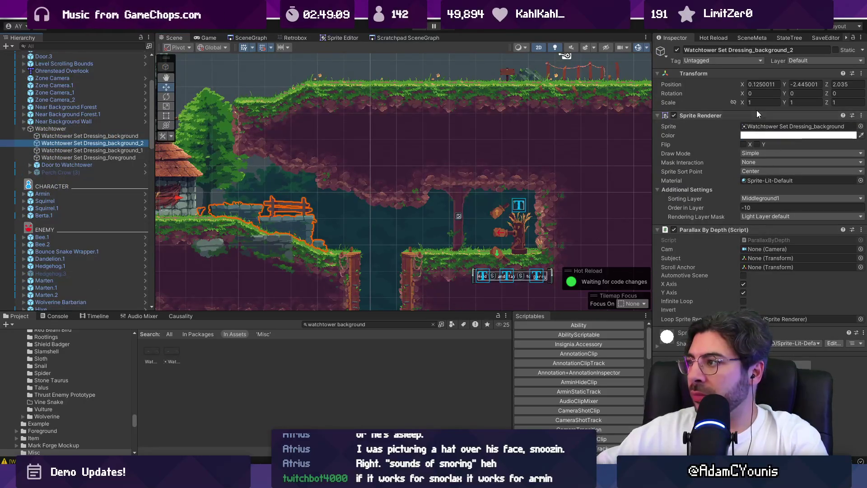
pyautogui.click(744, 144)
pyautogui.moveTo(251, 195)
pyautogui.mouseDown()
pyautogui.moveTo(598, 211)
pyautogui.moveTo(595, 219)
pyautogui.moveTo(630, 212)
pyautogui.moveTo(603, 214)
pyautogui.moveTo(615, 214)
pyautogui.mouseUp()
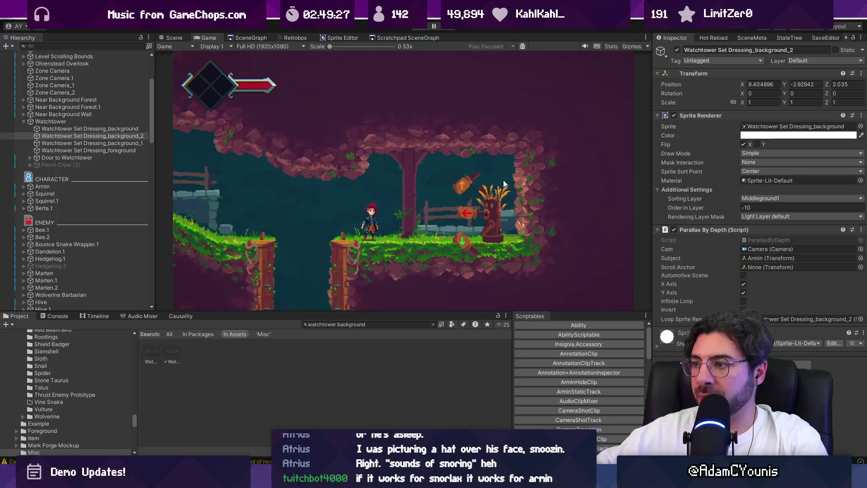
# Stop the play test, nudge the copy to x 8.74, and return to Aseprite
pyautogui.hotkey('ctrl', 'p')
pyautogui.moveTo(561, 195); pyautogui.dragTo(531, 199)
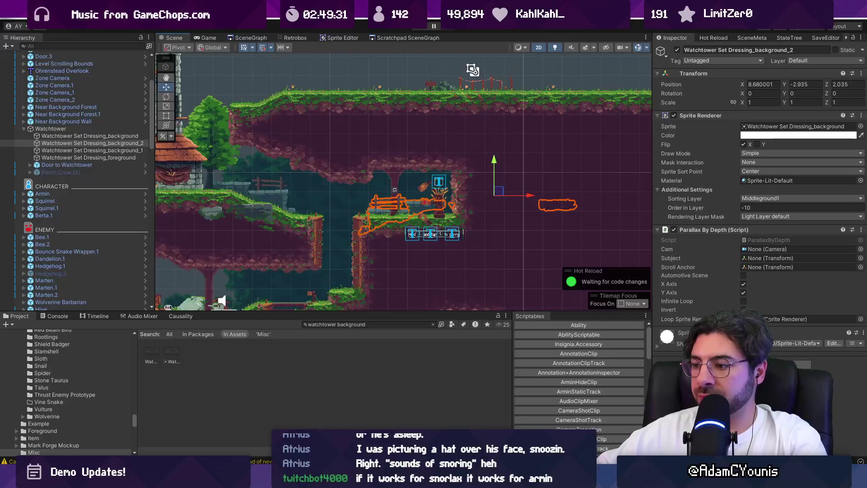
pyautogui.hotkey('alt', 'Tab')
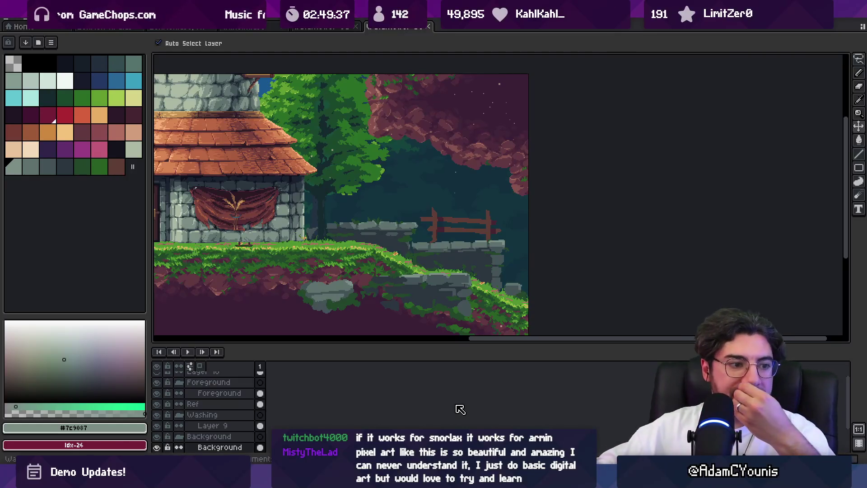
# Hide the BG ref reference layer and make the Background layer active for editing
pyautogui.click(393, 271)
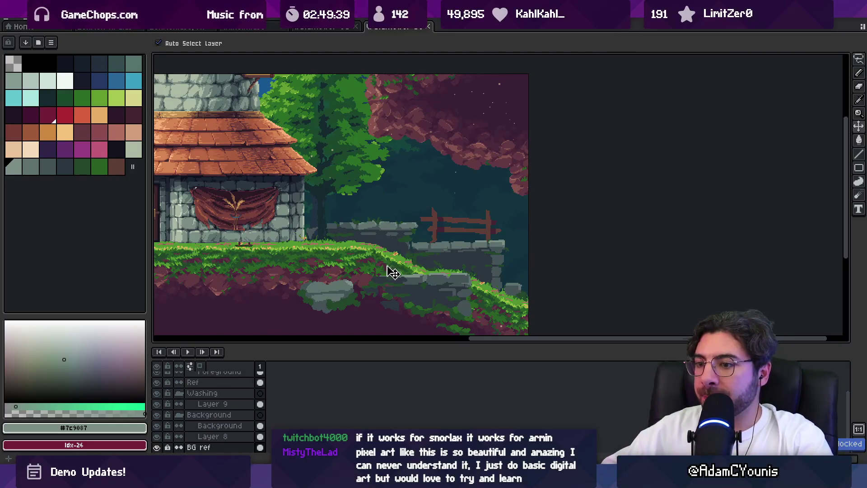
pyautogui.click(156, 447)
pyautogui.scroll(2, 343, 243)
pyautogui.click(343, 244)
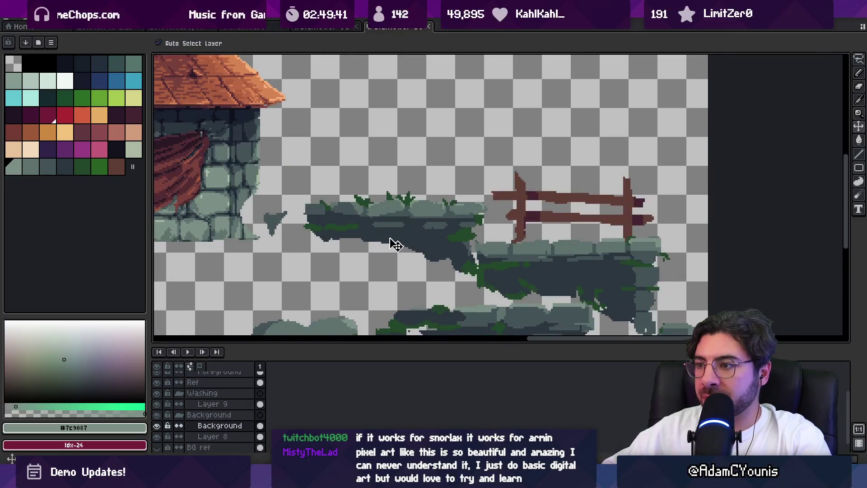
# Fill the outlined area under the platform with dark stone
pyautogui.moveTo(317, 236)
pyautogui.mouseDown()
pyautogui.moveTo(421, 271)
pyautogui.moveTo(452, 260)
pyautogui.mouseUp()
pyautogui.press('g')
pyautogui.click(387, 252)
pyautogui.hotkey('ctrl', 'z')
pyautogui.click(352, 227)
pyautogui.press('b')
pyautogui.moveTo(404, 244); pyautogui.dragTo(353, 225)
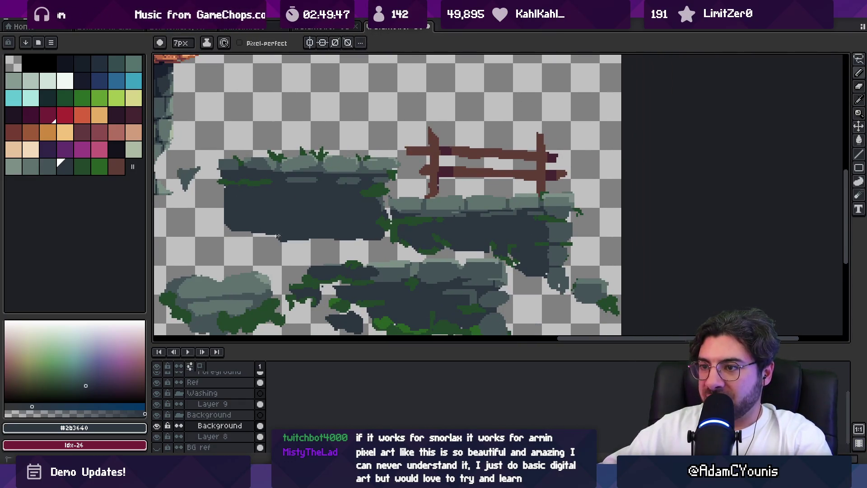
# Fill the light gap in the platform's right part with the dark stone colour
pyautogui.moveTo(284, 236); pyautogui.dragTo(225, 228)
pyautogui.press('b')
pyautogui.hotkey('ctrl', 'z')
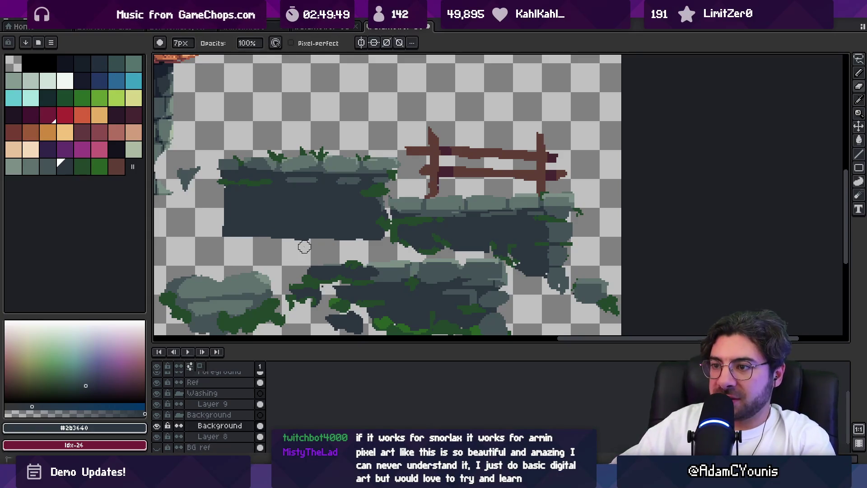
pyautogui.moveTo(410, 232); pyautogui.dragTo(335, 195)
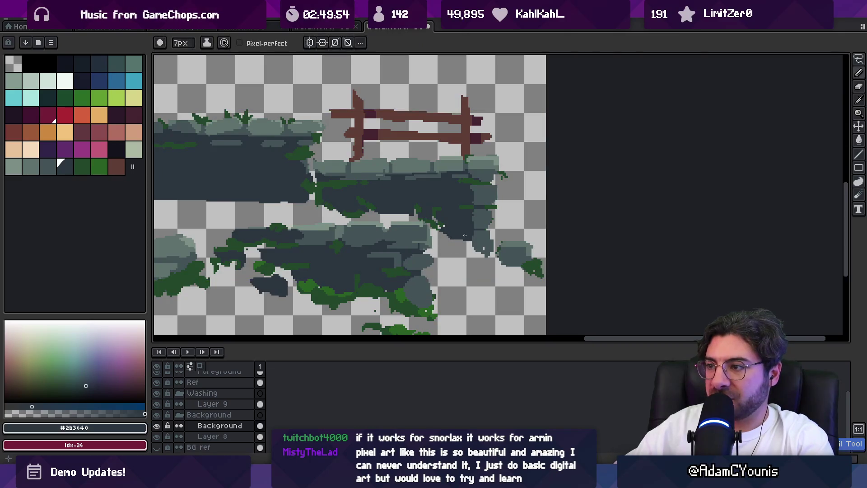
pyautogui.press('g')
pyautogui.click(319, 212)
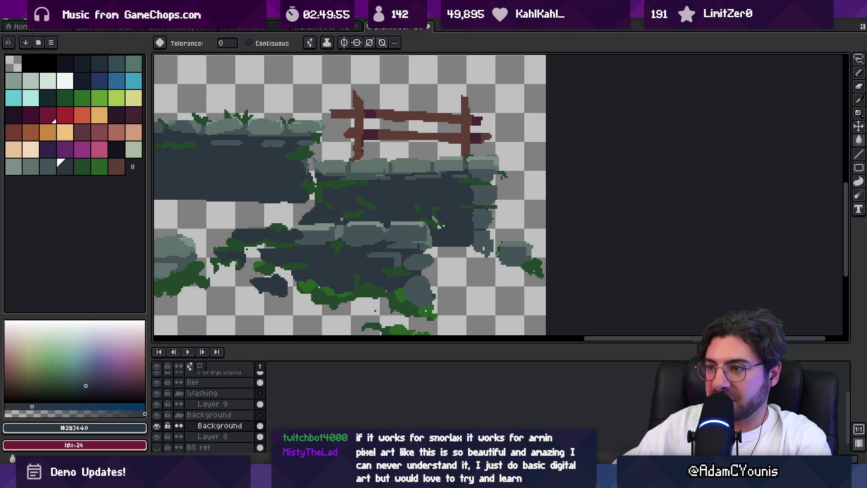
pyautogui.press('b')
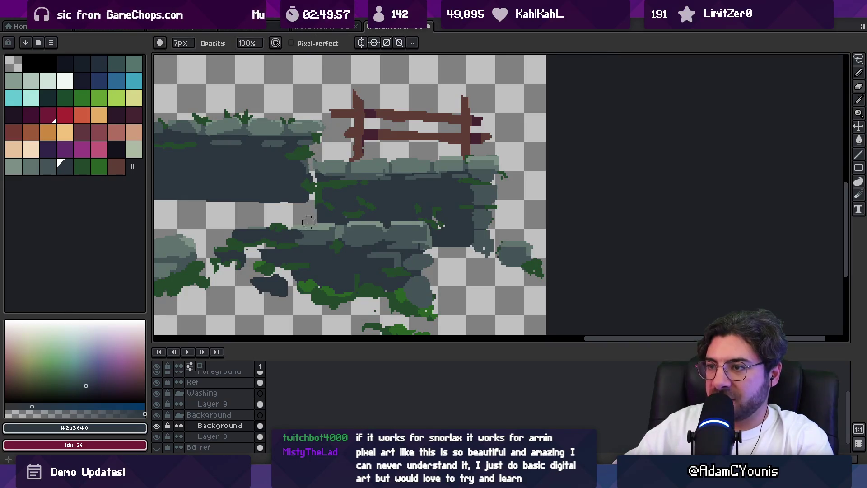
pyautogui.scroll(-2, 294, 208)
pyautogui.scroll(2, 277, 199)
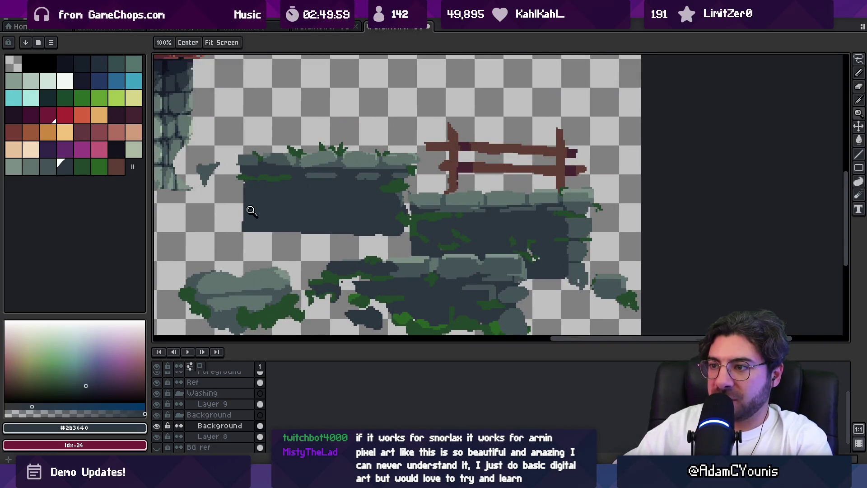
pyautogui.press('b')
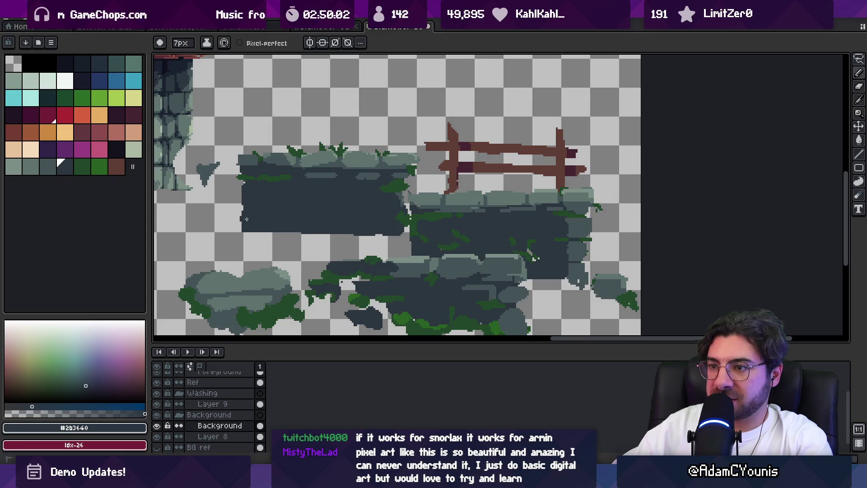
# Zoom in on the gap beside the tower and pick the #435356 stone colour
pyautogui.press('e')
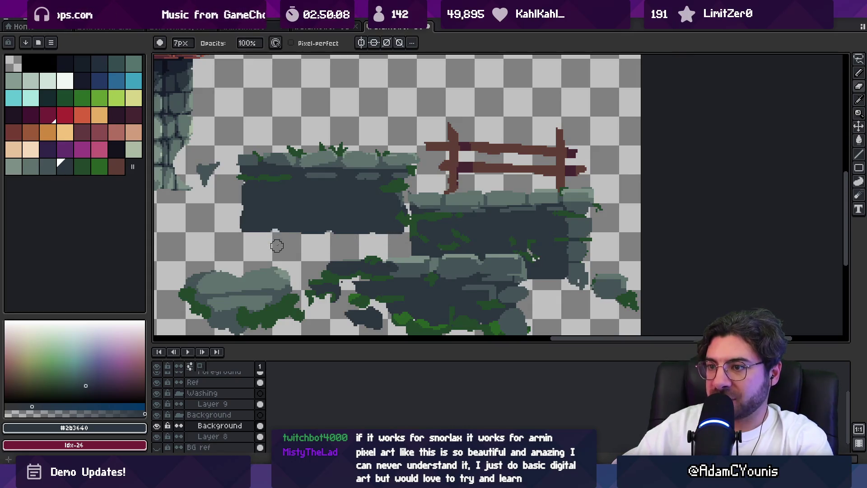
pyautogui.press('z')
pyautogui.scroll(-1, 338, 198)
pyautogui.click(306, 194)
pyautogui.click(310, 193)
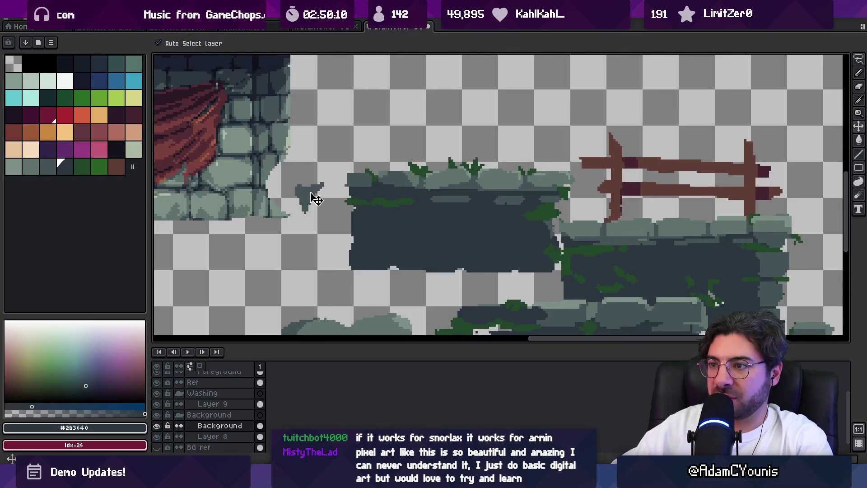
pyautogui.press('e')
pyautogui.keyDown('alt'); pyautogui.click(310, 194); pyautogui.keyUp('alt')
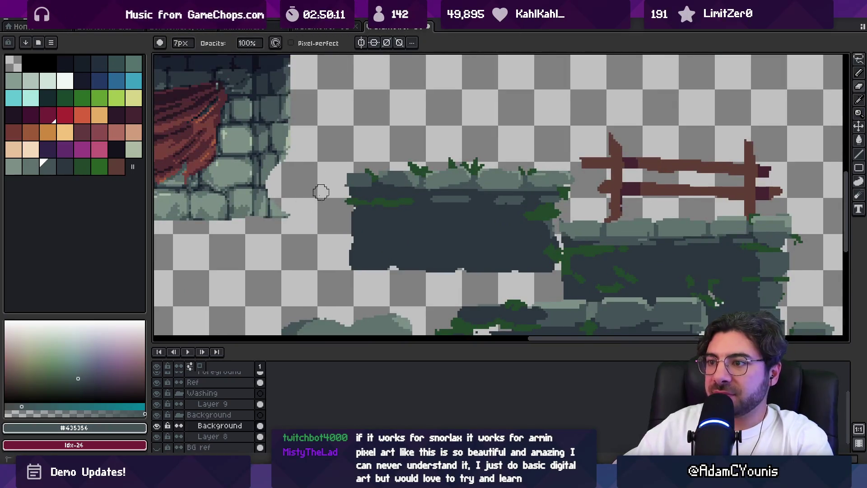
# Lasso the left stone block, slide it left under the tower and commit the move
pyautogui.press('z')
pyautogui.scroll(-2, 307, 185)
pyautogui.click(339, 183)
pyautogui.press('q')
pyautogui.moveTo(331, 156)
pyautogui.mouseDown()
pyautogui.moveTo(328, 181)
pyautogui.moveTo(440, 251)
pyautogui.mouseUp()
pyautogui.moveTo(457, 154); pyautogui.dragTo(456, 153)
pyautogui.click(352, 158)
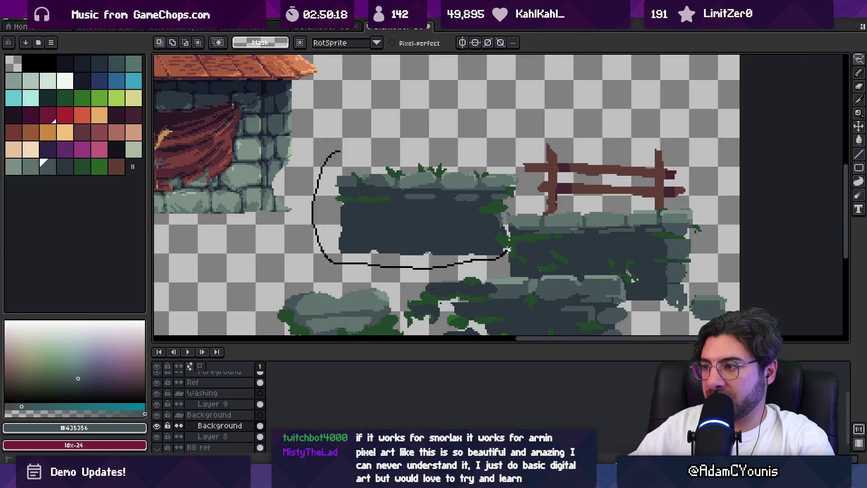
pyautogui.moveTo(503, 151); pyautogui.dragTo(502, 151)
pyautogui.moveTo(407, 206)
pyautogui.mouseDown()
pyautogui.moveTo(236, 207)
pyautogui.moveTo(267, 209)
pyautogui.mouseUp()
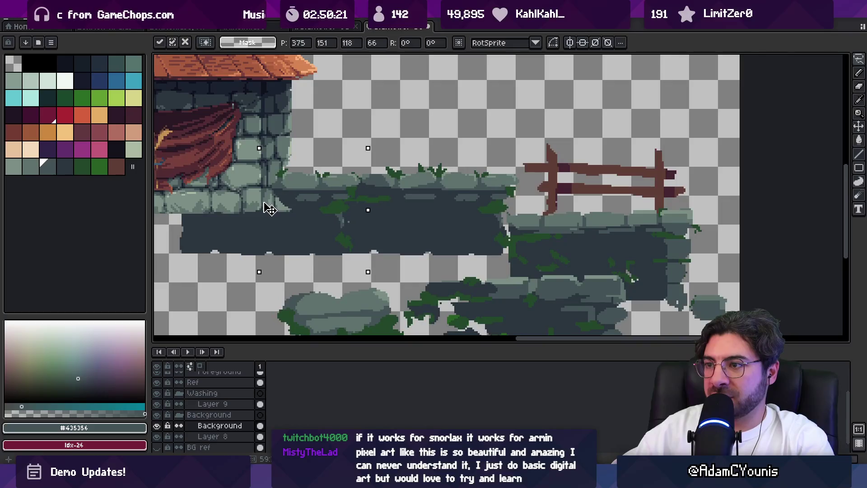
pyautogui.press('Return')
# Pick the dark stone colour #2b3640 and zoom out to view the whole scene
pyautogui.press('b')
pyautogui.keyDown('alt'); pyautogui.click(351, 220); pyautogui.keyUp('alt')
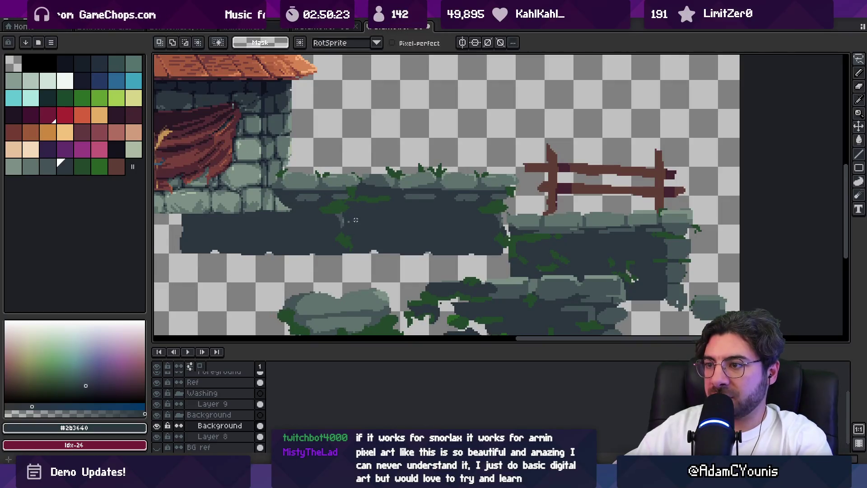
pyautogui.press('z')
pyautogui.scroll(-4, 361, 209)
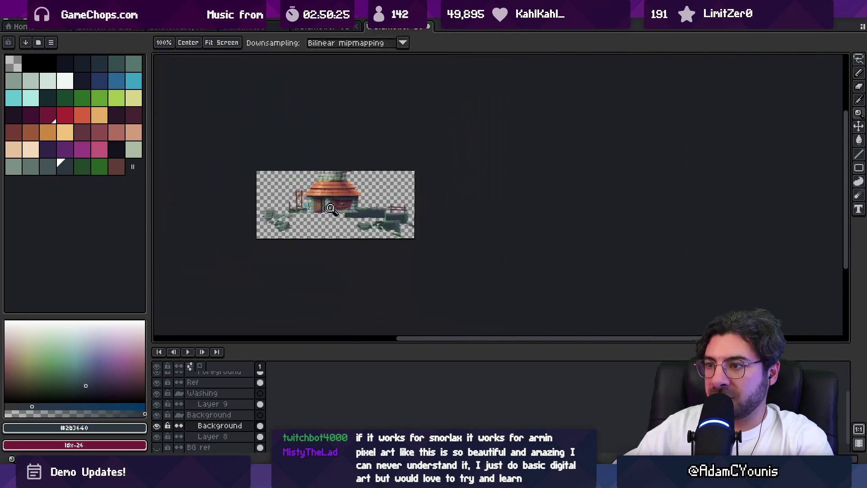
pyautogui.scroll(1, 382, 205)
# In Unity, select Watchtower Set Dressing_background_2 and nudge it slightly right along X
pyautogui.keyDown('ctrl'); pyautogui.rightClick(400, 202); pyautogui.keyUp('ctrl')
pyautogui.press('Escape')
pyautogui.hotkey('alt', 'Tab')
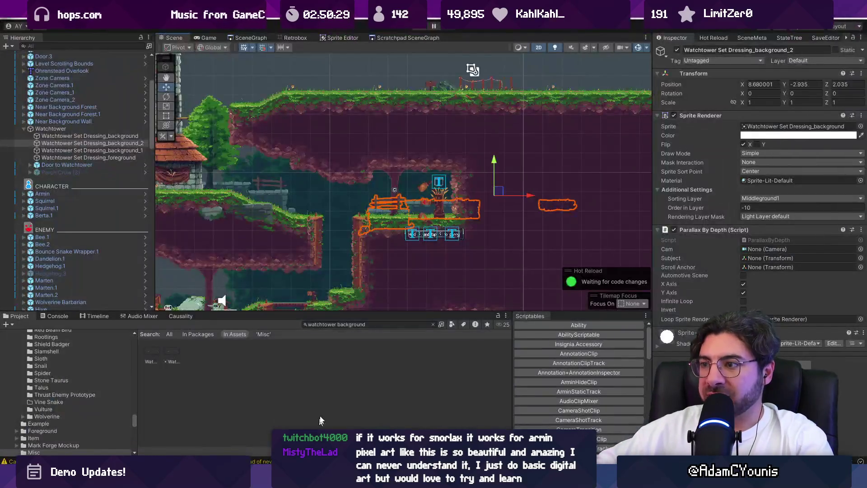
pyautogui.click(389, 80)
pyautogui.scroll(4, 385, 205)
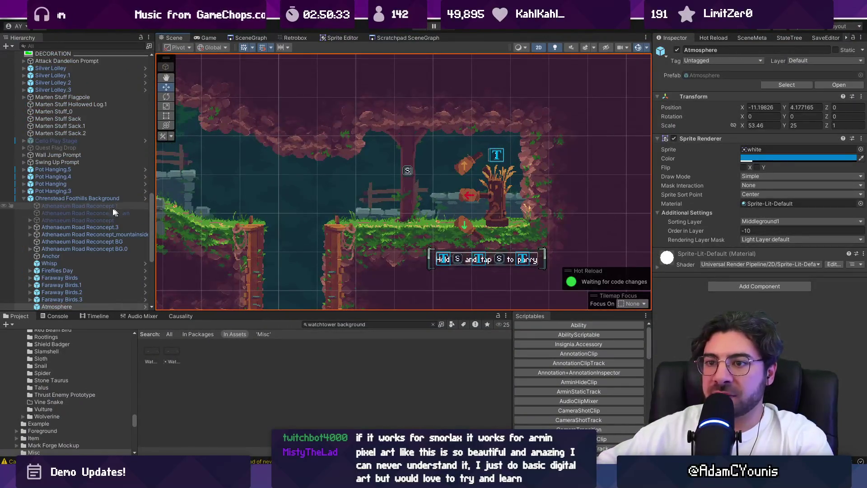
pyautogui.scroll(15, 107, 215)
pyautogui.scroll(3, 106, 212)
pyautogui.click(108, 159)
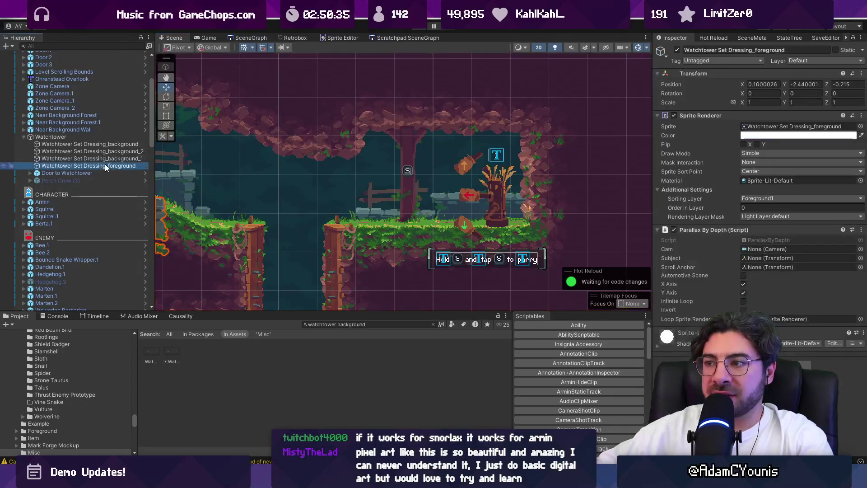
pyautogui.click(112, 152)
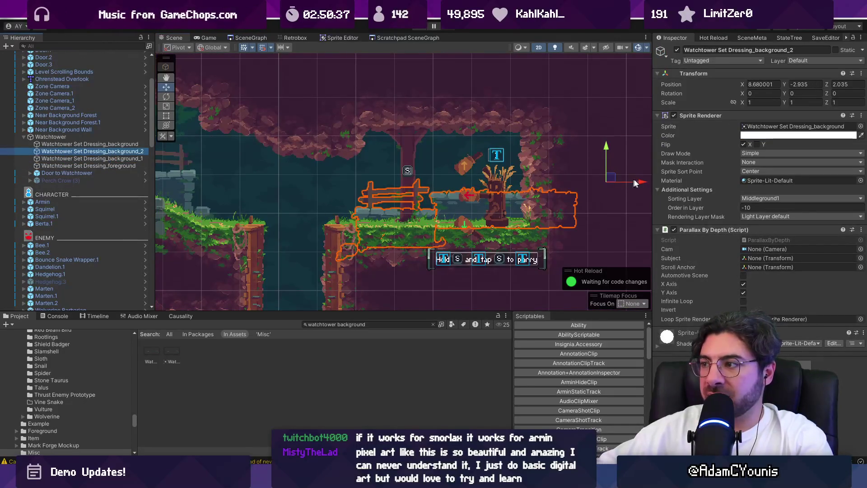
pyautogui.moveTo(629, 184); pyautogui.dragTo(631, 184)
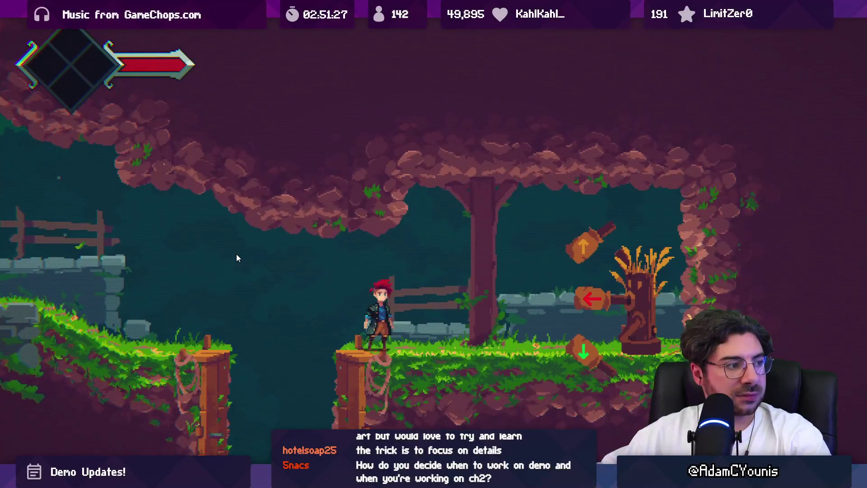
# Stop Play mode and reselect Watchtower Set Dressing_background_2 in the scene
pyautogui.hotkey('shift', 'space')
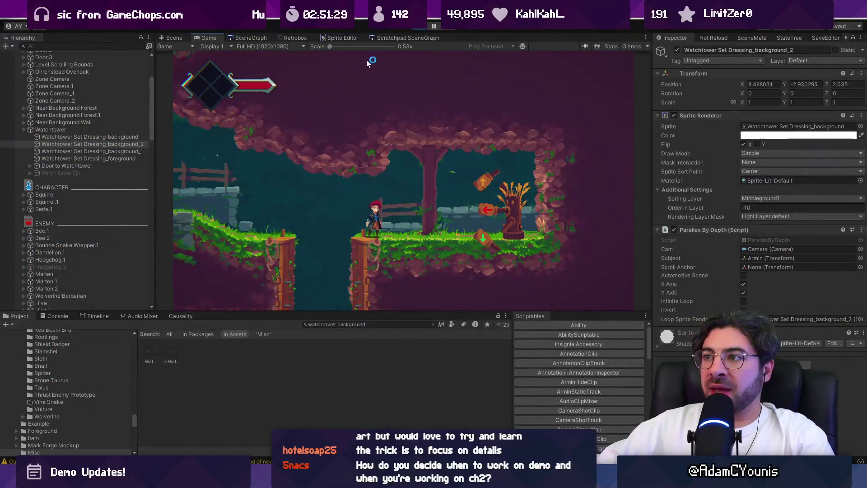
pyautogui.hotkey('ctrl', 'p')
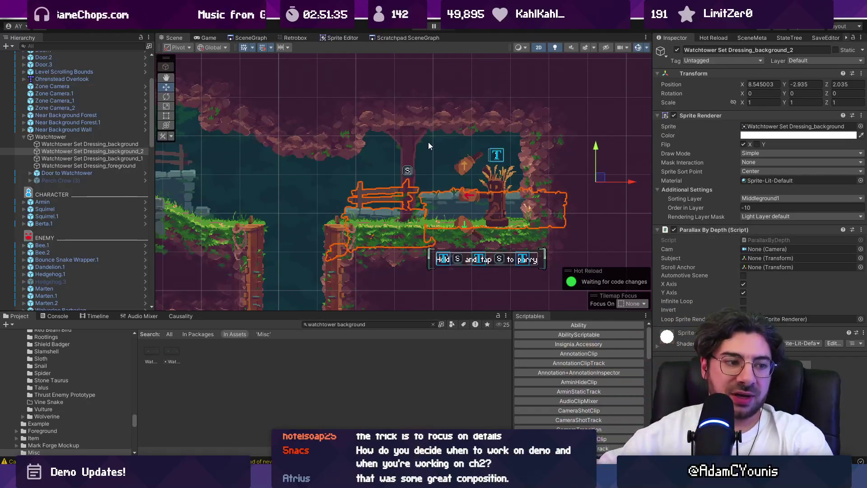
pyautogui.scroll(-4, 450, 152)
pyautogui.moveTo(527, 180)
pyautogui.mouseDown()
pyautogui.moveTo(441, 170)
pyautogui.moveTo(449, 169)
pyautogui.mouseUp()
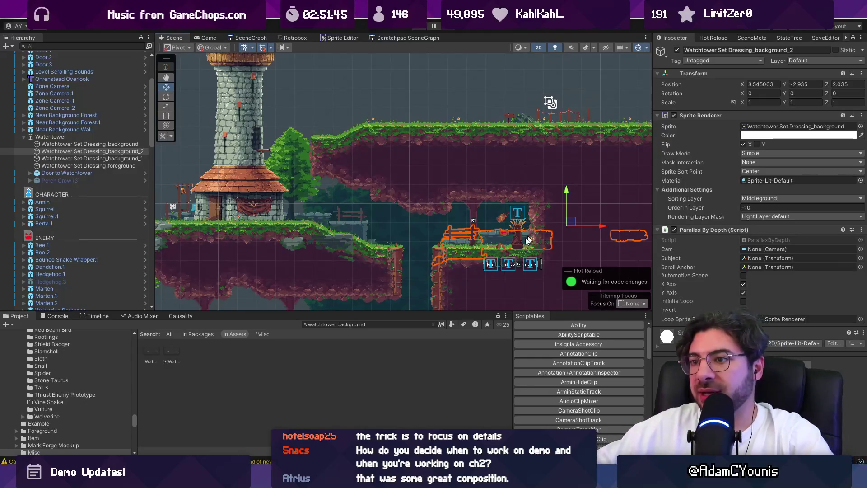
pyautogui.scroll(5, 531, 237)
pyautogui.click(449, 228)
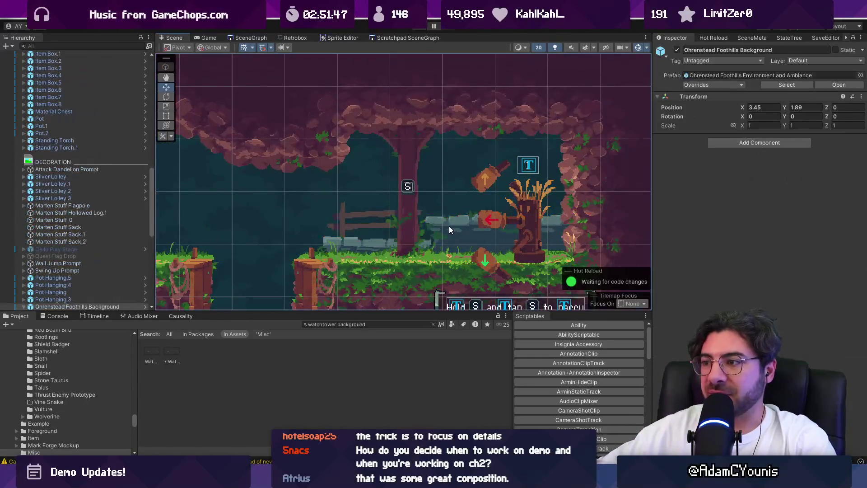
pyautogui.click(451, 226)
# Select the Punching Machine Minigame and raise it slightly along Y
pyautogui.hscroll(3, 429, 227)
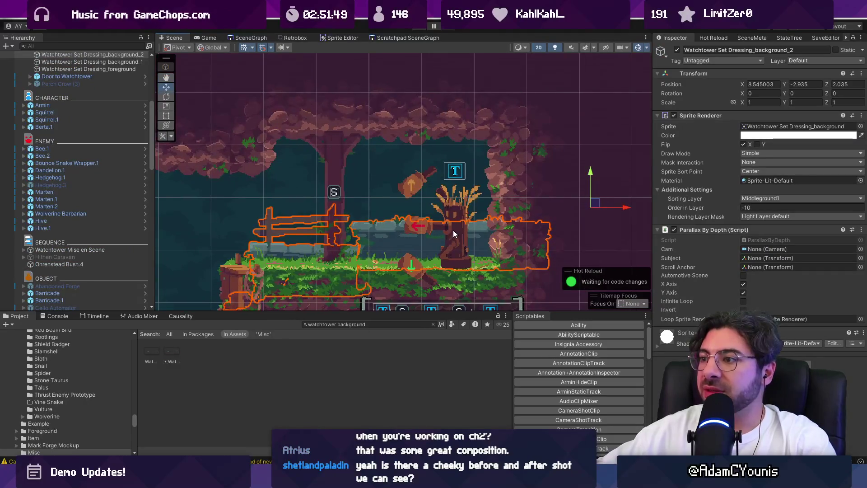
pyautogui.click(454, 231)
pyautogui.scroll(-2, 454, 231)
pyautogui.moveTo(403, 201); pyautogui.dragTo(403, 198)
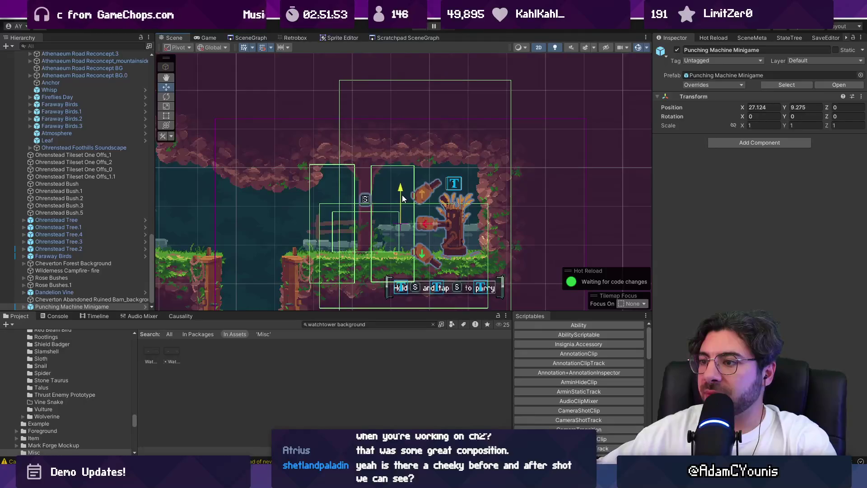
pyautogui.scroll(2, 400, 211)
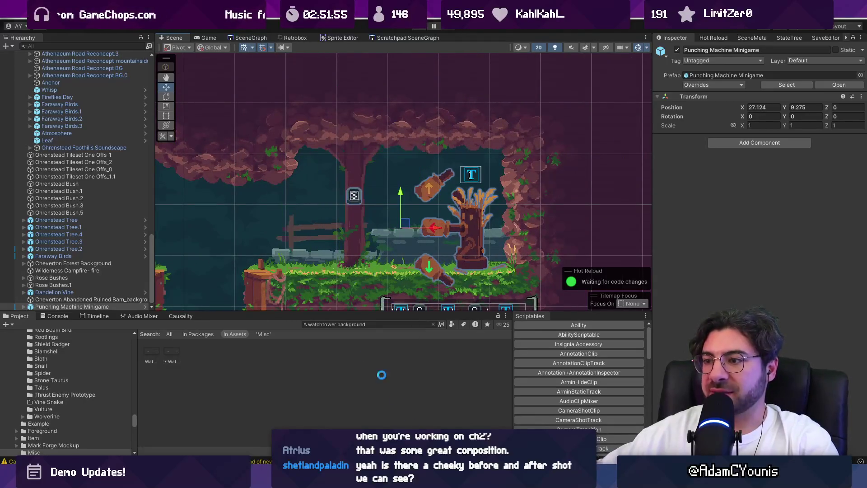
pyautogui.scroll(-5, 540, 210)
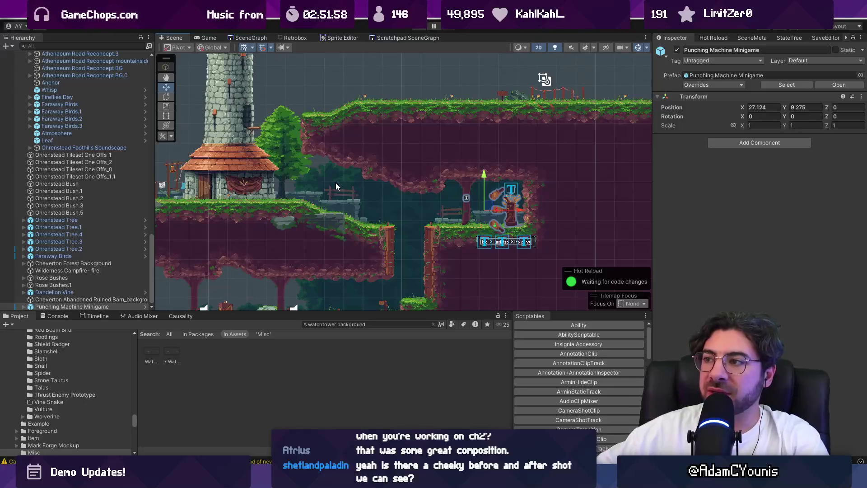
pyautogui.scroll(-1, 442, 188)
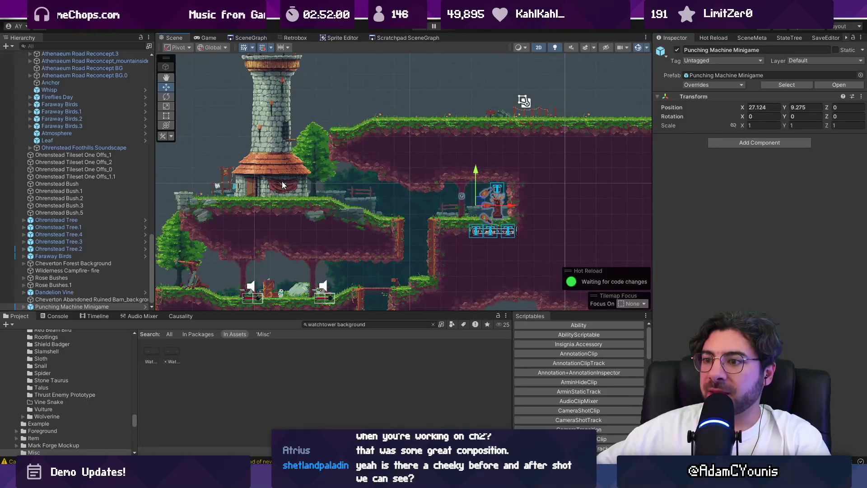
pyautogui.scroll(2, 252, 184)
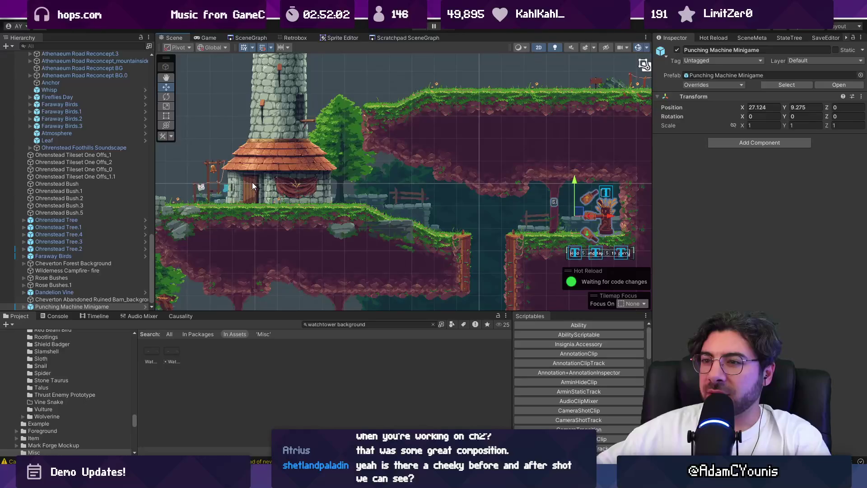
pyautogui.scroll(-2, 370, 198)
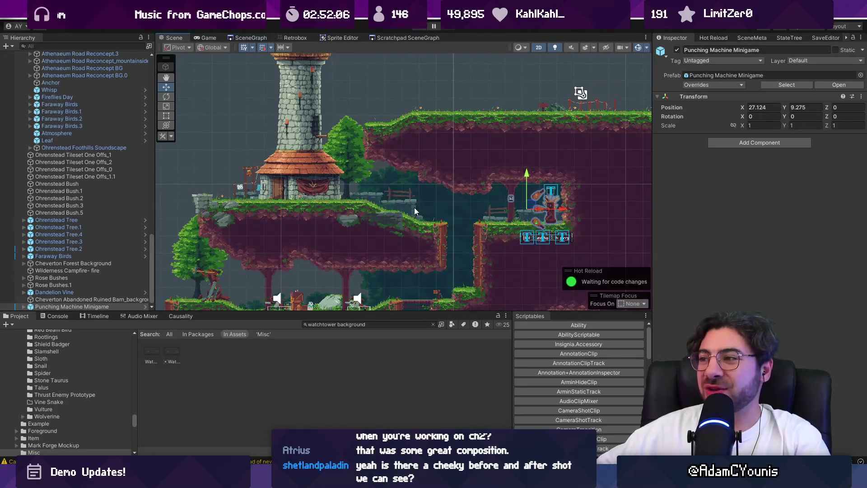
pyautogui.scroll(2, 557, 200)
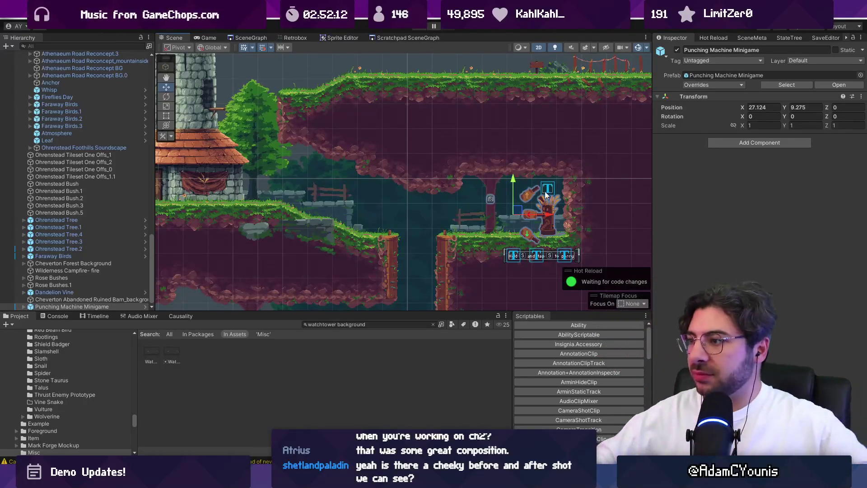
pyautogui.scroll(3, 557, 202)
pyautogui.press('f')
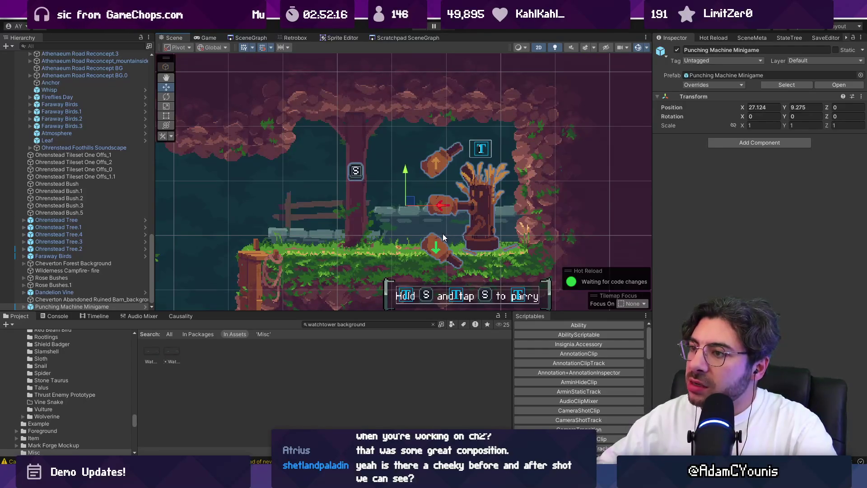
# Select GameEngine and bring up its Progress State picker
pyautogui.scroll(15, 89, 85)
pyautogui.click(85, 77)
pyautogui.click(855, 158)
pyautogui.write('part 2')
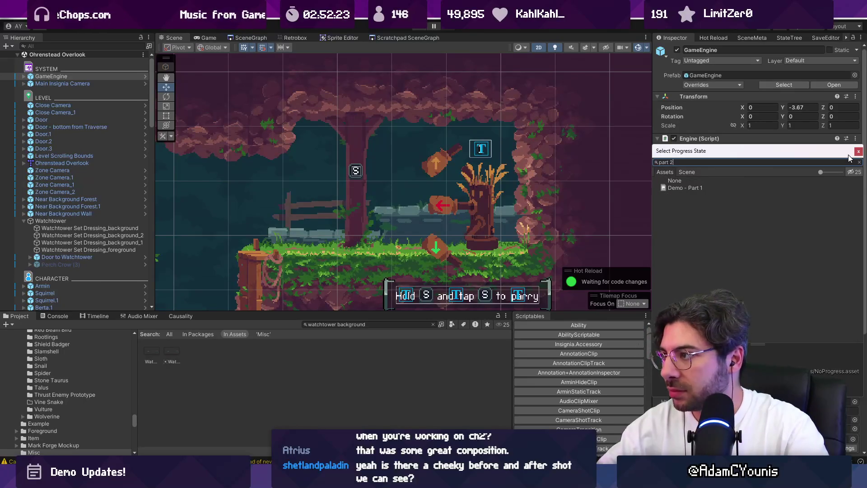
# Assign Demo - Part 2 as the GameEngine's progress state
pyautogui.press('Return')
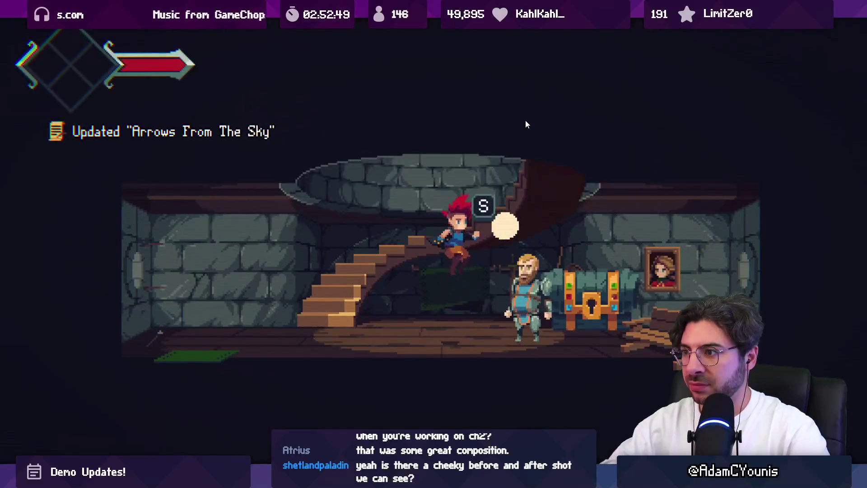
# Walk out of the tower room into the cave and slash the training dummy
pyautogui.press('Left')
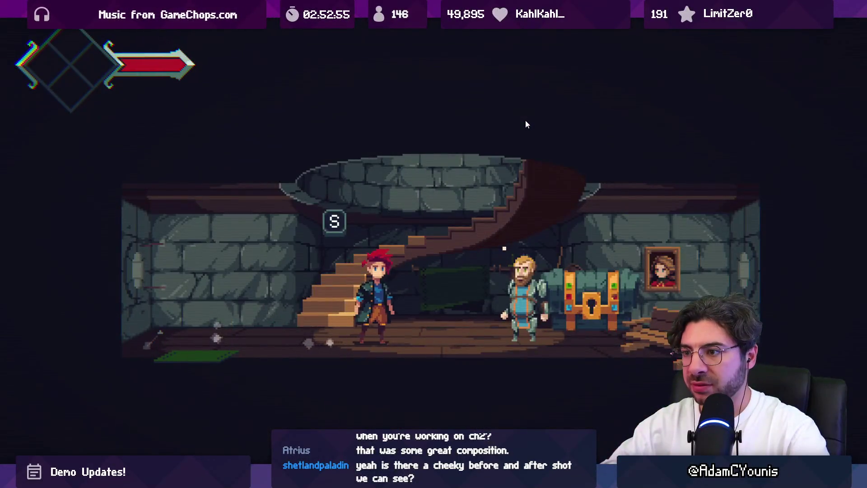
pyautogui.press('Left')
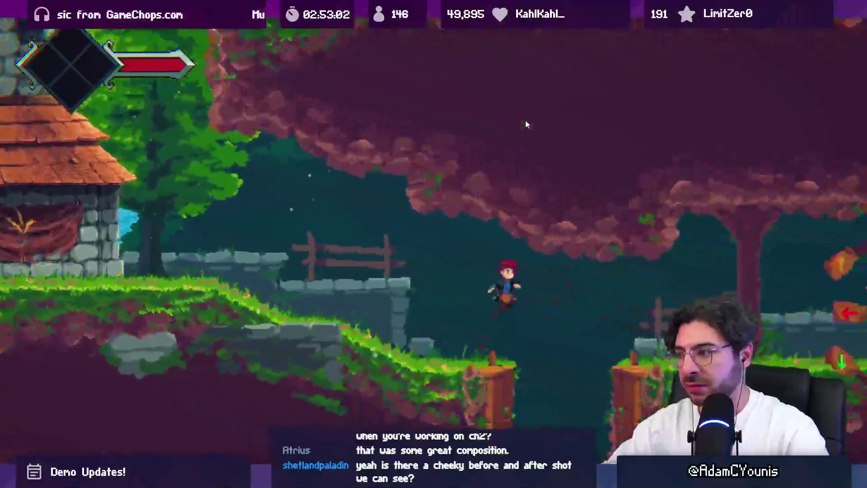
pyautogui.press('Right')
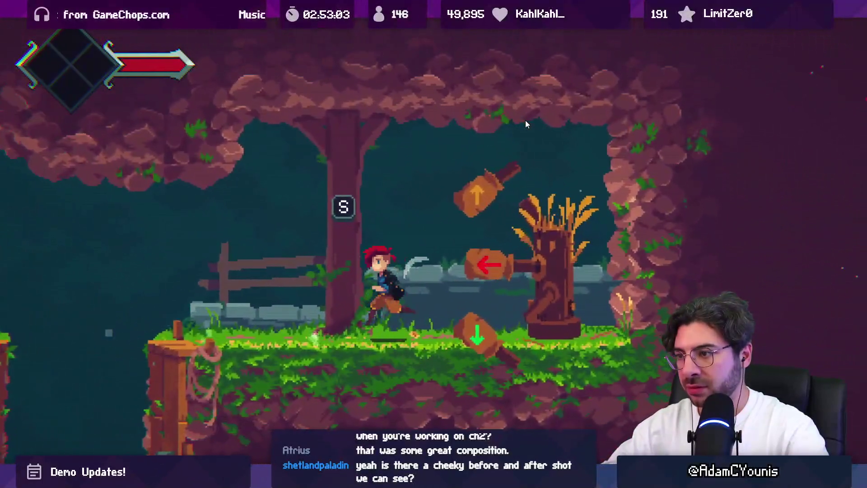
pyautogui.press('s')
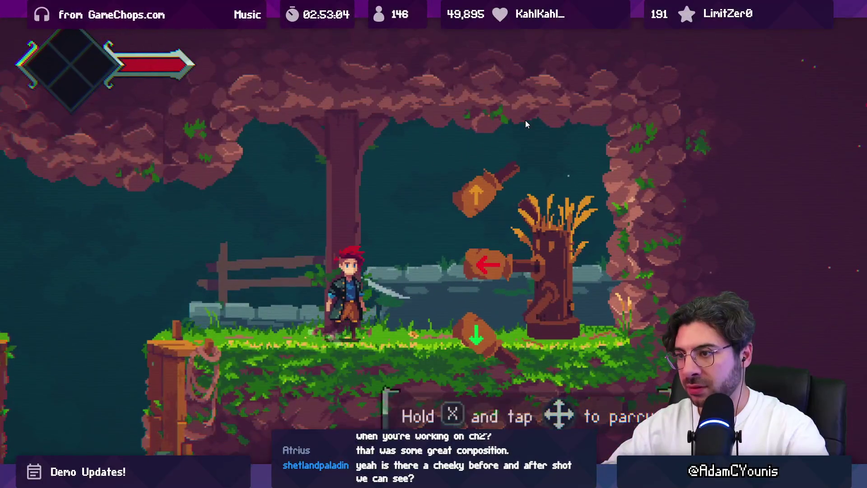
pyautogui.press('s')
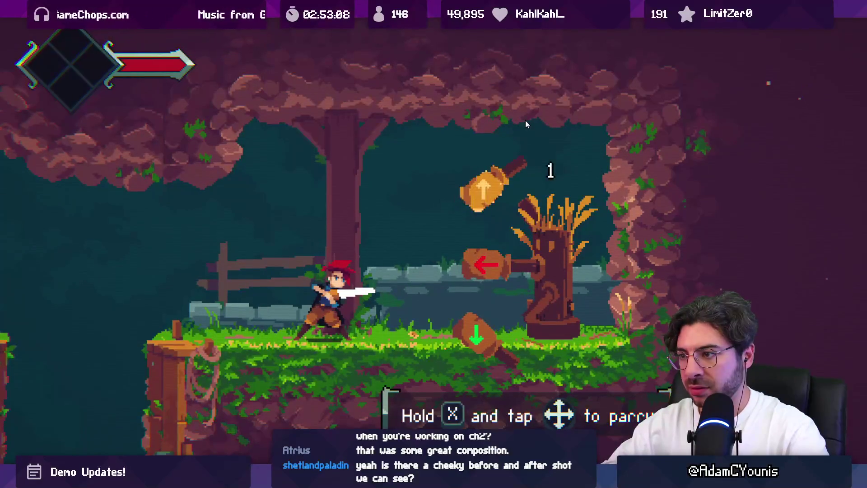
pyautogui.press('s')
pyautogui.press('s')
pyautogui.press('s')
pyautogui.press('s')
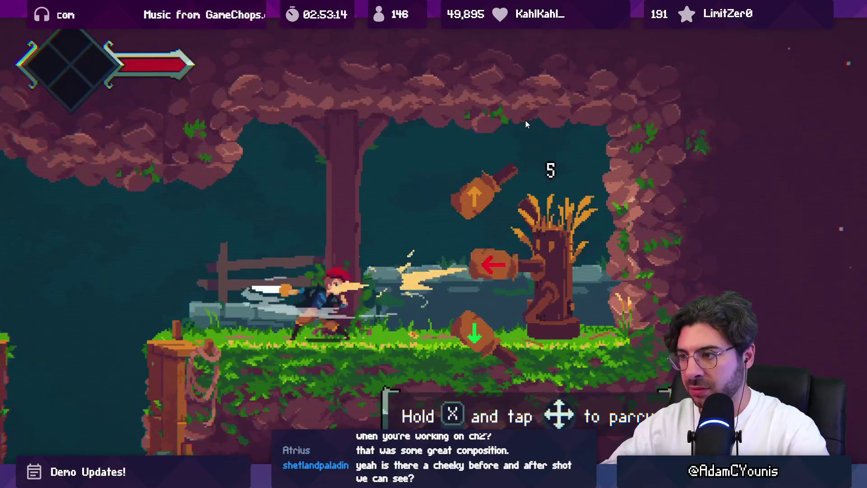
pyautogui.press('s')
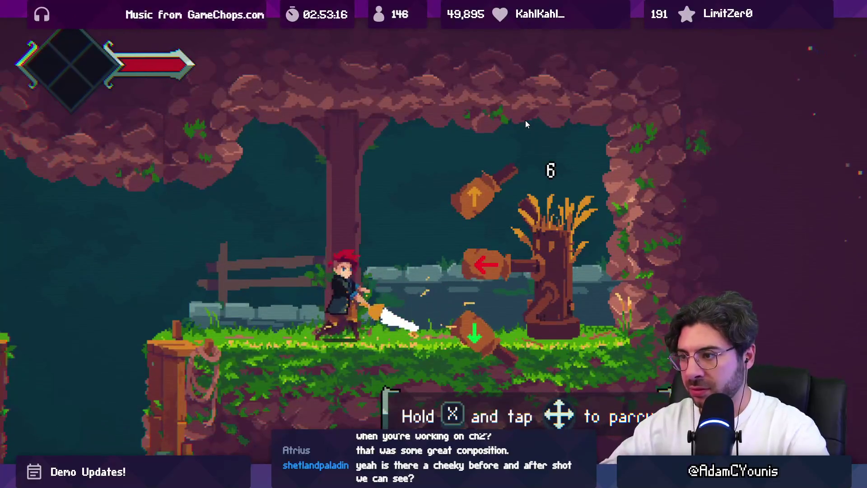
pyautogui.press('Left')
pyautogui.press('s')
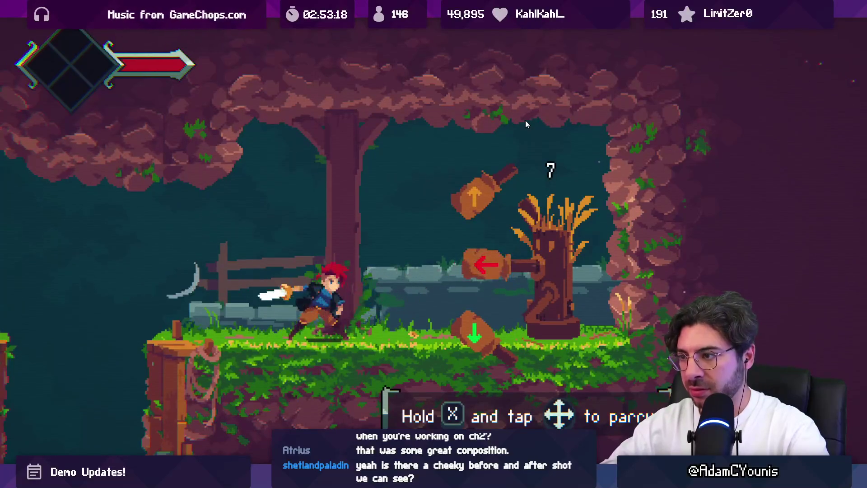
pyautogui.hotkey('x', 'Down')
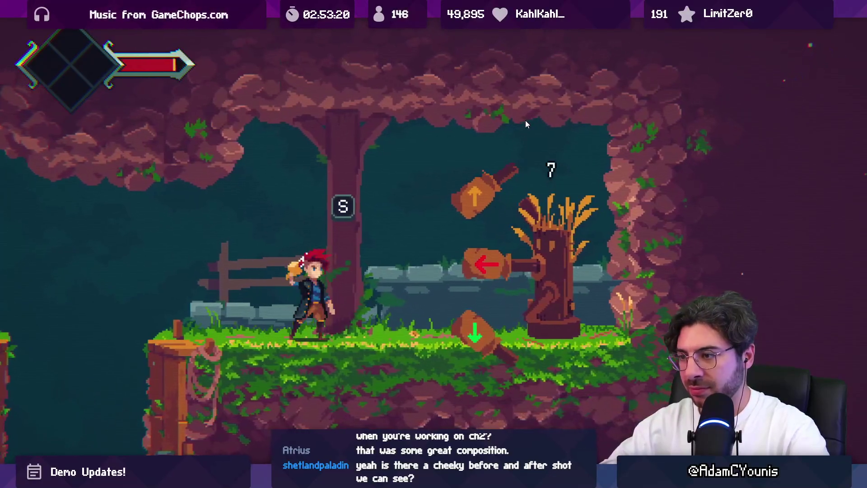
pyautogui.press('s')
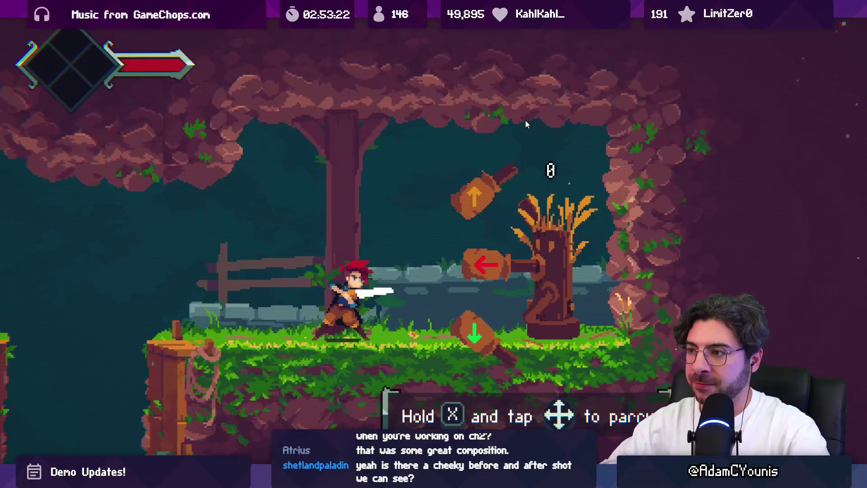
# Hold X with Down, Left or Up to parry low, middle and high hammers until the counter hits 25
pyautogui.hotkey('x', 'Down')
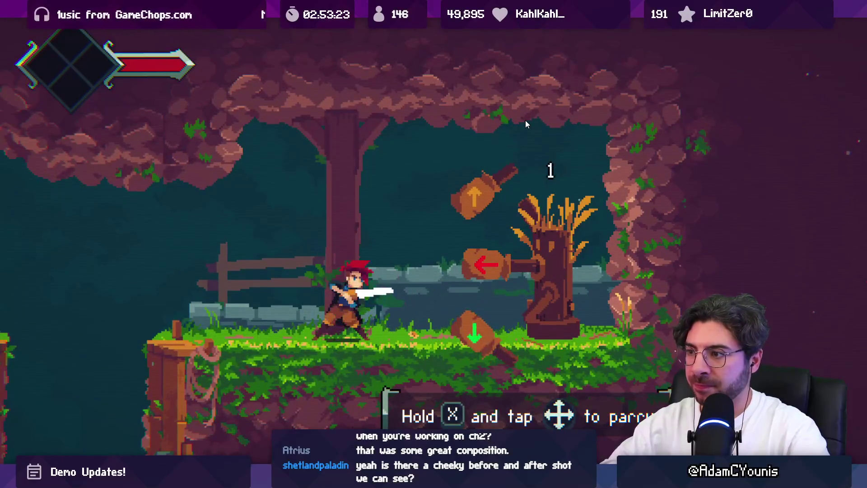
pyautogui.hotkey('x', 'Down')
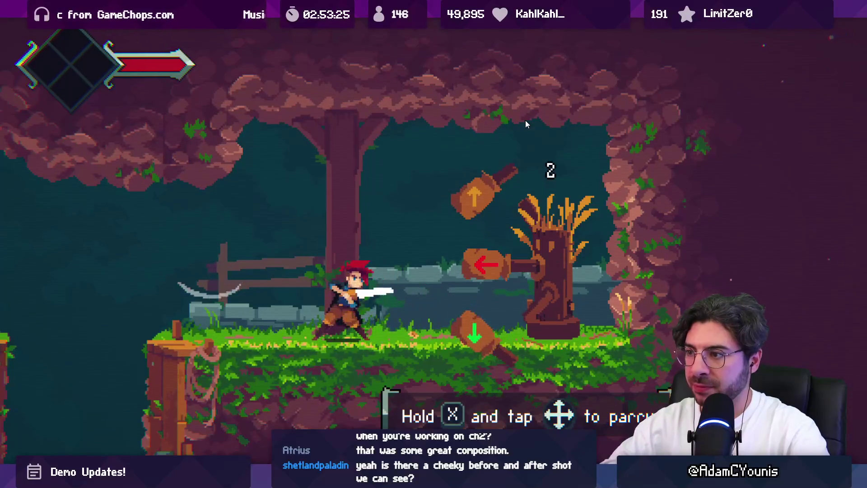
pyautogui.hotkey('x', 'Left')
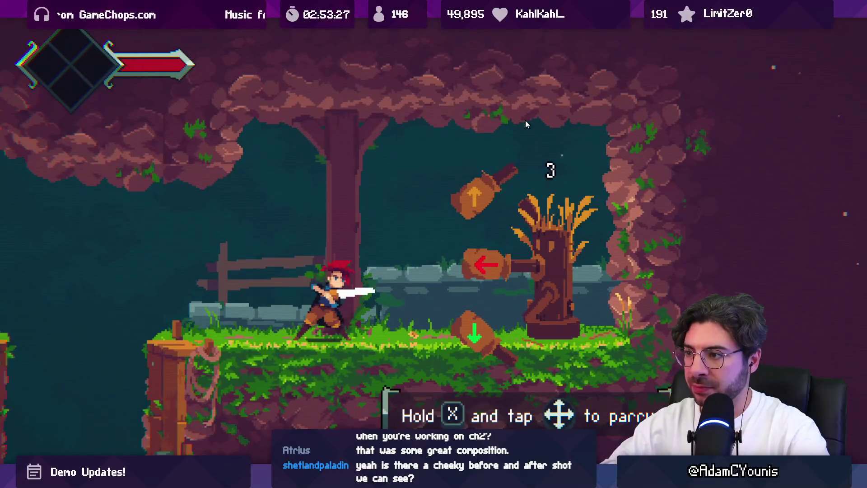
pyautogui.hotkey('x', 'Left')
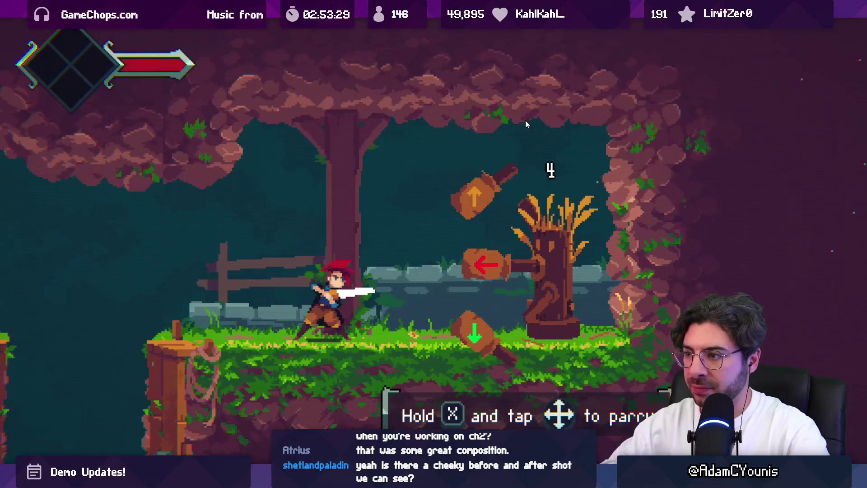
pyautogui.hotkey('x', 'Left')
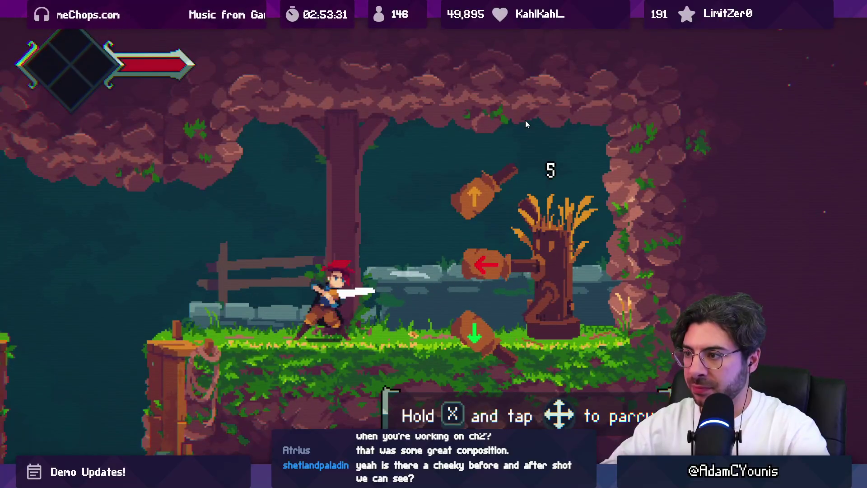
pyautogui.hotkey('x', 'Left')
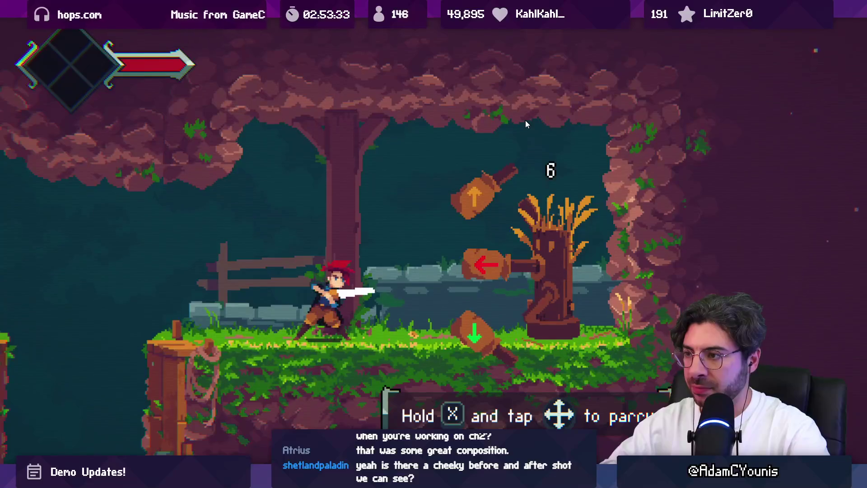
pyautogui.hotkey('x', 'Up')
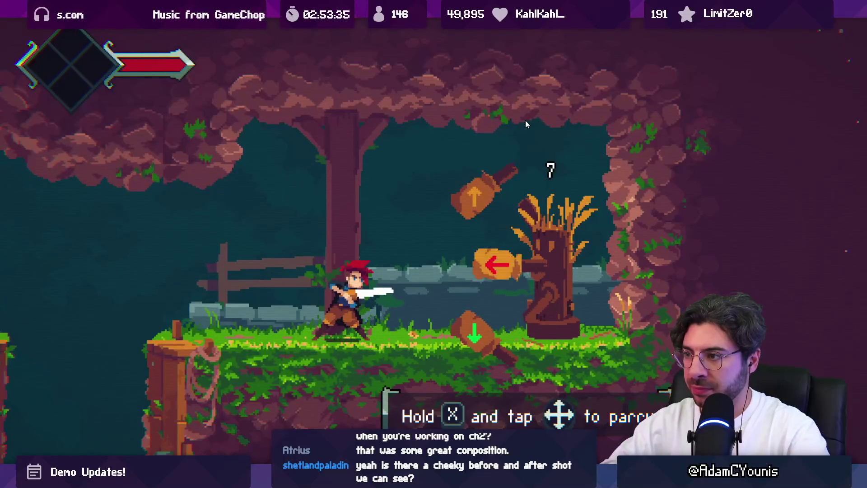
pyautogui.hotkey('x', 'Left')
pyautogui.hotkey('x', 'Left')
pyautogui.hotkey('x', 'Up')
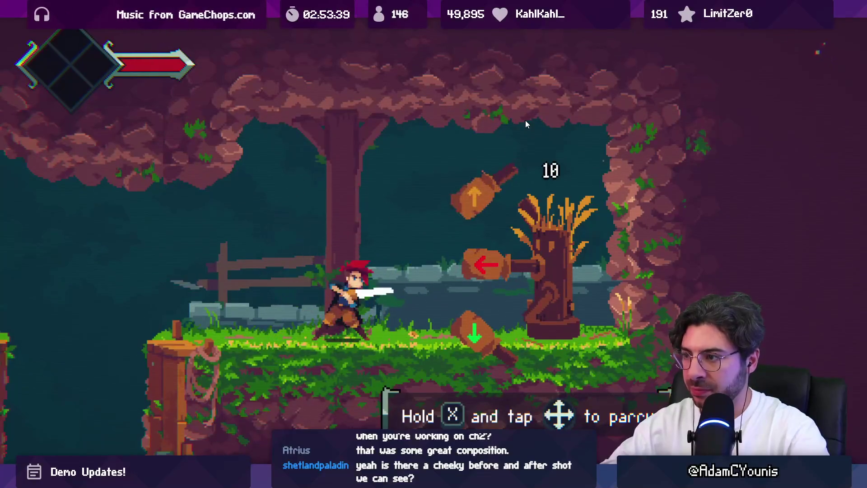
pyautogui.hotkey('x', 'Up')
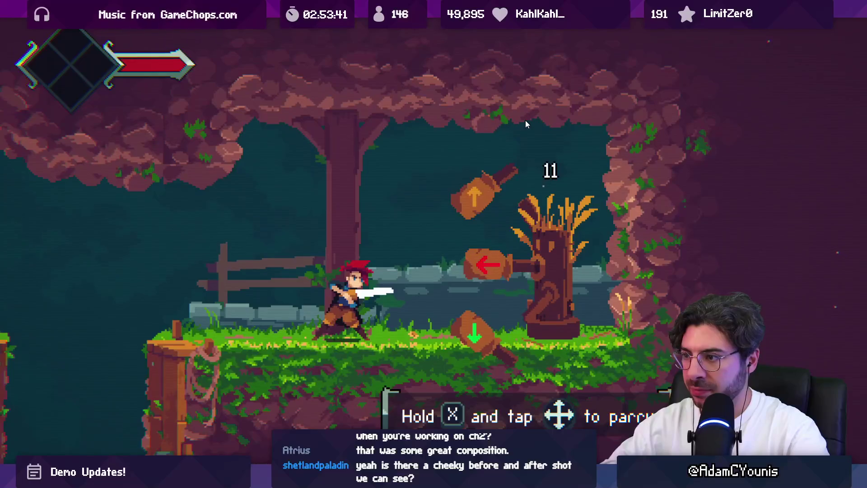
pyautogui.hotkey('x', 'Left')
pyautogui.hotkey('x', 'Down')
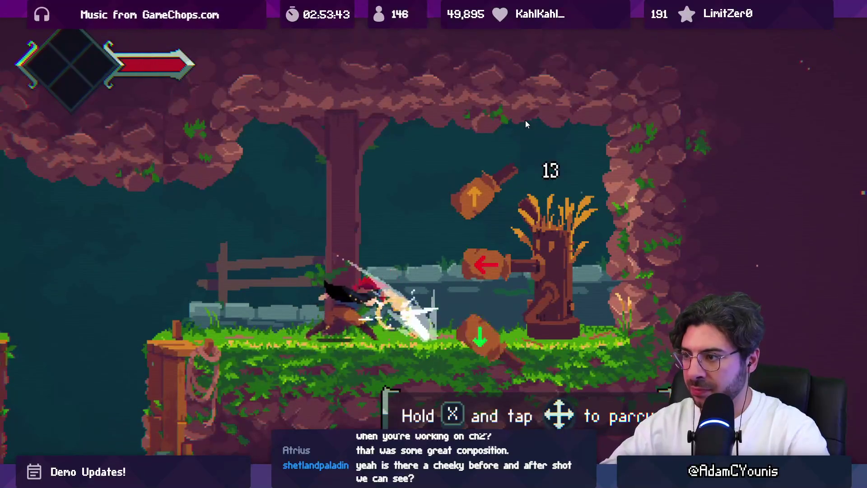
pyautogui.hotkey('x', 'Left')
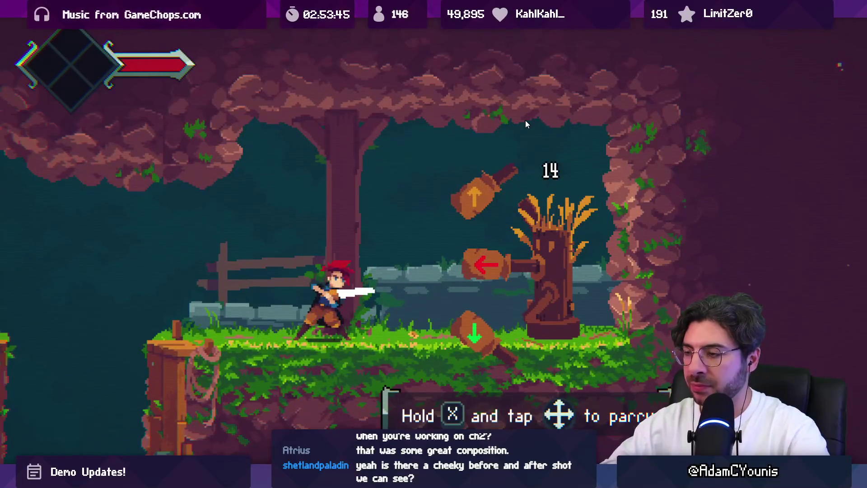
pyautogui.hotkey('x', 'Down')
pyautogui.hotkey('x', 'Left')
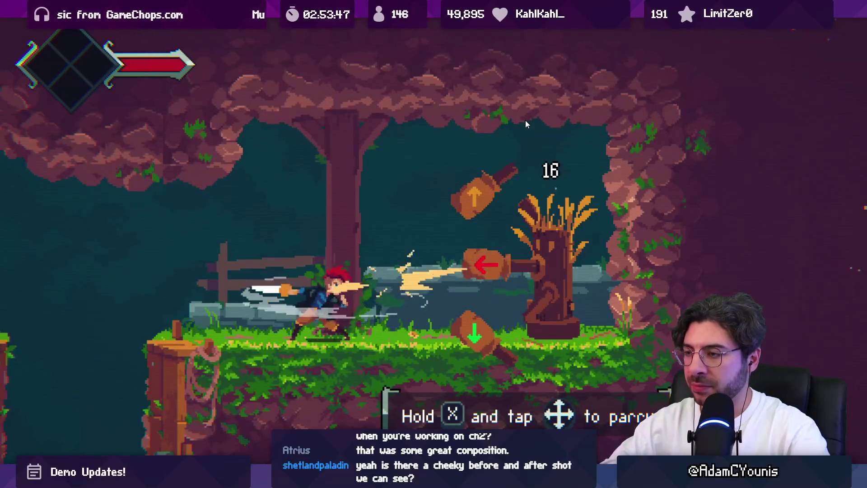
pyautogui.hotkey('x', 'Up')
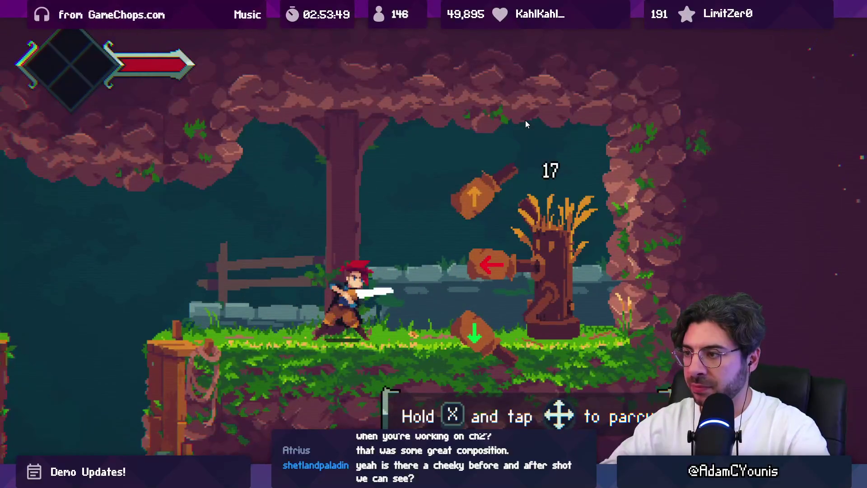
pyautogui.hotkey('x', 'Left')
pyautogui.hotkey('x', 'Up')
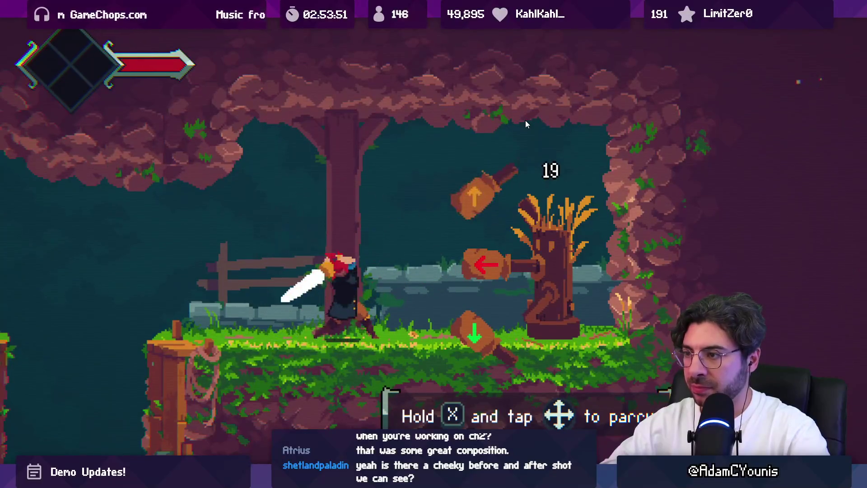
pyautogui.hotkey('x', 'Up')
pyautogui.hotkey('x', 'Left')
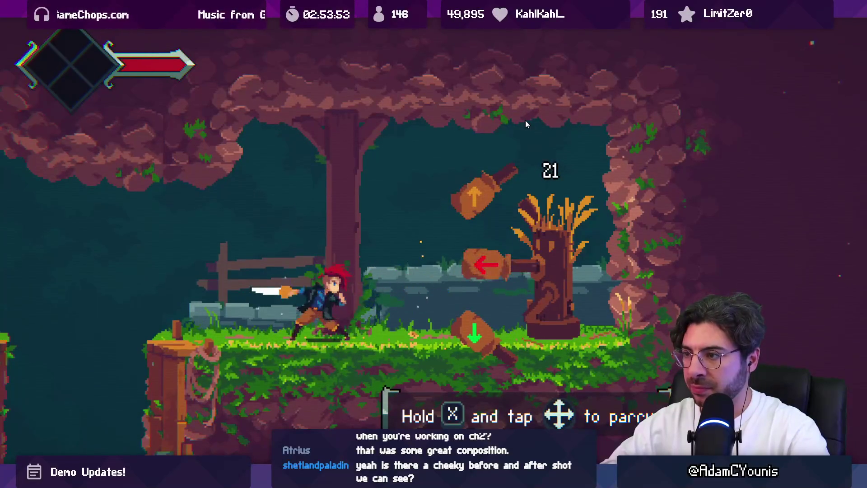
pyautogui.hotkey('x', 'Up')
pyautogui.hotkey('x', 'Left')
pyautogui.hotkey('x', 'Up')
pyautogui.hotkey('x', 'Left')
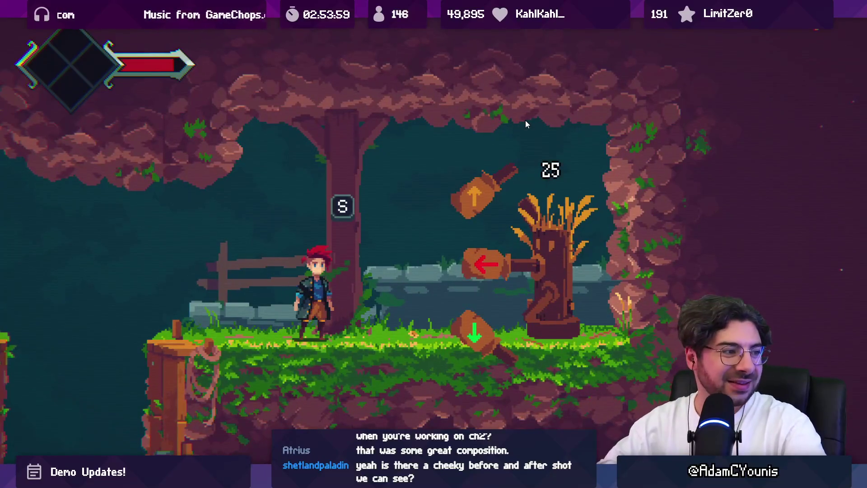
# Run back past the otter enemies and climb the shaft onto the upper grassy ledge
pyautogui.press('Left')
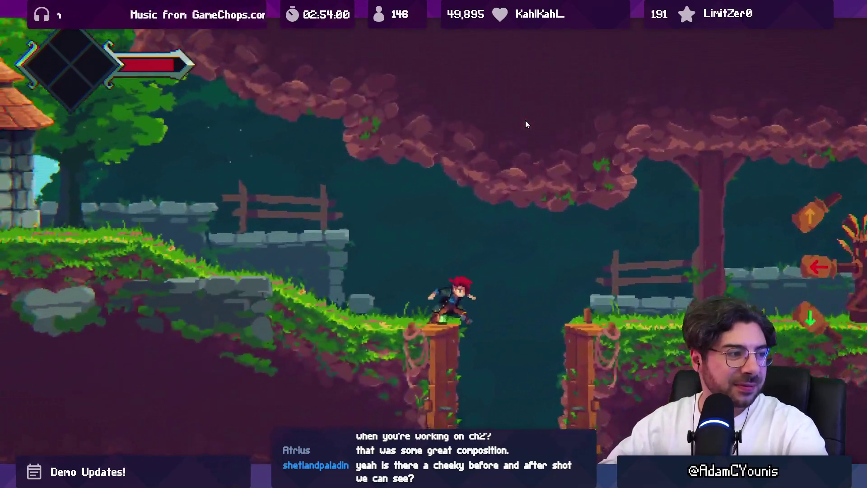
pyautogui.press('Right')
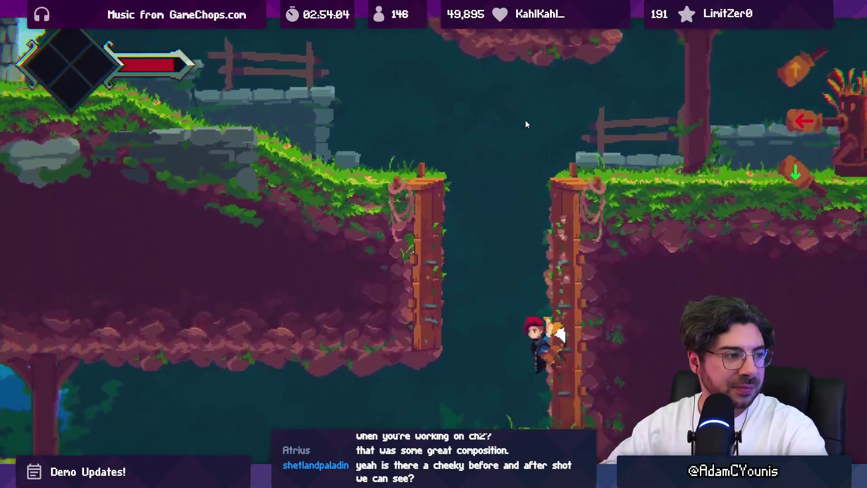
pyautogui.press('Left')
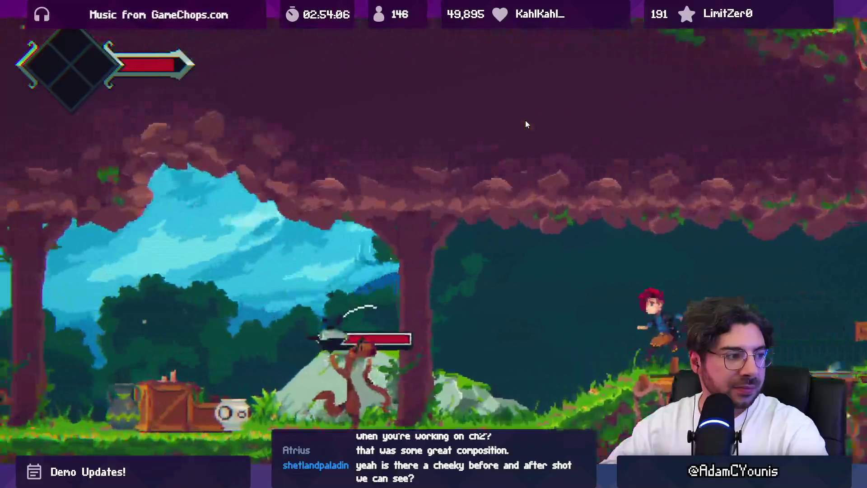
pyautogui.press('x')
pyautogui.press('x')
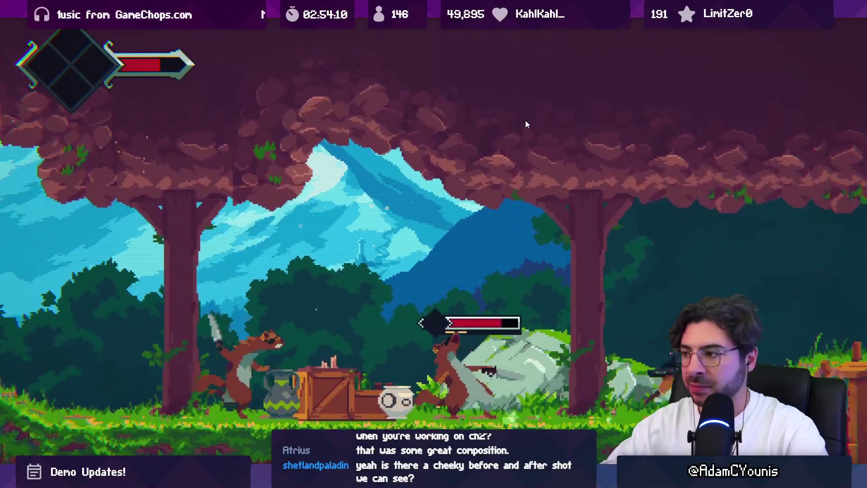
pyautogui.press('Right')
pyautogui.press('z')
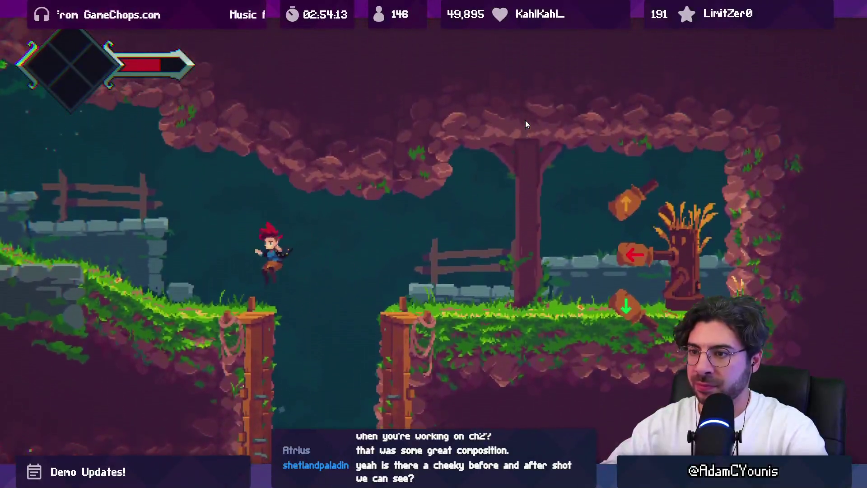
# Run out of the cave to the watchtower door and enter it
pyautogui.press('Left')
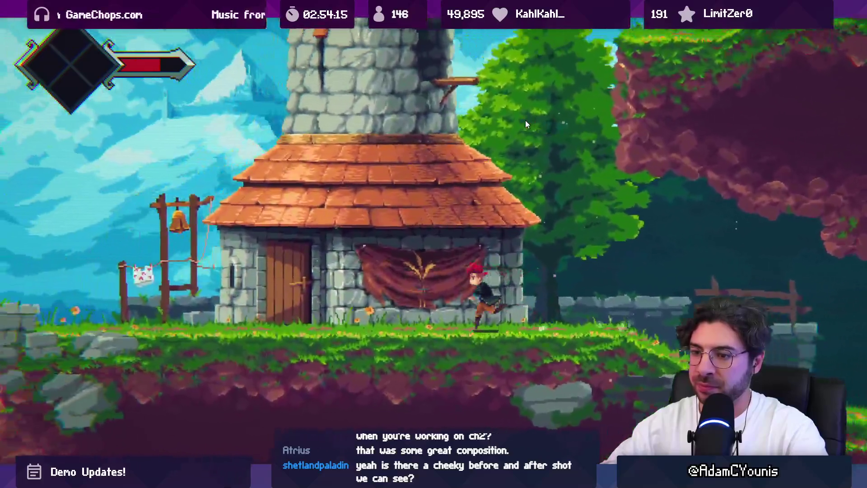
pyautogui.press('Left')
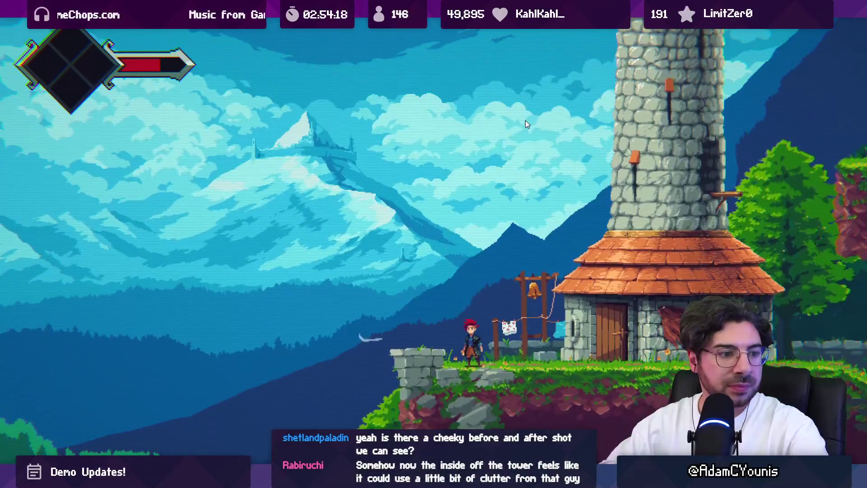
pyautogui.press('Right')
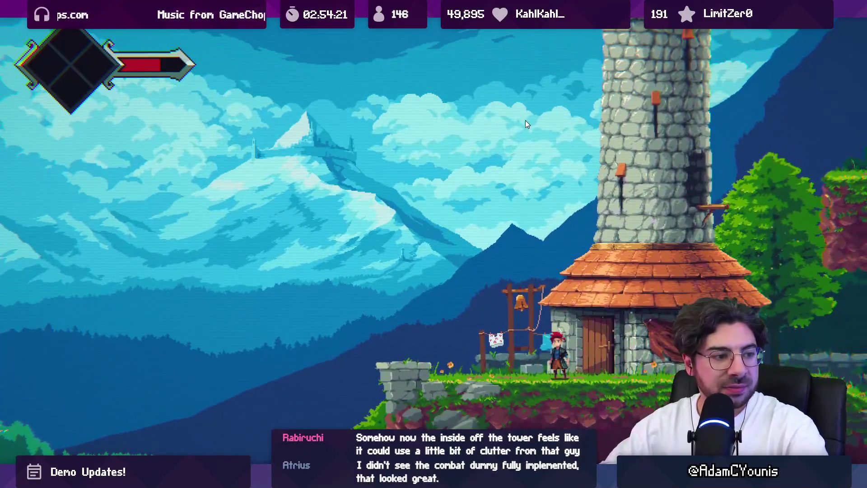
pyautogui.press('Right')
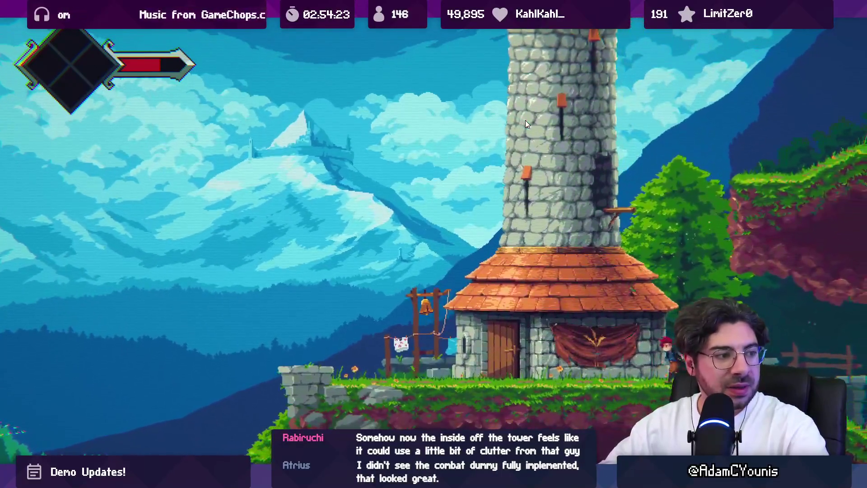
pyautogui.press('Left')
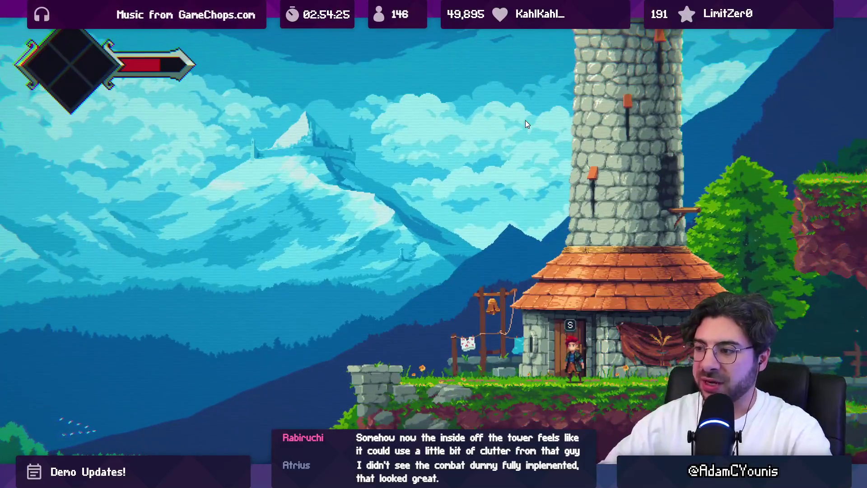
pyautogui.press('s')
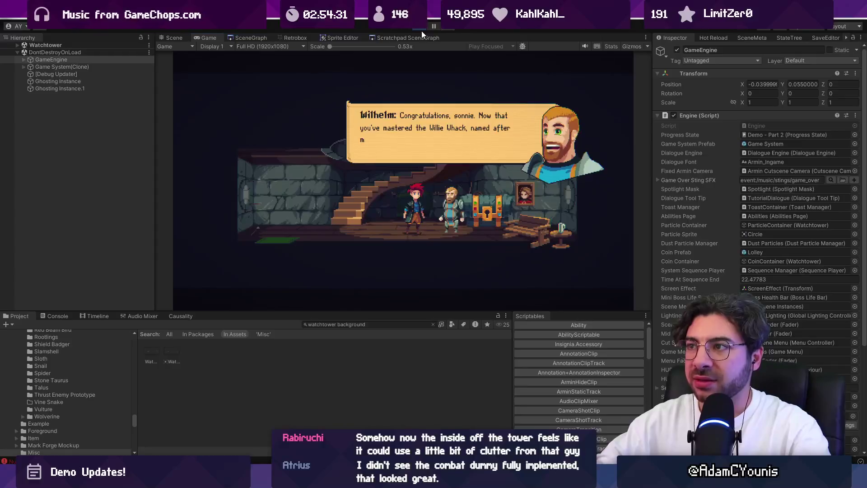
# Search Everything for 'watchtower' files
pyautogui.write('w')
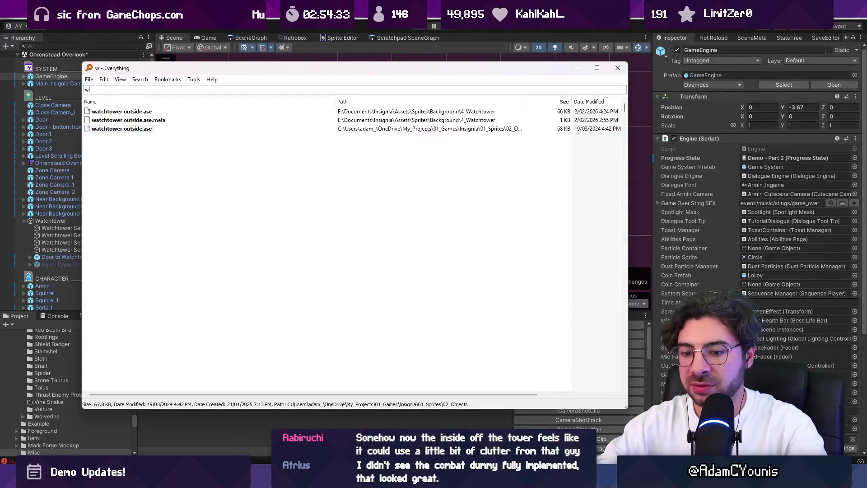
pyautogui.write('atchtower inte')
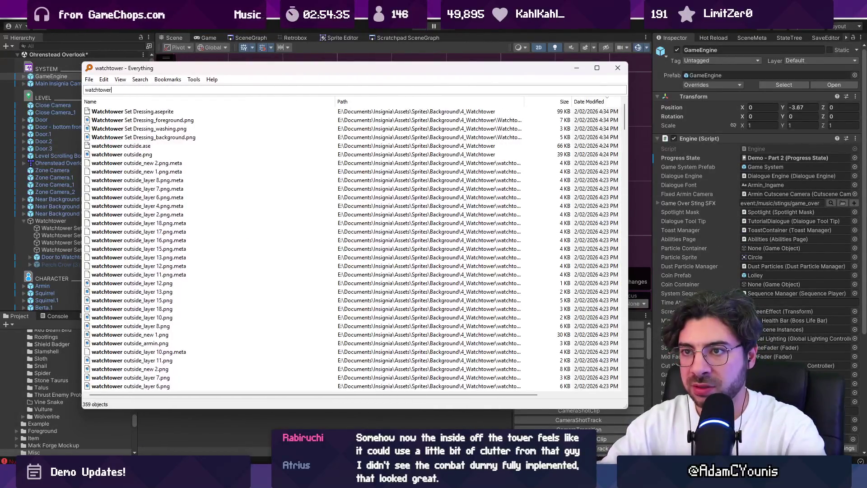
pyautogui.press('BackSpace')
pyautogui.press('BackSpace')
pyautogui.press('BackSpace')
pyautogui.press('End')
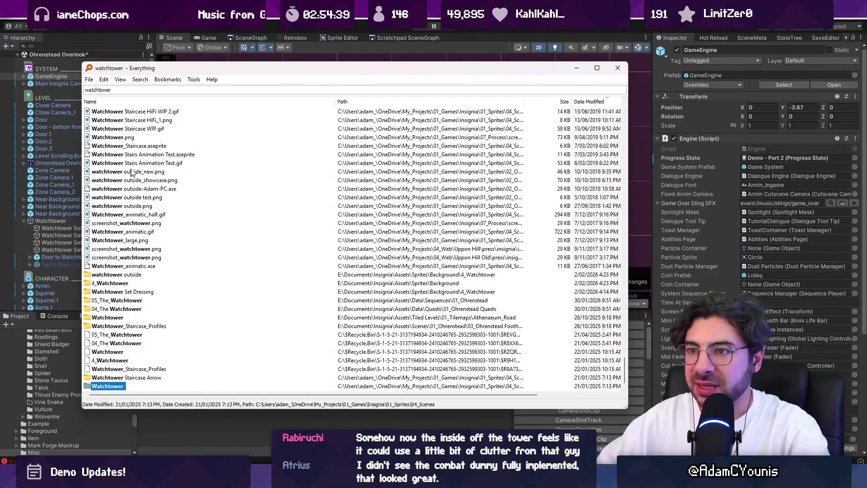
pyautogui.scroll(10, 149, 147)
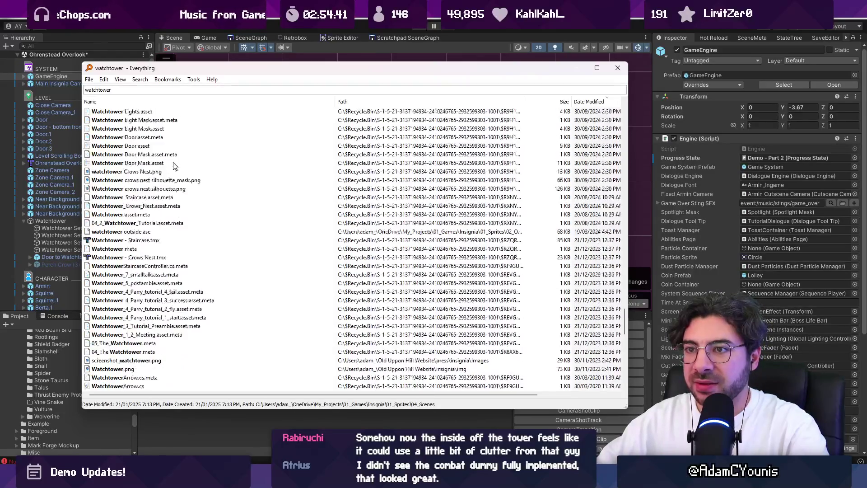
pyautogui.click(140, 79)
pyautogui.click(129, 90)
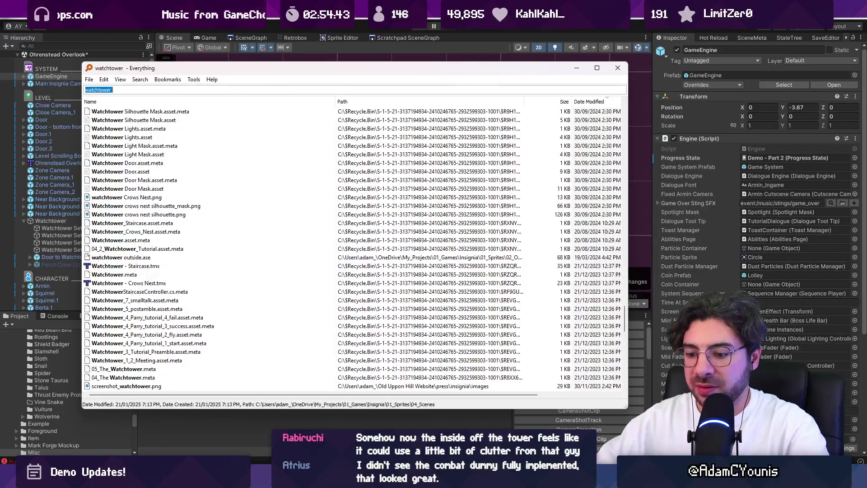
# Filter to .ase results, open Watchtower Set Dressing.aseprite and enlarge its layer list
pyautogui.write('.ase')
pyautogui.press('Down')
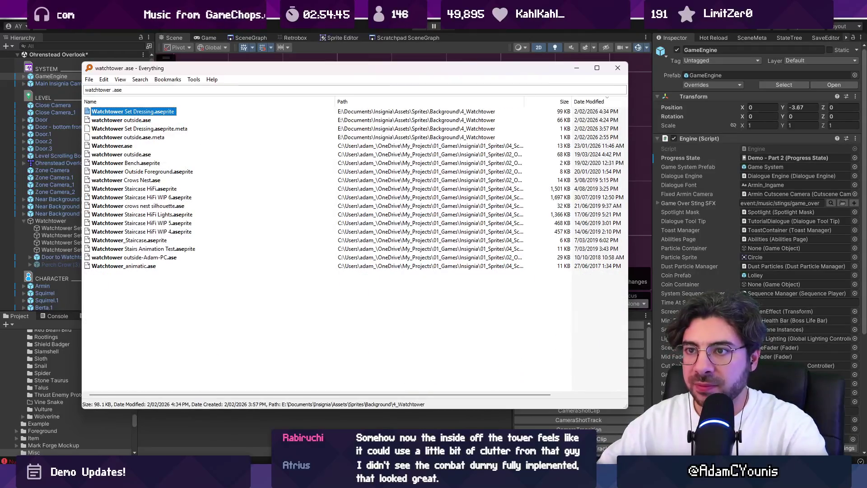
pyautogui.press('Down')
pyautogui.press('Down')
pyautogui.press('Down')
pyautogui.press('Return')
pyautogui.scroll(2, 510, 186)
pyautogui.moveTo(244, 346); pyautogui.dragTo(249, 269)
# Hide all layers except the black background and Layer 3's bare tower room
pyautogui.click(157, 288)
pyautogui.click(157, 288)
pyautogui.click(157, 419)
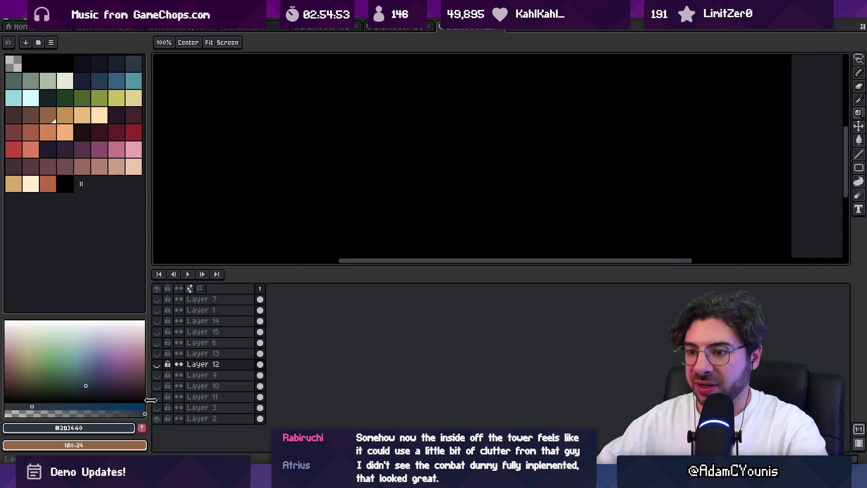
pyautogui.click(156, 407)
pyautogui.click(157, 397)
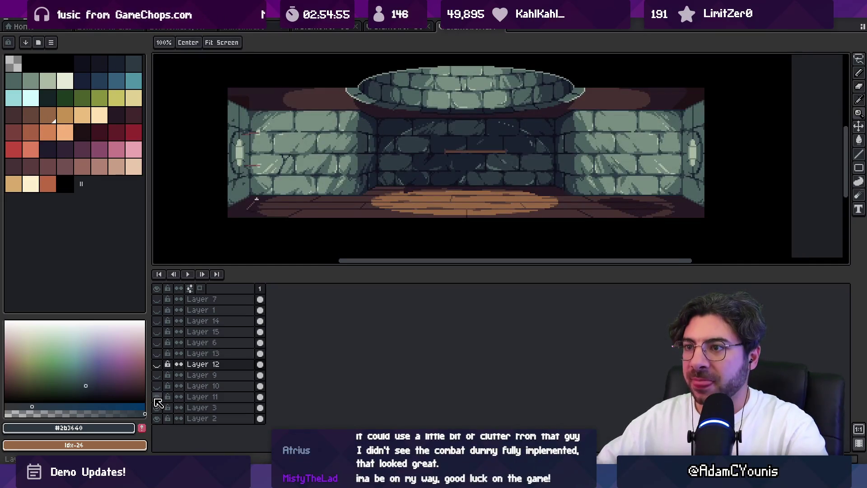
pyautogui.click(157, 397)
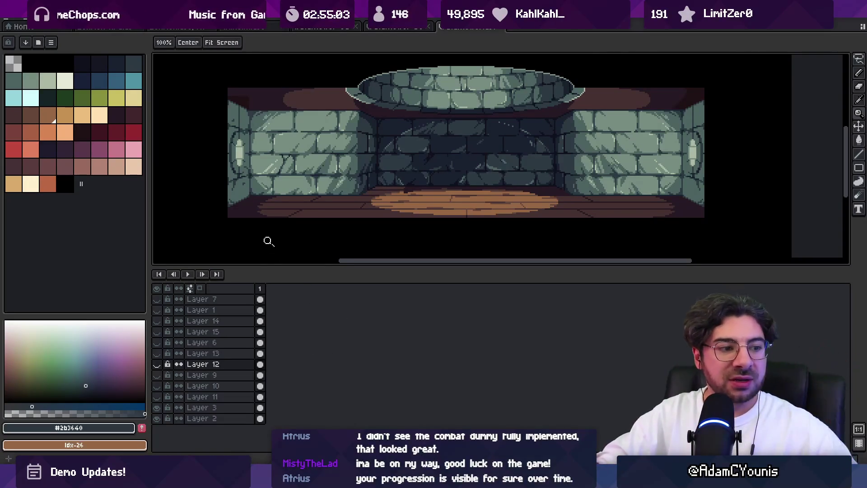
# Add a new empty Layer 16 and pick red as the drawing colour
pyautogui.moveTo(377, 196); pyautogui.dragTo(346, 212)
pyautogui.hotkey('shift', 'n')
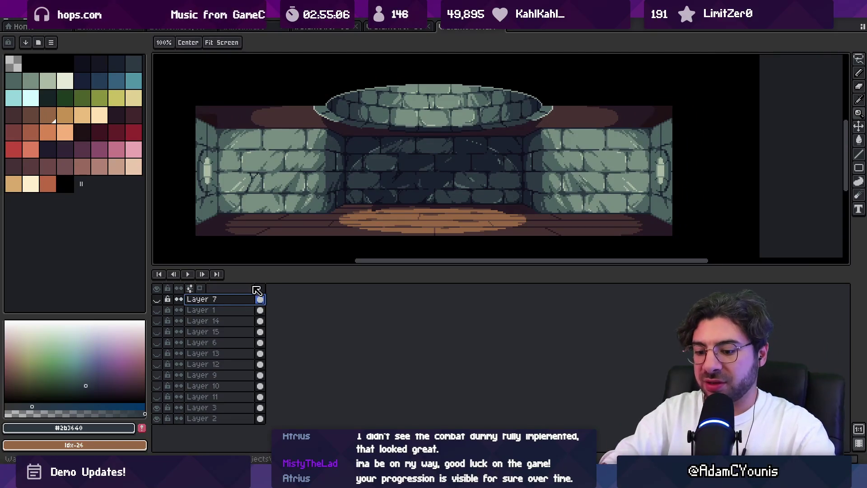
pyautogui.click(17, 151)
# Trace red pencil perspective lines along the room's floor edge, wall tops and back corners
pyautogui.press('b')
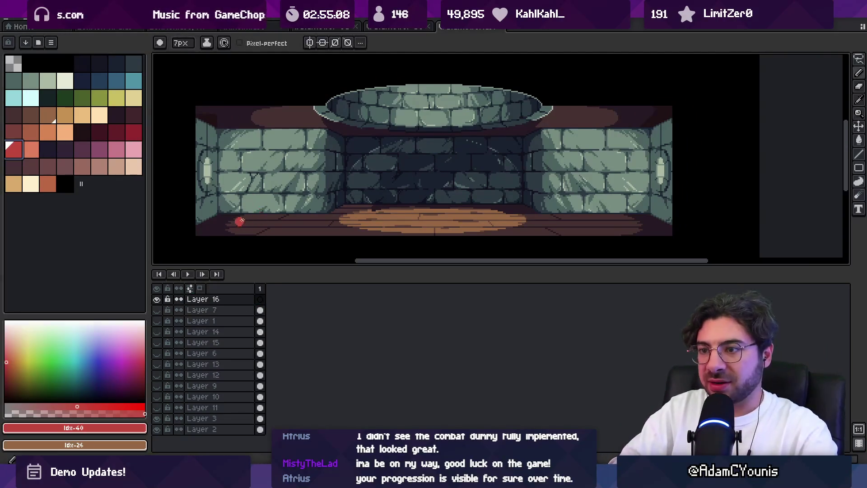
pyautogui.moveTo(196, 228); pyautogui.dragTo(217, 210)
pyautogui.hotkey('ctrl', 'z')
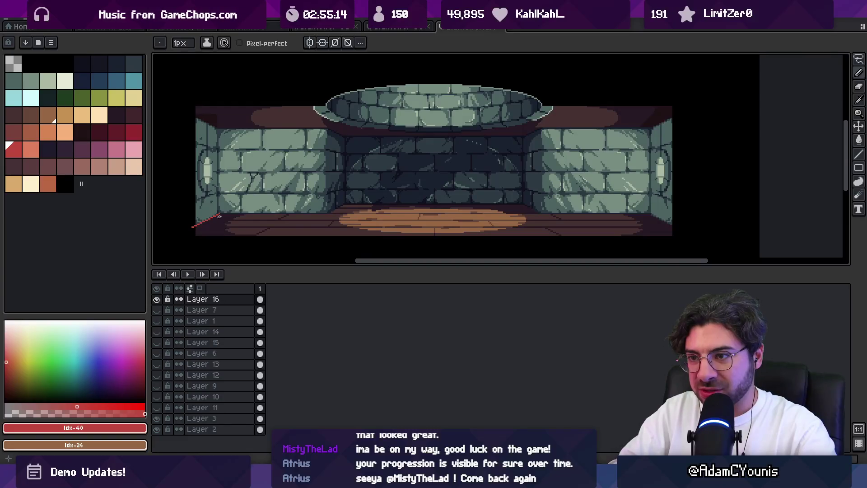
pyautogui.keyDown('shift'); pyautogui.click(648, 213); pyautogui.keyUp('shift')
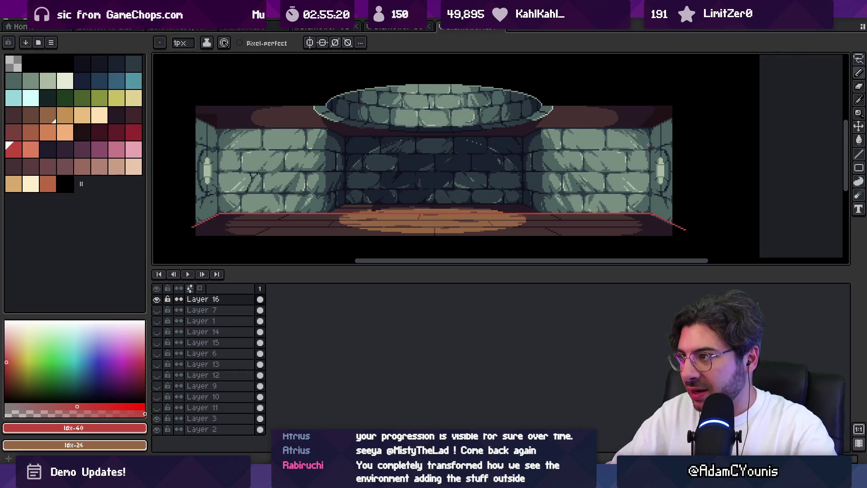
pyautogui.moveTo(651, 130); pyautogui.dragTo(680, 115)
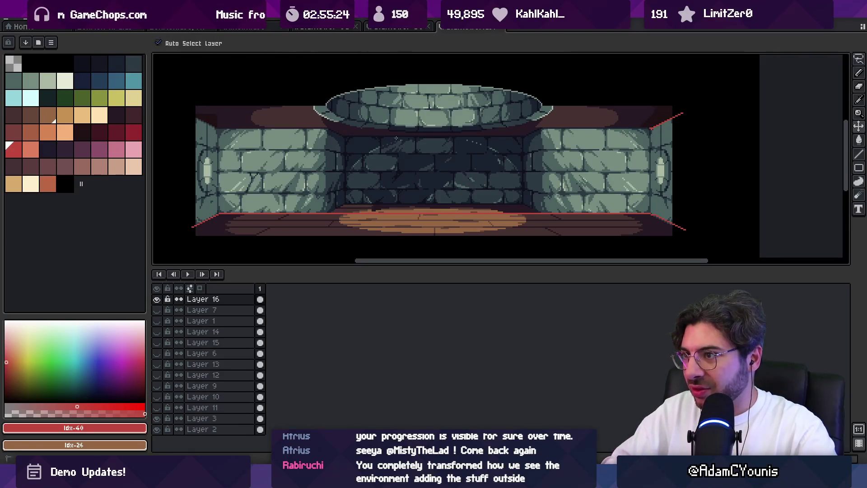
pyautogui.moveTo(583, 128); pyautogui.dragTo(217, 127)
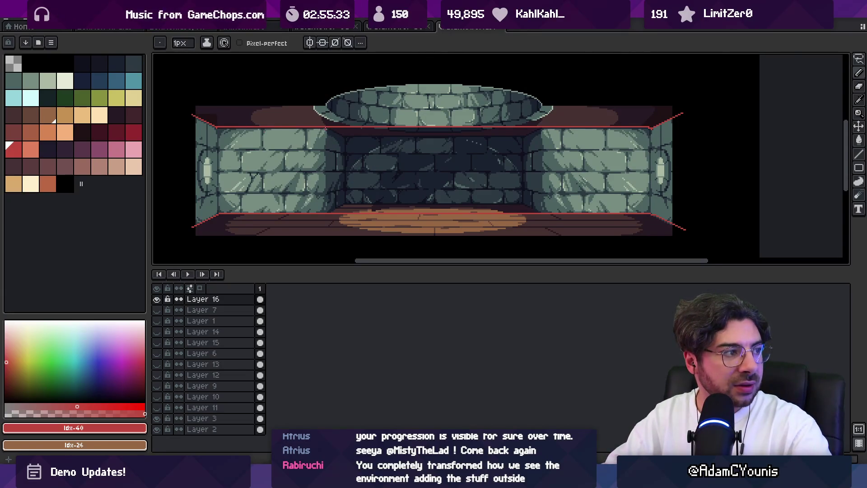
pyautogui.moveTo(329, 198); pyautogui.dragTo(325, 209)
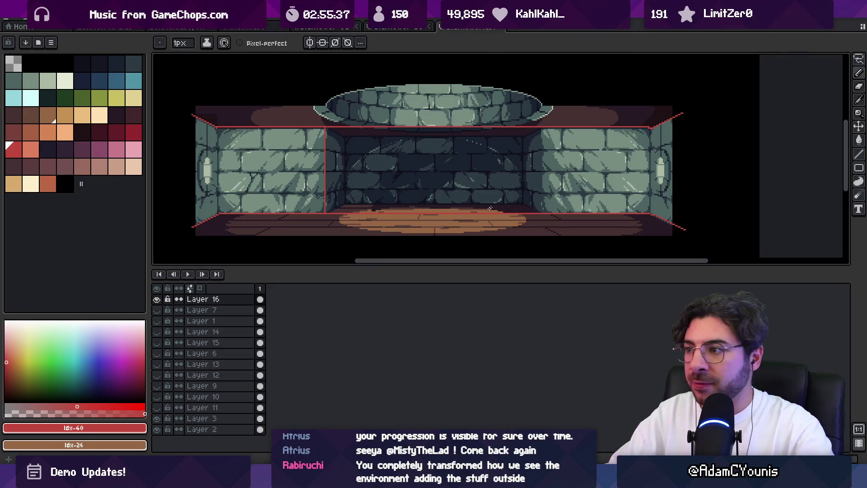
pyautogui.moveTo(541, 128); pyautogui.dragTo(540, 213)
pyautogui.click(522, 201)
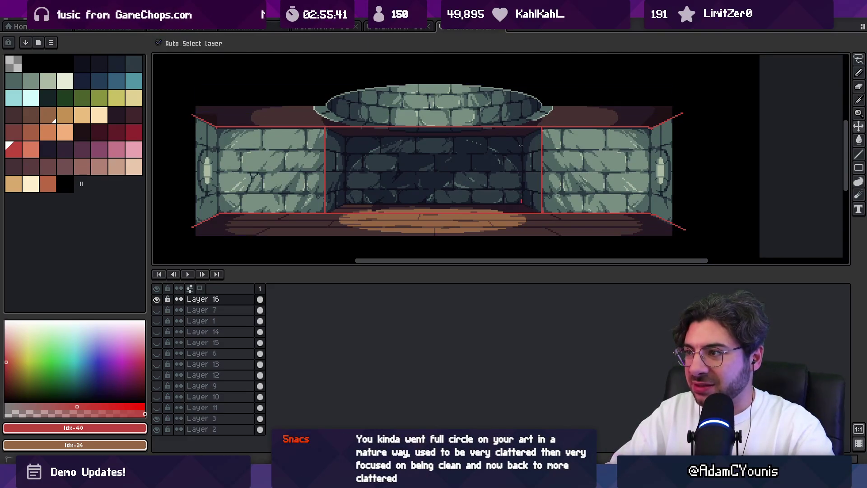
pyautogui.moveTo(518, 136)
pyautogui.mouseDown()
pyautogui.moveTo(344, 136)
pyautogui.moveTo(345, 193)
pyautogui.moveTo(521, 203)
pyautogui.mouseUp()
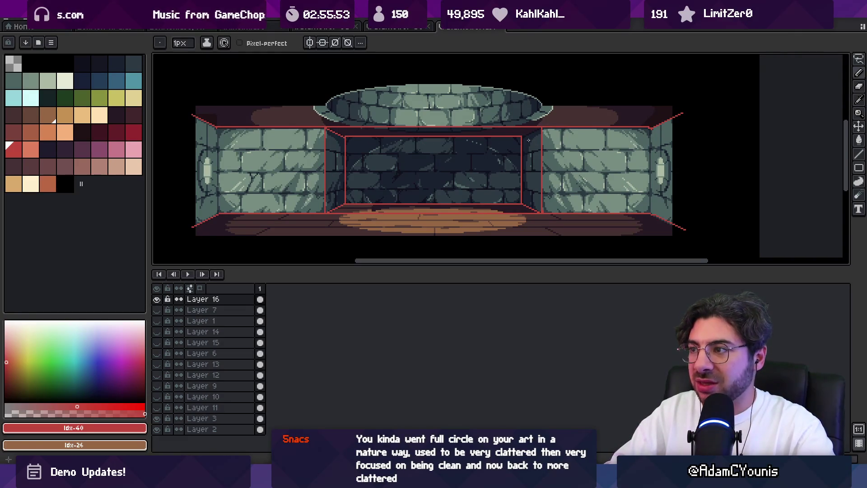
pyautogui.moveTo(522, 136); pyautogui.dragTo(537, 131)
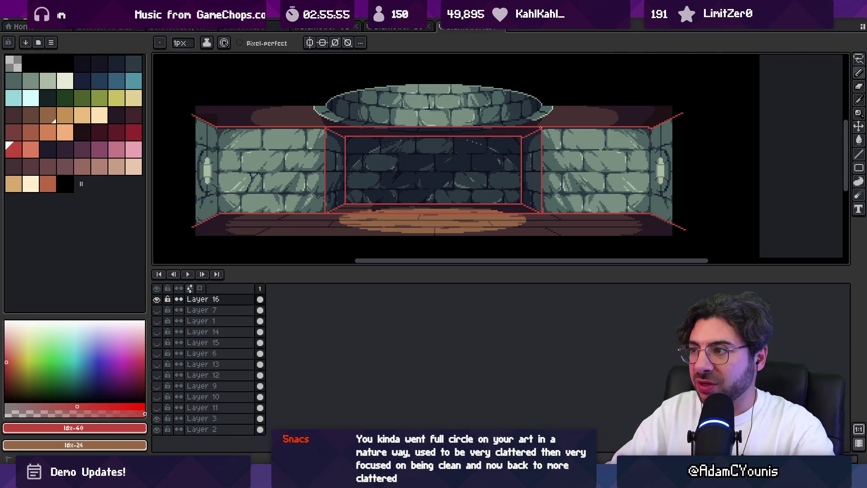
# Review the red guides zoomed out, undo them all, and return to Unity
pyautogui.press('z')
pyautogui.rightClick(478, 147)
pyautogui.click(475, 142)
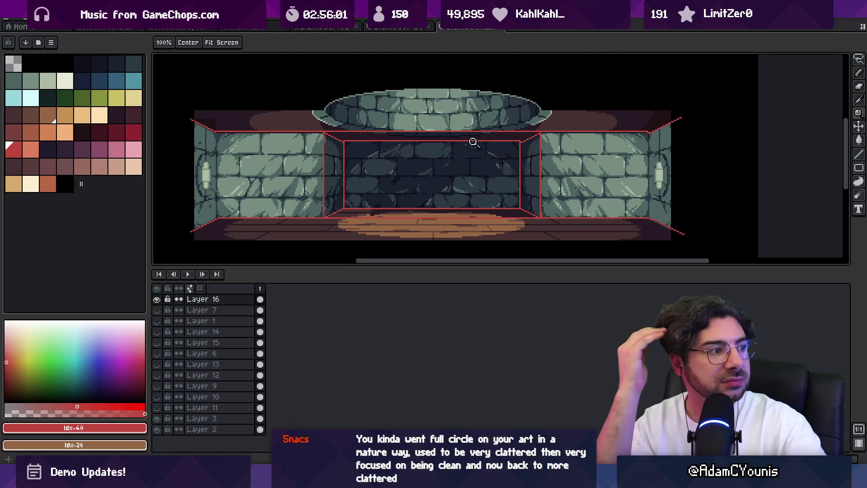
pyautogui.press('m')
pyautogui.hotkey('ctrl', 'z')
pyautogui.hotkey('ctrl', 'z')
pyautogui.hotkey('ctrl', 'z')
pyautogui.hotkey('ctrl', 'z')
pyautogui.hotkey('ctrl', 'z')
pyautogui.hotkey('ctrl', 'z')
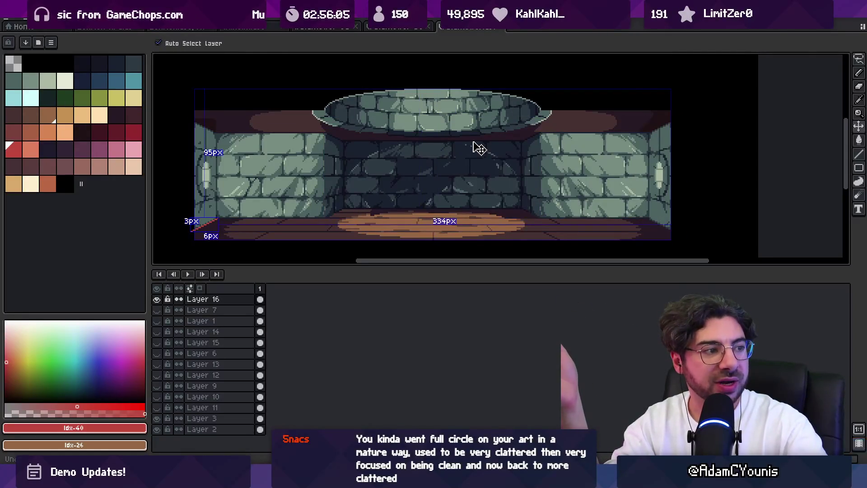
pyautogui.hotkey('ctrl', 'z')
pyautogui.press('z')
pyautogui.press('m')
pyautogui.press('z')
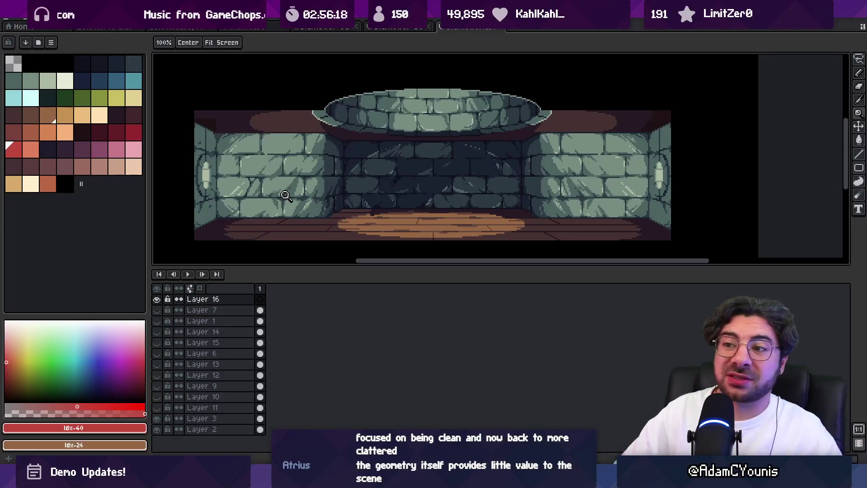
pyautogui.hotkey('alt', 'Tab')
pyautogui.scroll(5, 196, 232)
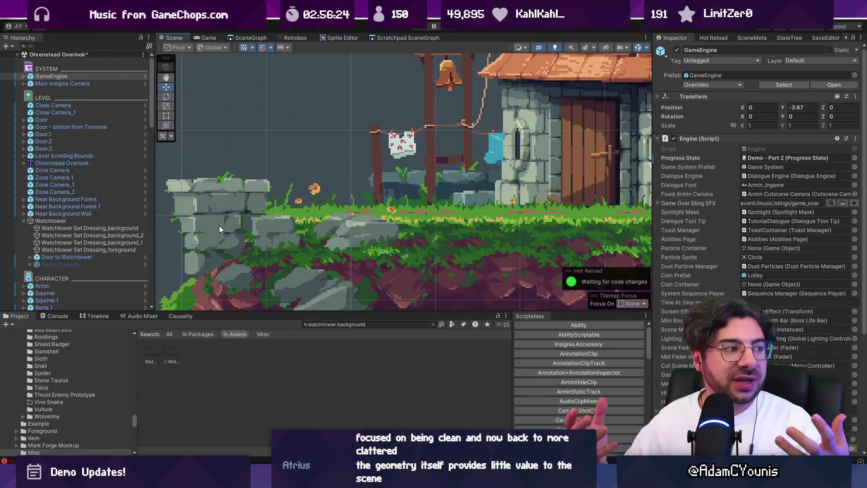
# Zoom around the watchtower house in the Scene view, then bring up the whiteboard's drawing mode
pyautogui.scroll(-3, 237, 194)
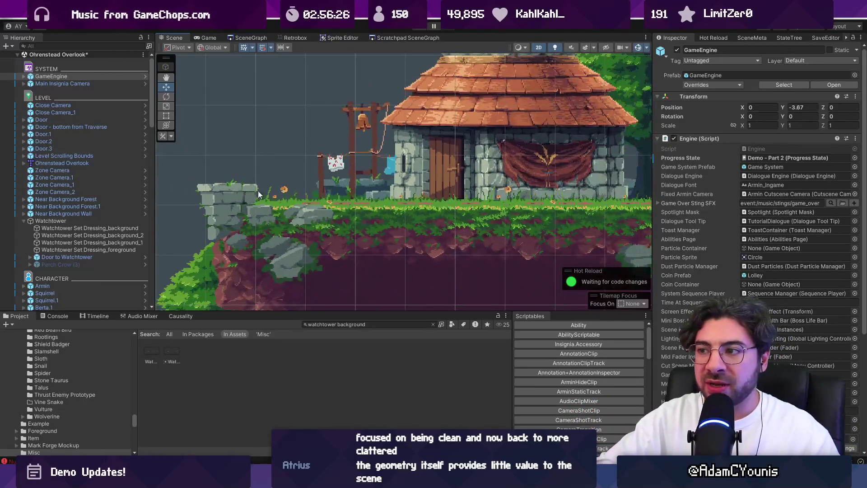
pyautogui.scroll(-2, 254, 195)
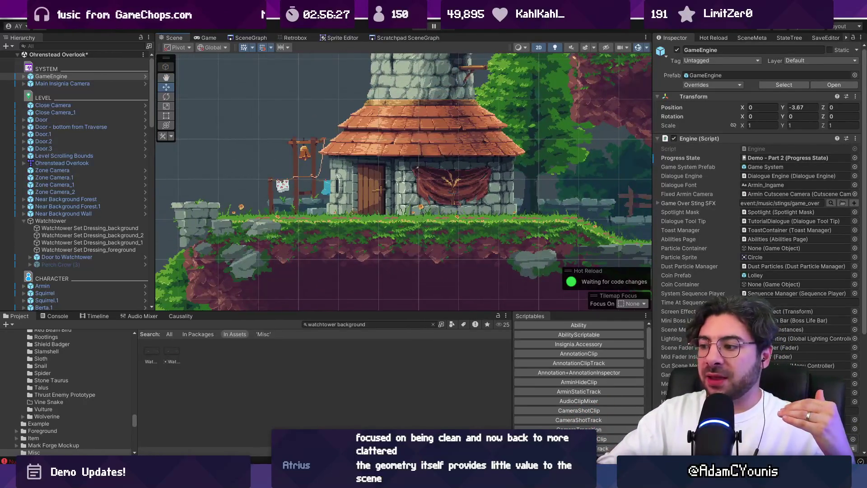
pyautogui.hotkey('alt', 'Tab')
pyautogui.hscroll(10, 434, 164)
pyautogui.press('Escape')
# Set the whiteboard brush to white at about 85 px
pyautogui.moveTo(224, 315)
pyautogui.mouseDown()
pyautogui.moveTo(298, 213)
pyautogui.moveTo(387, 116)
pyautogui.mouseUp()
pyautogui.moveTo(223, 332)
pyautogui.mouseDown()
pyautogui.moveTo(332, 155)
pyautogui.moveTo(443, 300)
pyautogui.mouseUp()
pyautogui.click(159, 43)
pyautogui.moveTo(147, 129); pyautogui.dragTo(236, 128)
pyautogui.moveTo(123, 102); pyautogui.dragTo(222, 102)
pyautogui.moveTo(152, 156); pyautogui.dragTo(222, 156)
pyautogui.click(292, 229)
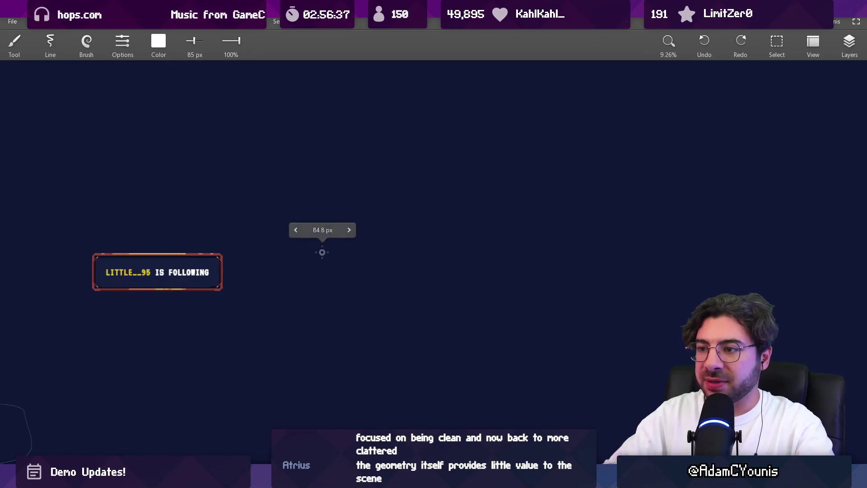
# Sketch a white triangle outline, trying and undoing a wavy line across its base
pyautogui.moveTo(209, 351)
pyautogui.mouseDown()
pyautogui.moveTo(368, 129)
pyautogui.moveTo(494, 286)
pyautogui.moveTo(533, 349)
pyautogui.mouseUp()
pyautogui.scroll(1, 449, 315)
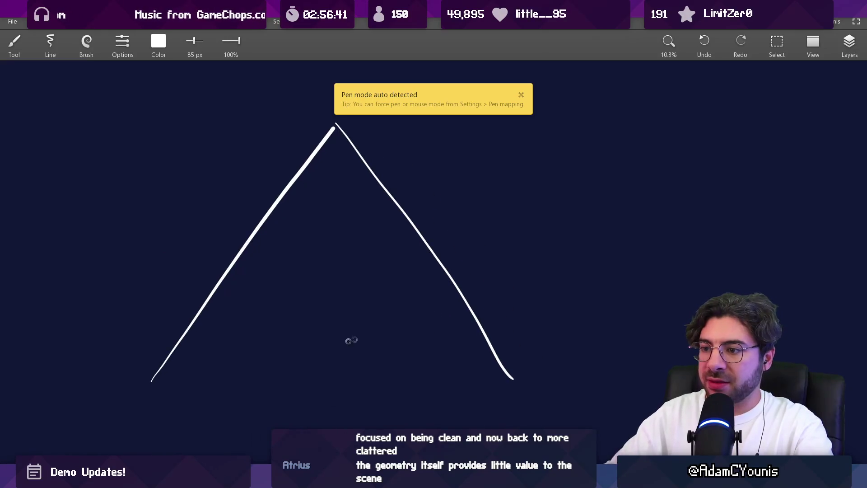
pyautogui.moveTo(167, 382)
pyautogui.mouseDown()
pyautogui.moveTo(203, 365)
pyautogui.moveTo(420, 355)
pyautogui.mouseUp()
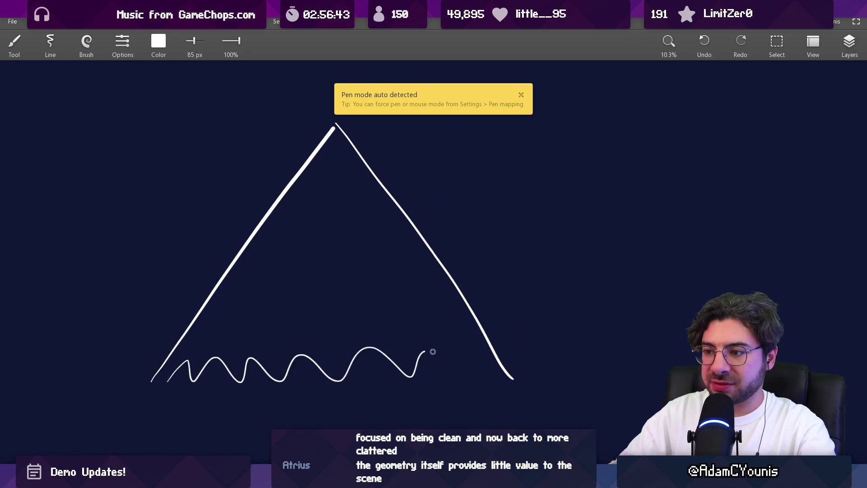
pyautogui.hotkey('ctrl', 'z')
# Pan the board to view other sketches, undo a stray stroke, and return to Aseprite
pyautogui.moveTo(383, 155); pyautogui.dragTo(370, 180)
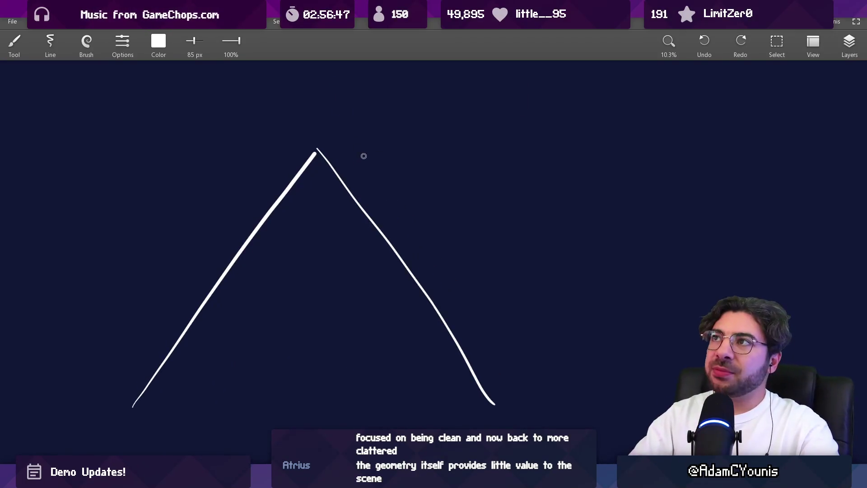
pyautogui.moveTo(444, 154)
pyautogui.mouseDown()
pyautogui.moveTo(433, 159)
pyautogui.moveTo(610, 83)
pyautogui.moveTo(445, 158)
pyautogui.moveTo(118, 208)
pyautogui.mouseUp()
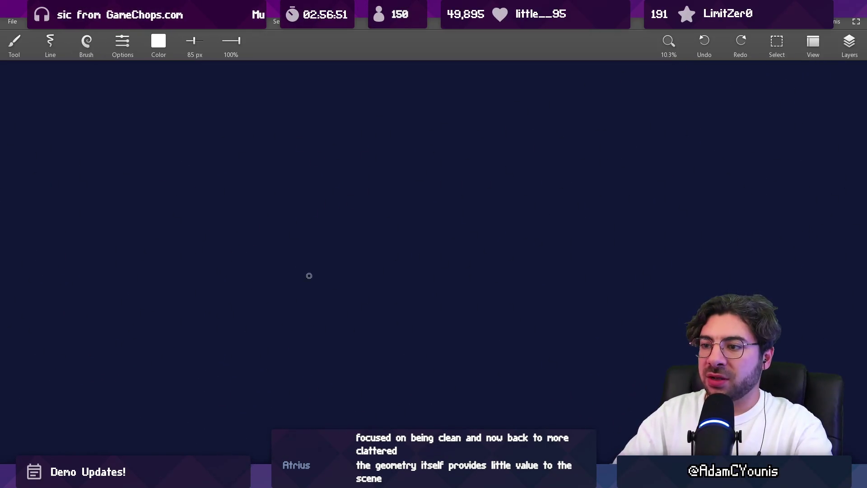
pyautogui.moveTo(304, 248); pyautogui.dragTo(271, 377)
pyautogui.hotkey('ctrl', 'z')
pyautogui.hotkey('alt', 'Tab')
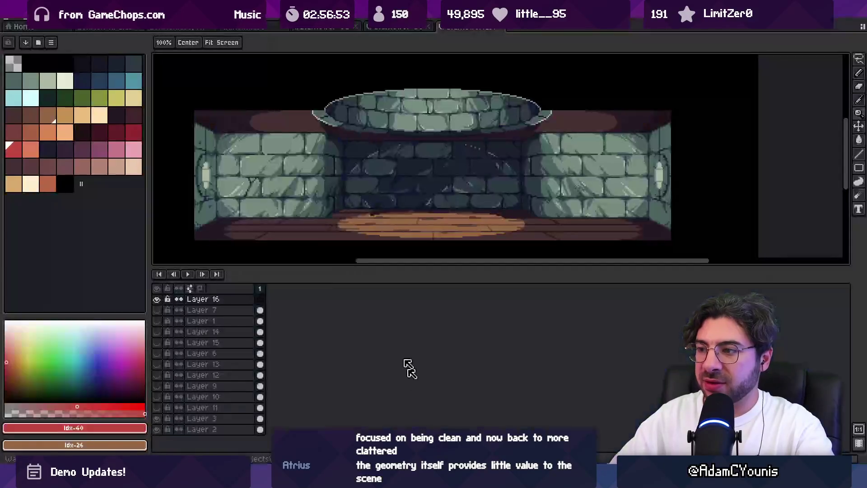
# Create a new 128×128 sprite and enlarge the canvas view
pyautogui.hotkey('alt', 'f')
pyautogui.press('n')
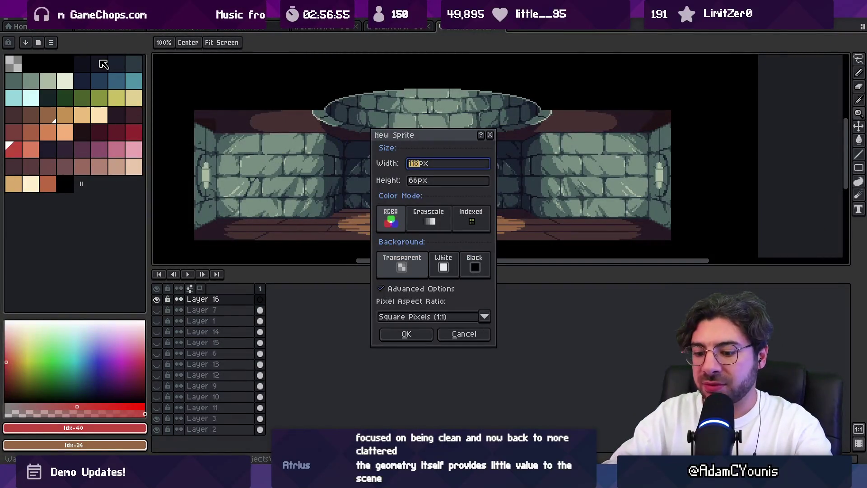
pyautogui.write('8')
pyautogui.press('Tab')
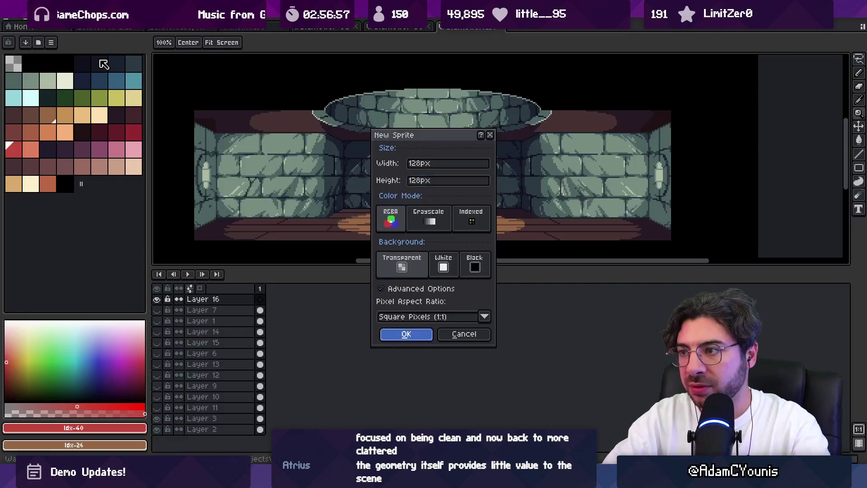
pyautogui.press('Return')
pyautogui.scroll(1, 500, 149)
pyautogui.hscroll(3, 452, 217)
pyautogui.moveTo(382, 268); pyautogui.dragTo(379, 370)
pyautogui.scroll(1, 329, 180)
pyautogui.moveTo(328, 179); pyautogui.dragTo(384, 254)
# Paint a dark-red tree trunk and bushy crown with the pencil, widening the brush to 9px
pyautogui.press('b')
pyautogui.click(54, 119)
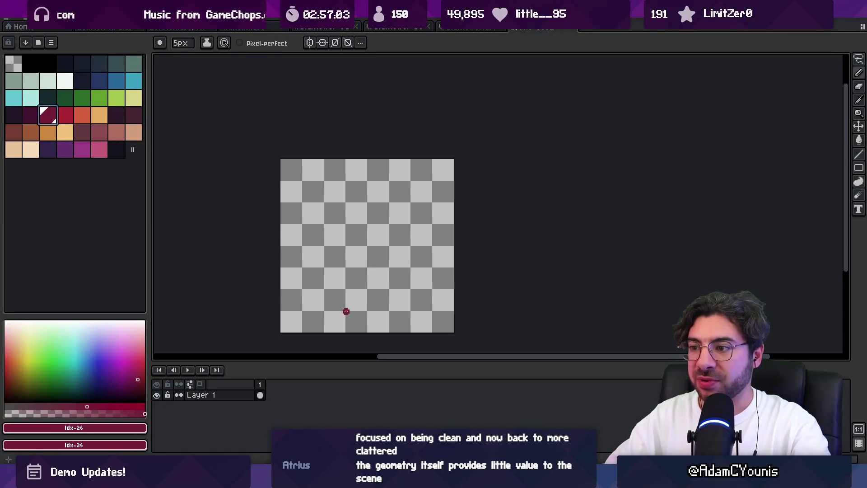
pyautogui.moveTo(361, 230)
pyautogui.mouseDown()
pyautogui.moveTo(364, 311)
pyautogui.moveTo(371, 217)
pyautogui.moveTo(380, 319)
pyautogui.moveTo(396, 238)
pyautogui.moveTo(334, 205)
pyautogui.moveTo(311, 212)
pyautogui.moveTo(317, 181)
pyautogui.moveTo(337, 205)
pyautogui.moveTo(368, 194)
pyautogui.moveTo(425, 226)
pyautogui.moveTo(389, 226)
pyautogui.moveTo(400, 186)
pyautogui.moveTo(393, 172)
pyautogui.mouseUp()
pyautogui.press('+')
pyautogui.press('+')
pyautogui.press('+')
pyautogui.moveTo(415, 230)
pyautogui.mouseDown()
pyautogui.moveTo(432, 237)
pyautogui.moveTo(309, 222)
pyautogui.moveTo(370, 235)
pyautogui.moveTo(359, 247)
pyautogui.moveTo(411, 259)
pyautogui.moveTo(430, 246)
pyautogui.mouseUp()
# Erase along the crown's lower-right edge to trim the silhouette
pyautogui.press('e')
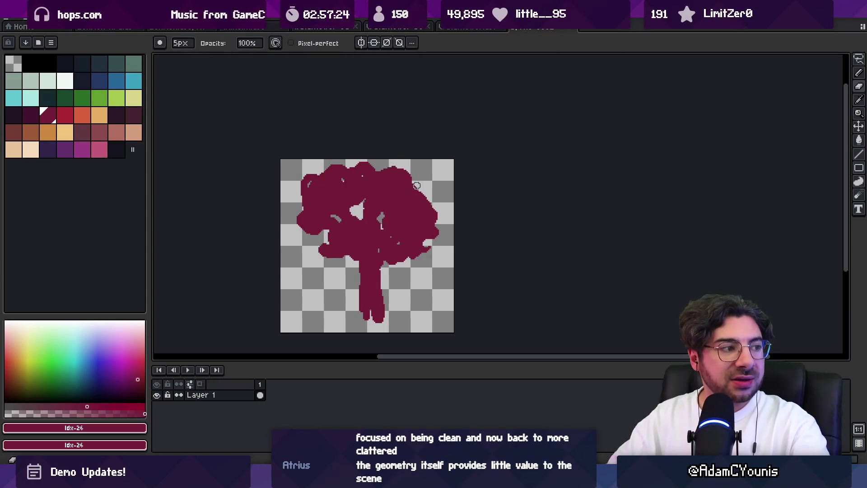
pyautogui.press('b')
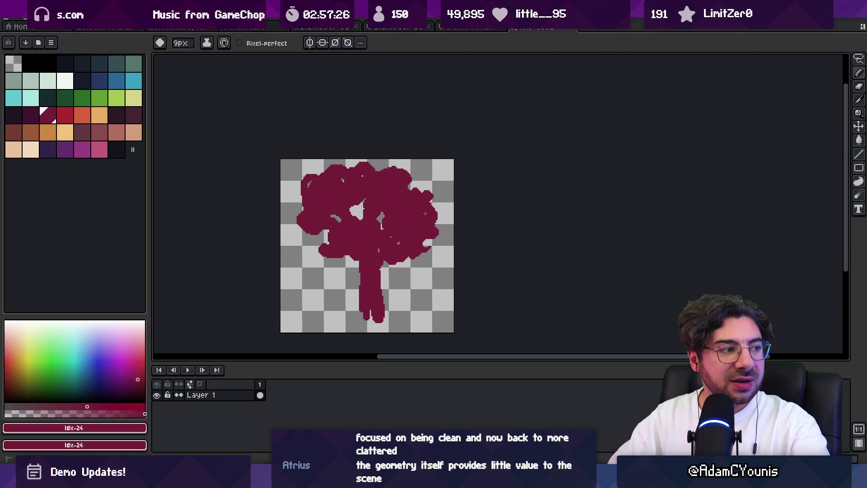
pyautogui.press('e')
pyautogui.moveTo(409, 256); pyautogui.dragTo(440, 258)
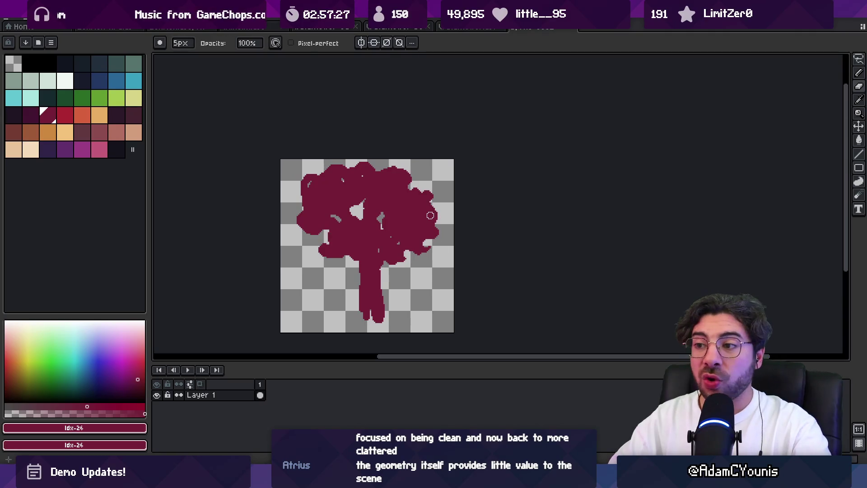
pyautogui.press('space')
pyautogui.scroll(5, 429, 248)
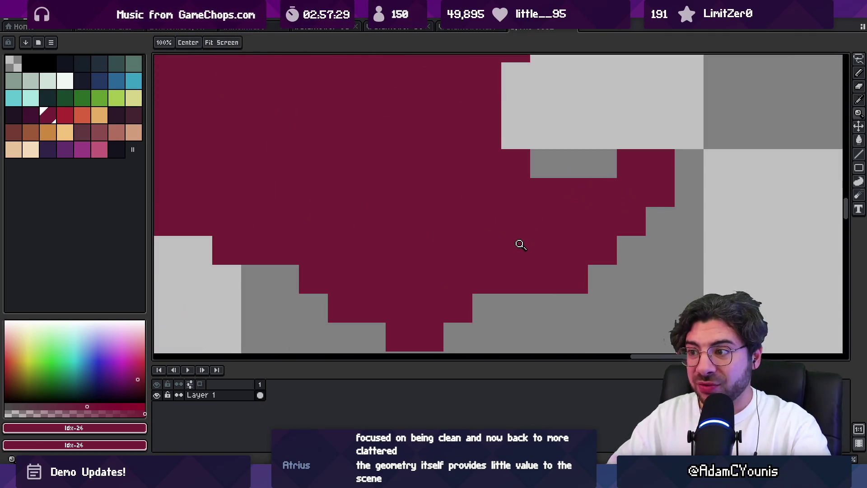
# Dot single bright-red highlight pixels around the crown's lower-right edge
pyautogui.moveTo(510, 255); pyautogui.dragTo(411, 234)
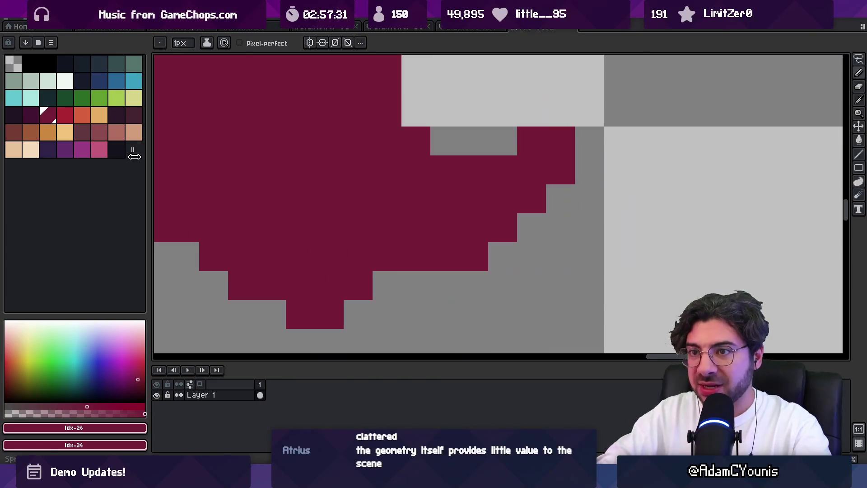
pyautogui.click(64, 115)
pyautogui.click(387, 228)
pyautogui.click(416, 256)
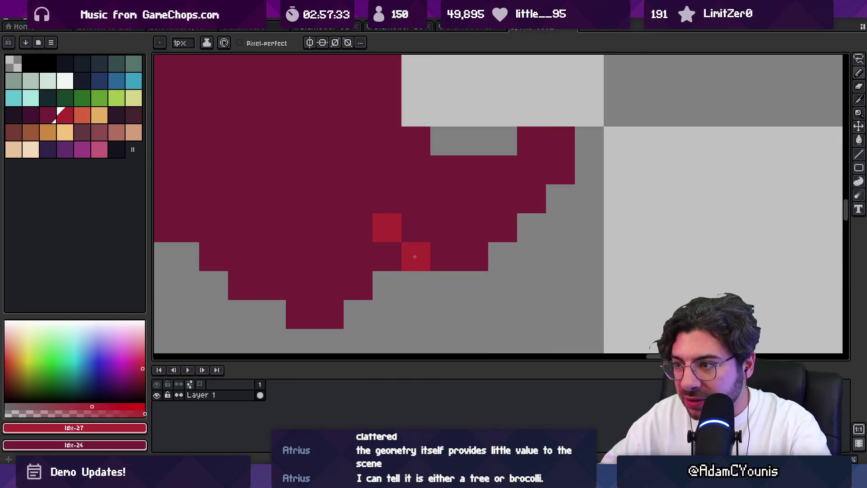
pyautogui.click(443, 259)
pyautogui.click(474, 257)
pyautogui.click(473, 228)
pyautogui.click(445, 198)
pyautogui.click(416, 198)
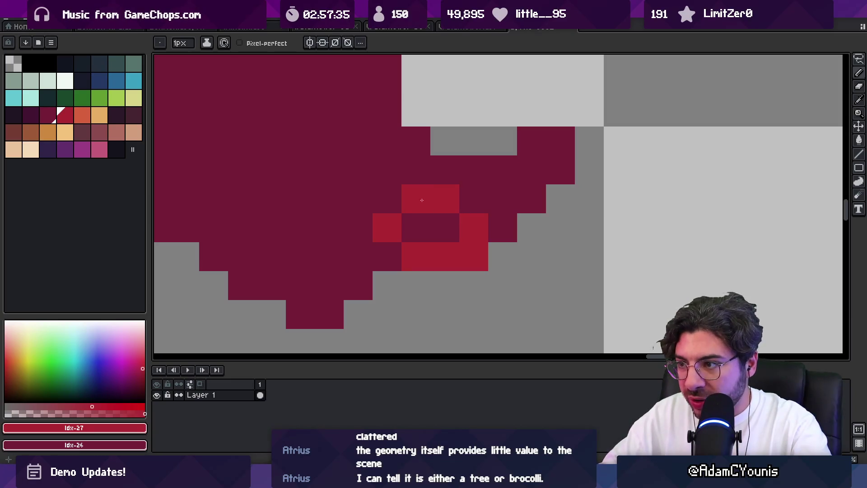
# Add bright-red highlight rows at the crown's right and upper right, then view the whole tree
pyautogui.moveTo(472, 181)
pyautogui.mouseDown()
pyautogui.moveTo(532, 170)
pyautogui.moveTo(531, 199)
pyautogui.moveTo(503, 227)
pyautogui.mouseUp()
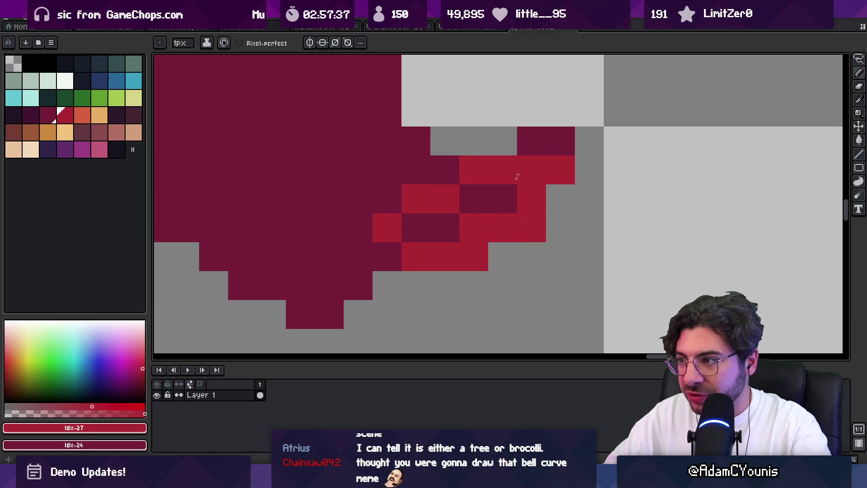
pyautogui.moveTo(486, 135)
pyautogui.mouseDown()
pyautogui.moveTo(561, 83)
pyautogui.moveTo(561, 126)
pyautogui.mouseUp()
pyautogui.press('z')
pyautogui.scroll(-3, 449, 208)
pyautogui.scroll(-3, 448, 208)
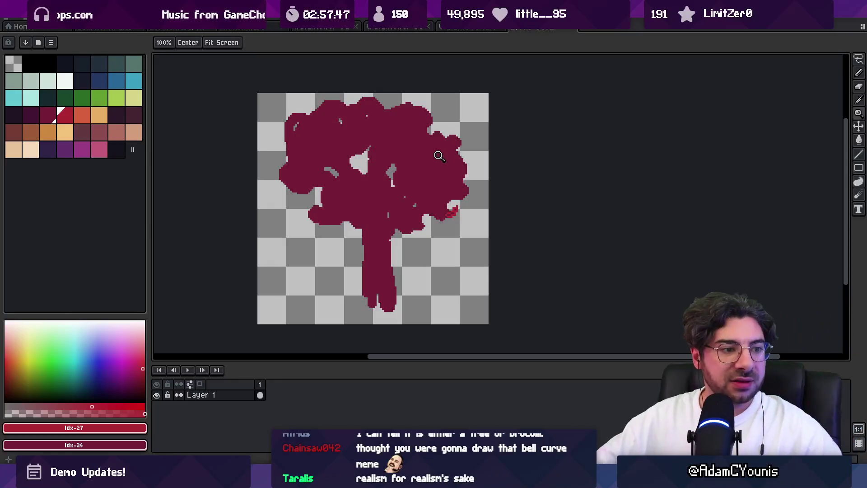
# Search Everything for 'foreground bush' and open foreground_bush.ase in Aseprite
pyautogui.press('m')
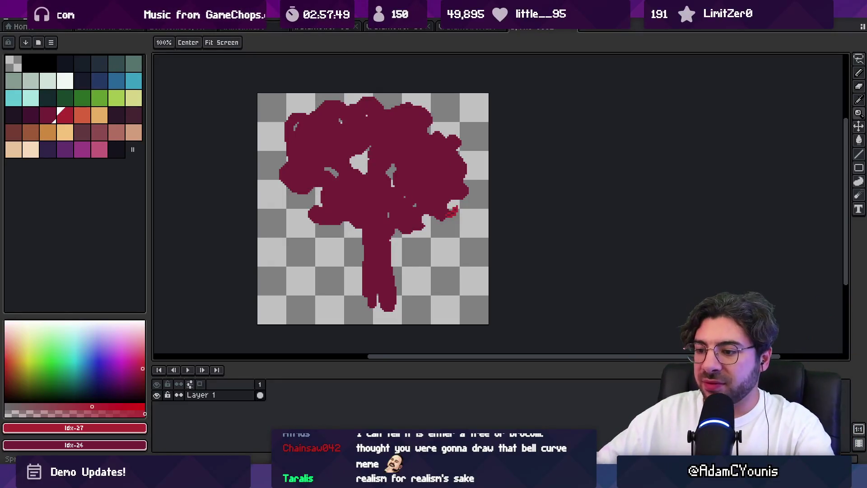
pyautogui.hotkey('ctrl', 'alt', 'e')
pyautogui.write('foreg')
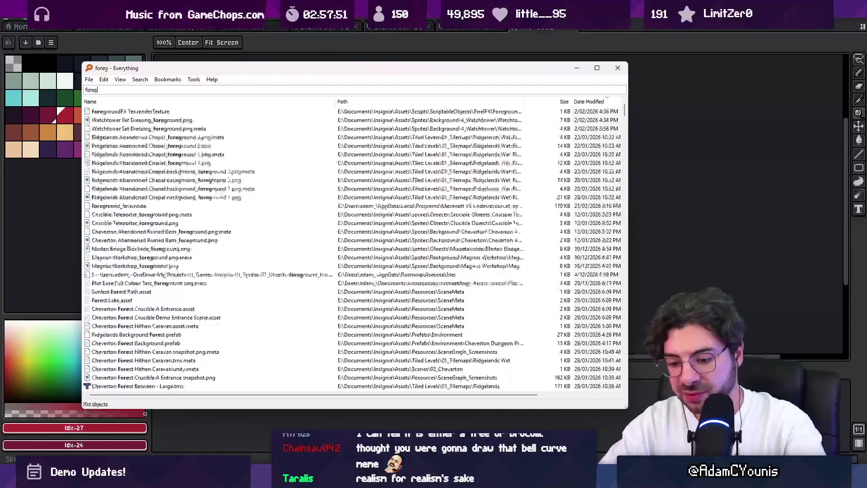
pyautogui.write('reound')
pyautogui.press('BackSpace')
pyautogui.write('ound bush')
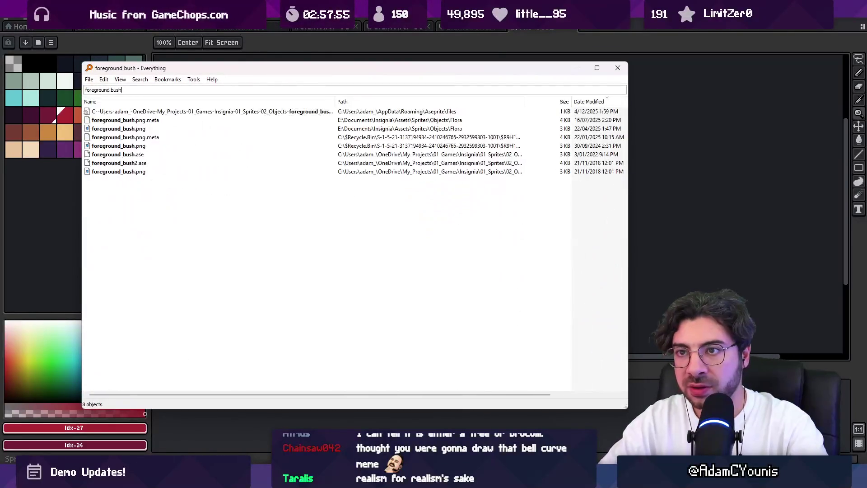
pyautogui.press('Down')
pyautogui.press('Down')
pyautogui.press('Down')
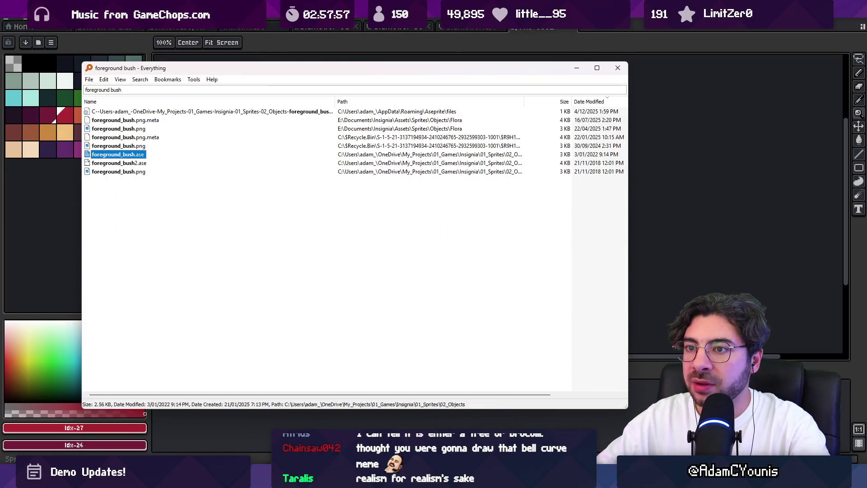
pyautogui.press('Return')
pyautogui.scroll(5, 442, 226)
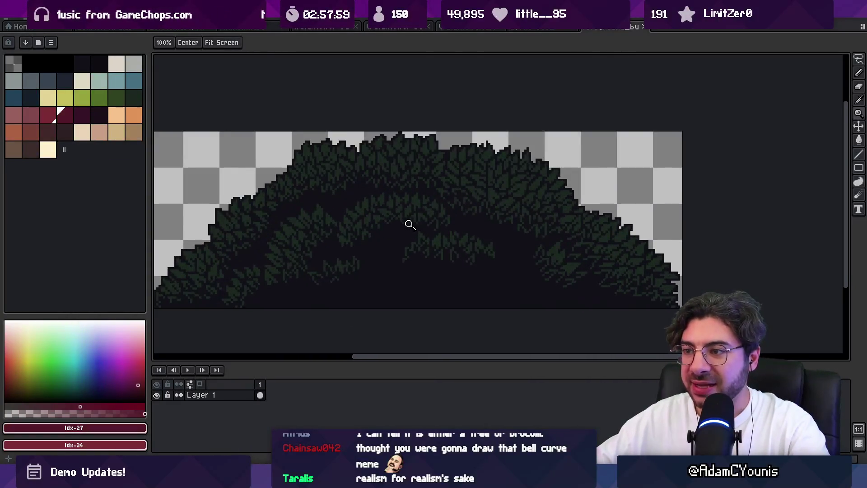
# Pan across the dark green bush sprite, then return to Unity's scene list
pyautogui.moveTo(421, 245)
pyautogui.mouseDown()
pyautogui.moveTo(451, 242)
pyautogui.moveTo(447, 208)
pyautogui.mouseUp()
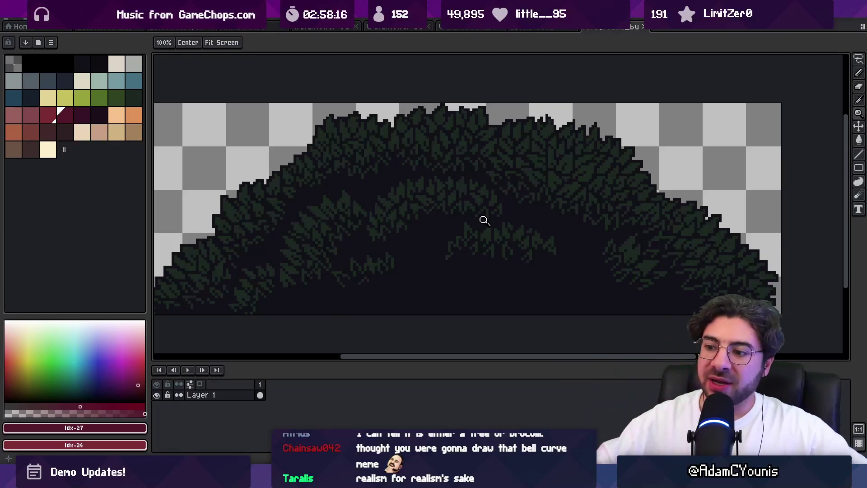
pyautogui.hotkey('alt', 'Tab')
pyautogui.click(233, 40)
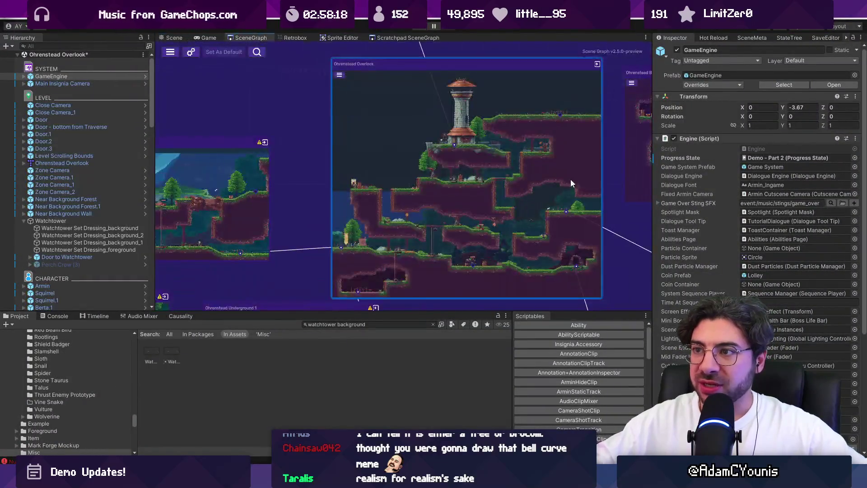
# Open the Neighbourhood scene in Unity, answering the save-changes prompt
pyautogui.scroll(5, 441, 197)
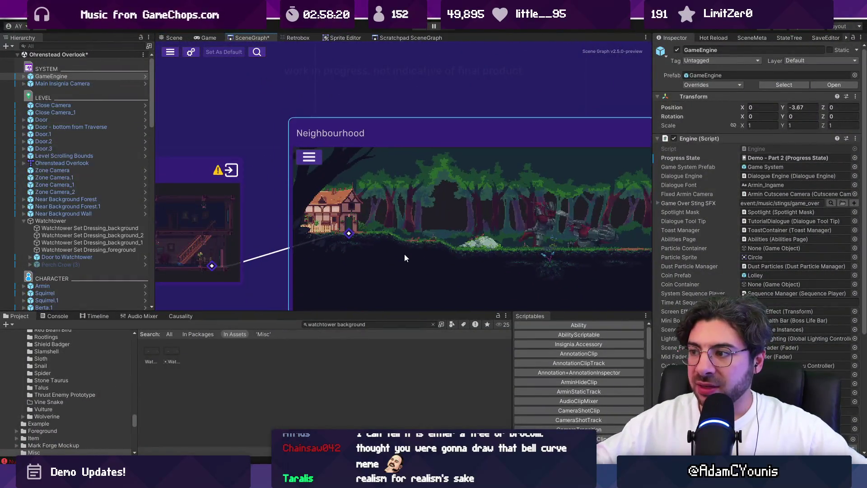
pyautogui.doubleClick(405, 253)
pyautogui.click(422, 254)
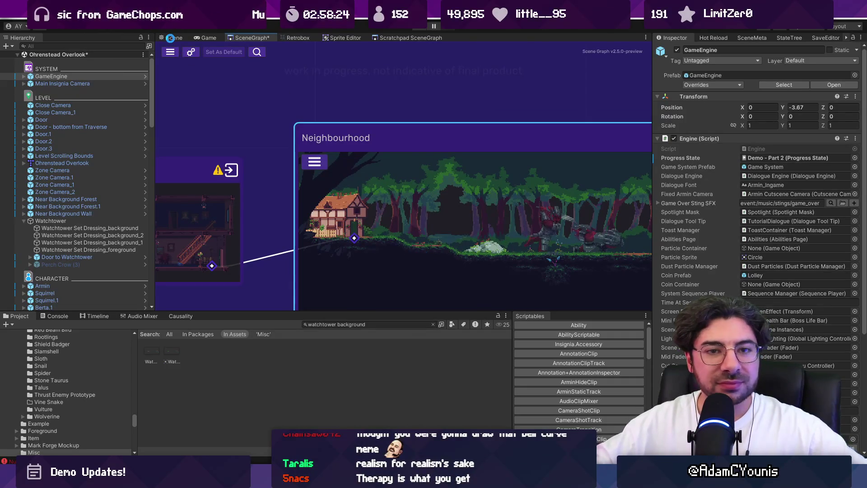
pyautogui.click(170, 38)
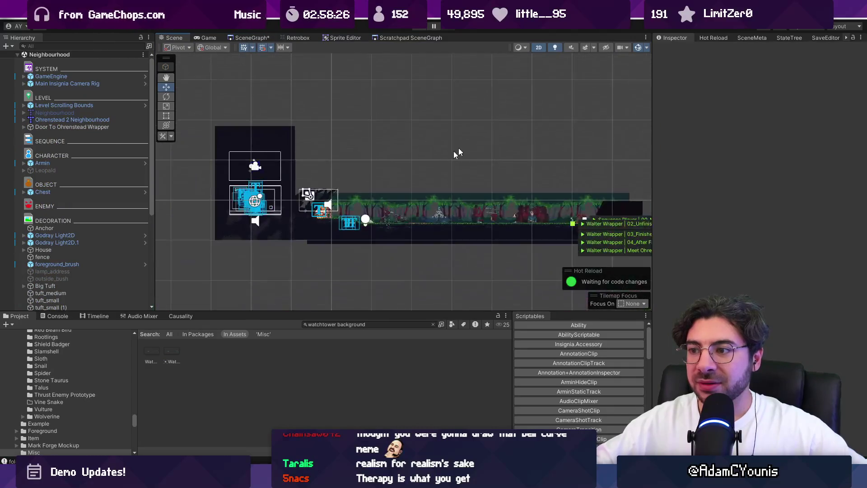
# Select a foreground grass sprite and open its Ohrenstead grass tileset in Aseprite
pyautogui.scroll(10, 327, 234)
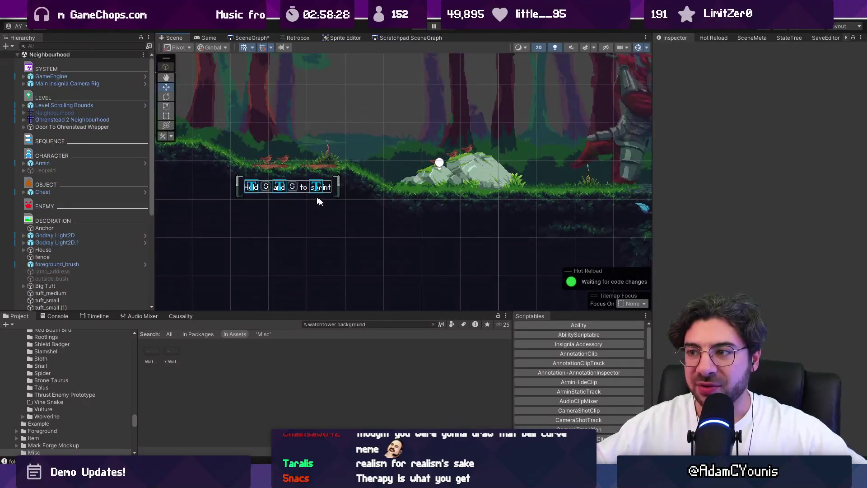
pyautogui.moveTo(297, 197); pyautogui.dragTo(468, 199)
pyautogui.scroll(3, 276, 177)
pyautogui.click(275, 177)
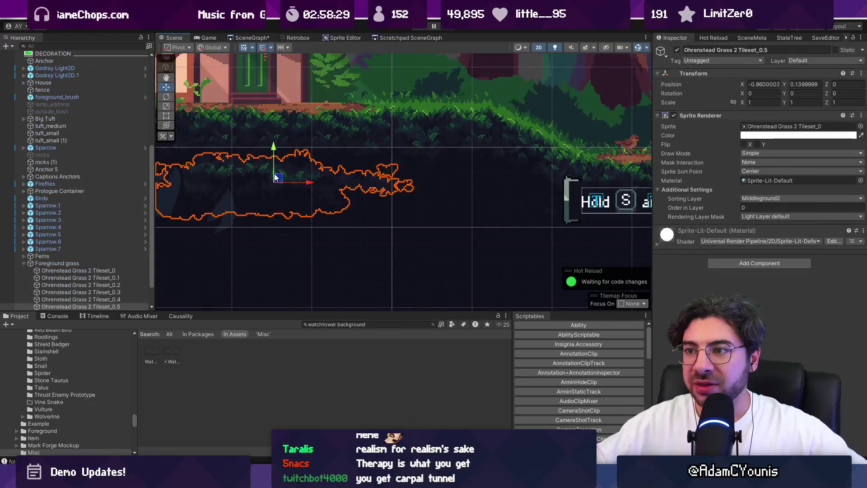
pyautogui.scroll(-3, 280, 176)
pyautogui.click(788, 127)
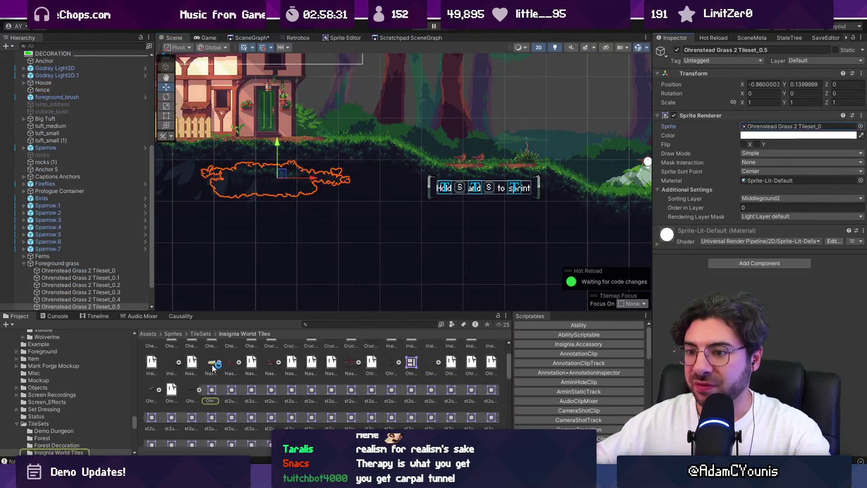
pyautogui.doubleClick(188, 391)
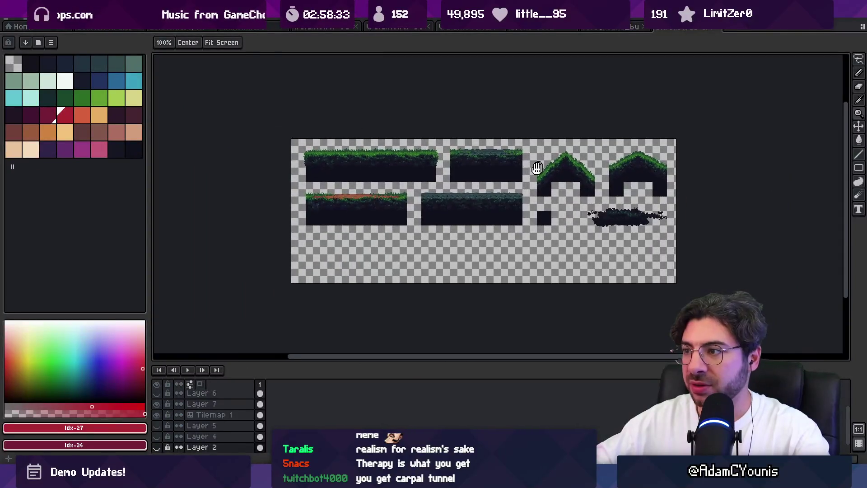
# Make Layer 4's teal backdrop visible behind the tileset's dark bush
pyautogui.scroll(8, 603, 208)
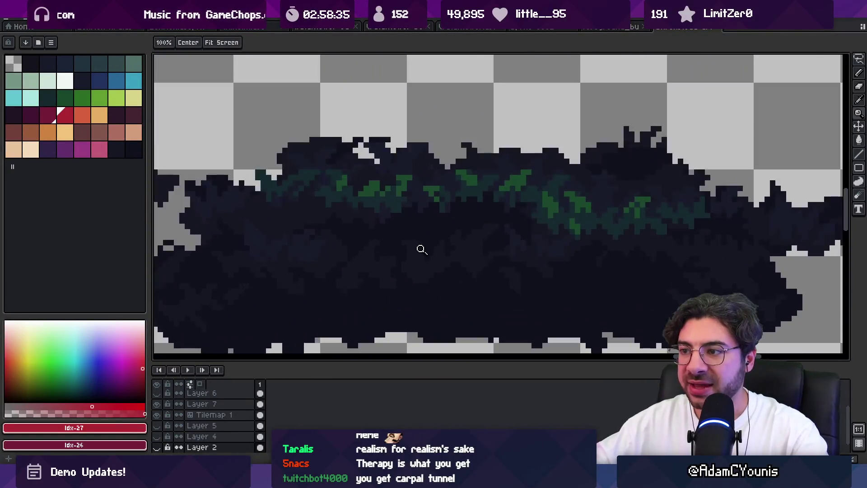
pyautogui.scroll(-3, 510, 213)
pyautogui.press('v')
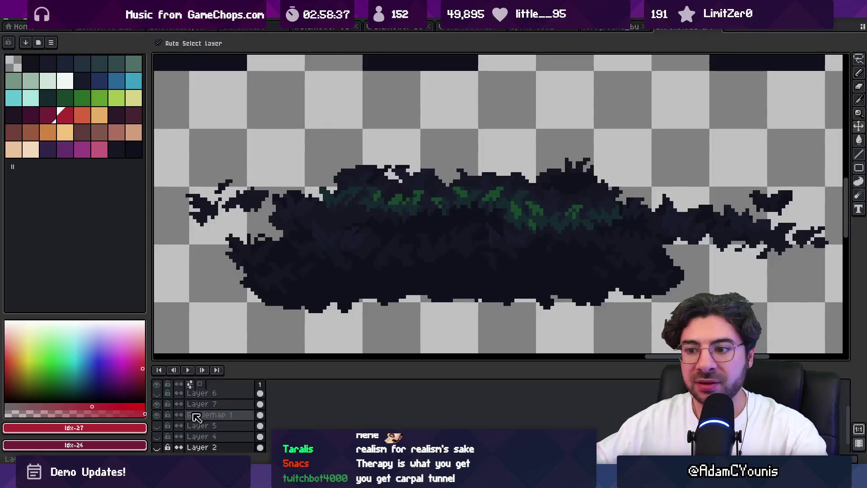
pyautogui.scroll(-1, 180, 424)
pyautogui.click(157, 436)
pyautogui.click(157, 435)
pyautogui.click(156, 425)
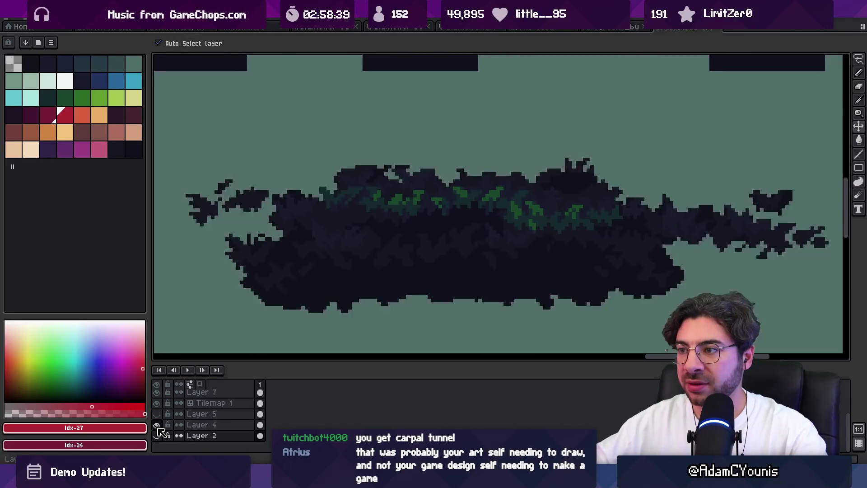
pyautogui.scroll(-1, 394, 271)
pyautogui.scroll(-2, 406, 262)
pyautogui.scroll(1, 397, 251)
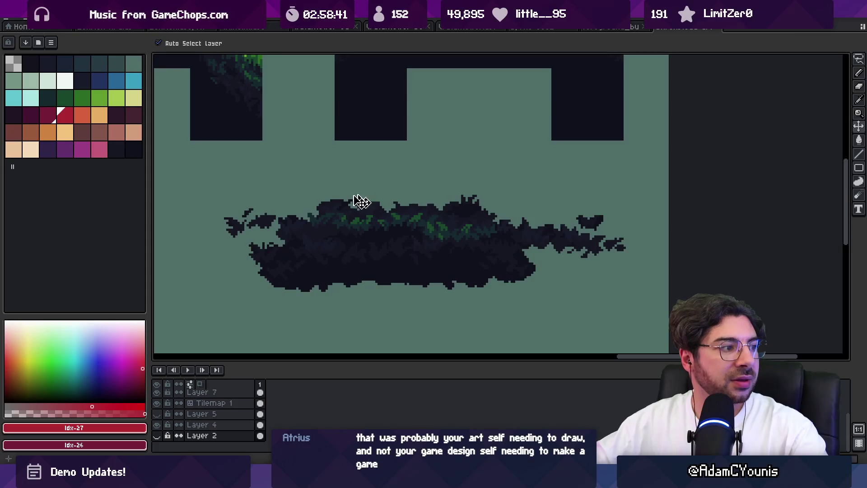
# Compare against the tree canopy sprite, then go back to Unity
pyautogui.click(609, 30)
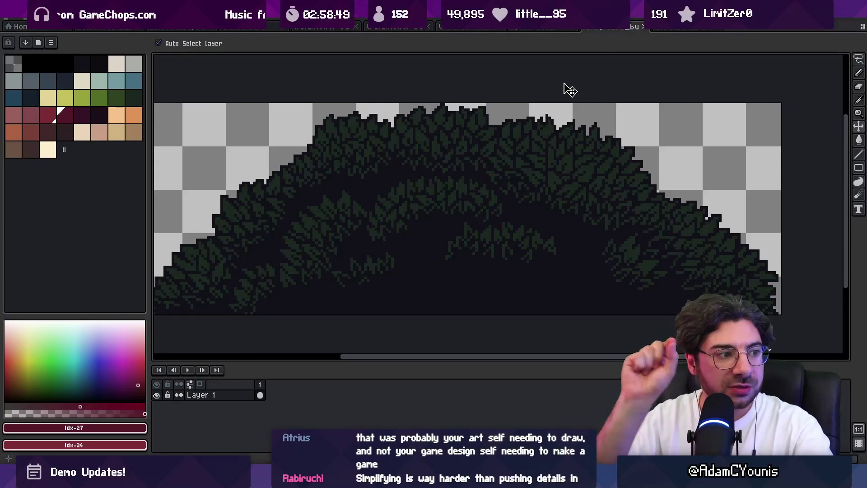
pyautogui.click(677, 28)
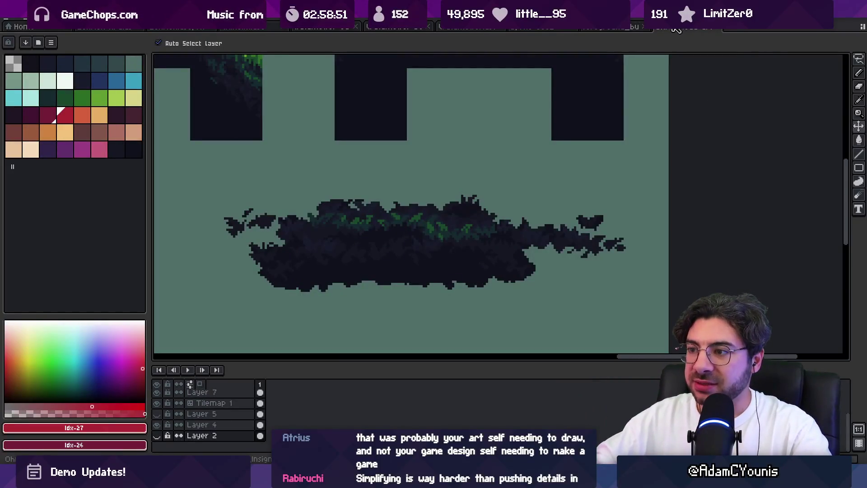
pyautogui.hotkey('alt', 'Tab')
pyautogui.scroll(2, 241, 160)
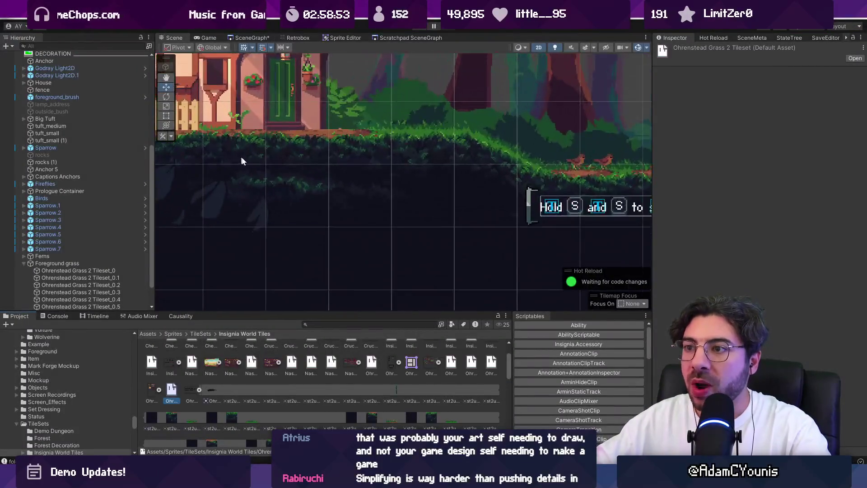
# Zoom the Unity Scene view and toggle the scene grid lines off and back on
pyautogui.scroll(3, 342, 189)
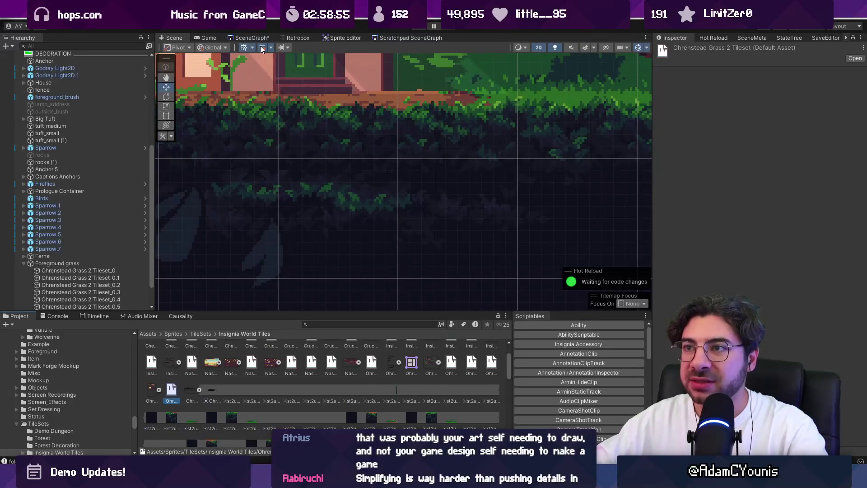
pyautogui.click(244, 49)
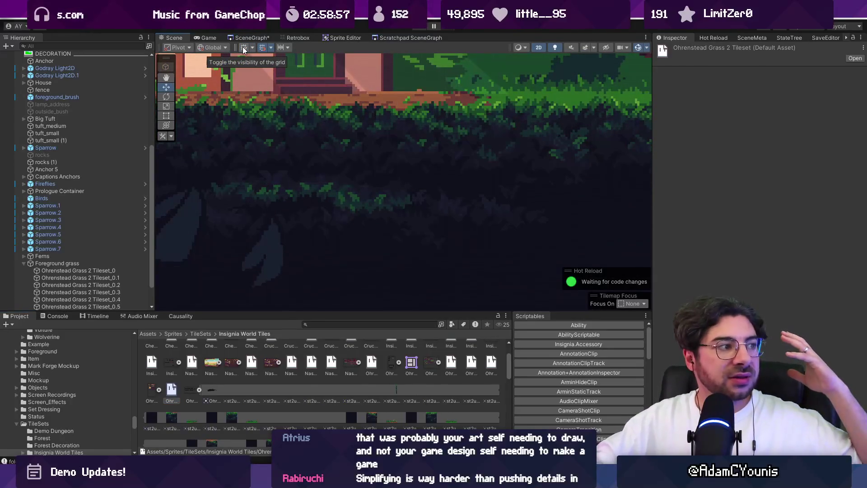
pyautogui.click(244, 49)
pyautogui.scroll(-2, 404, 184)
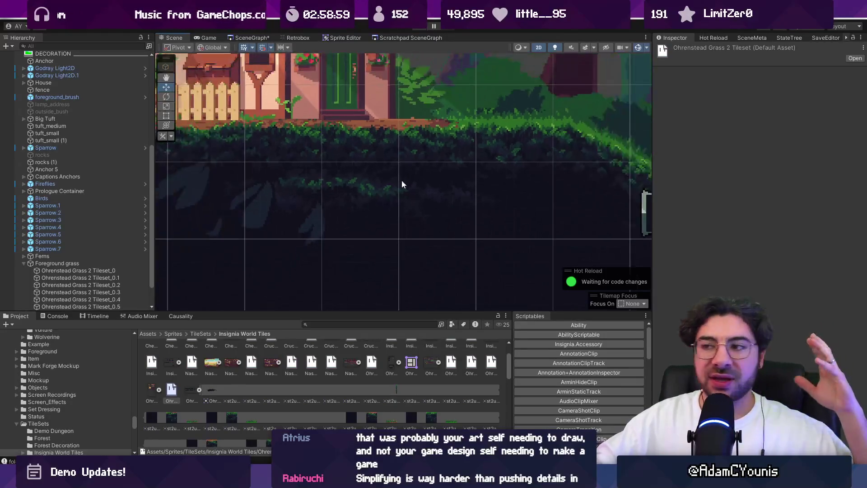
pyautogui.scroll(-2, 404, 184)
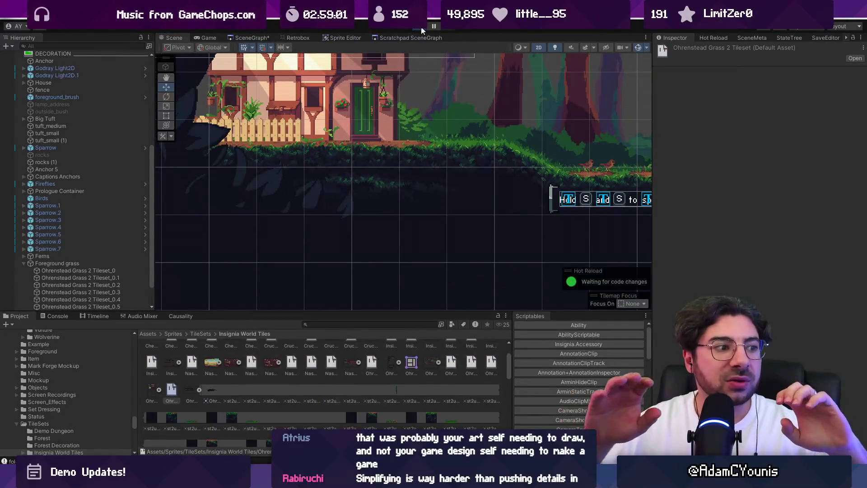
# Play, stop and replay the game, walking the character right into the forest
pyautogui.click(421, 30)
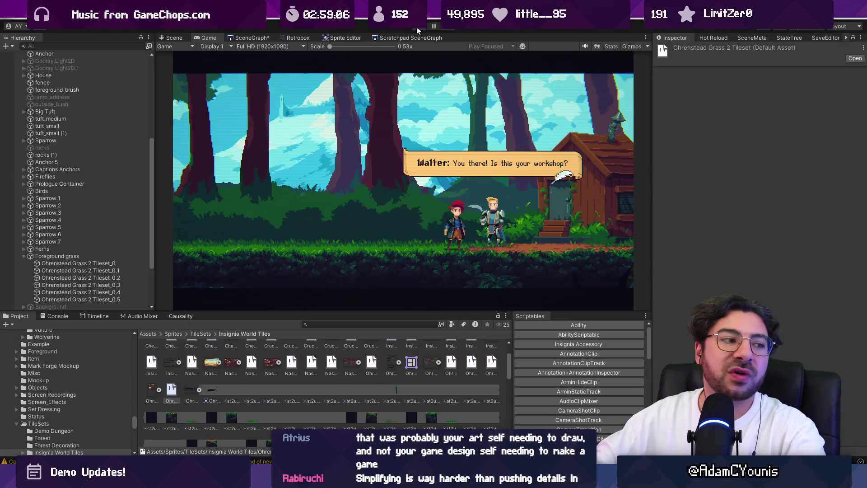
pyautogui.click(417, 30)
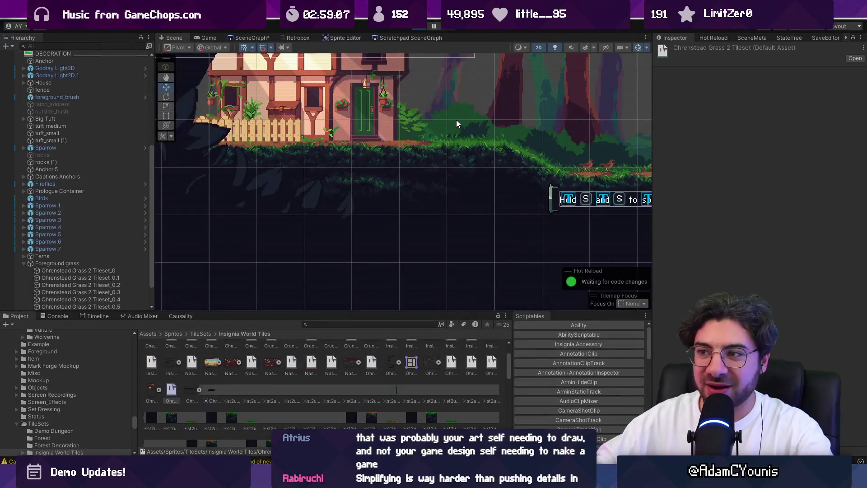
pyautogui.hotkey('ctrl', 'p')
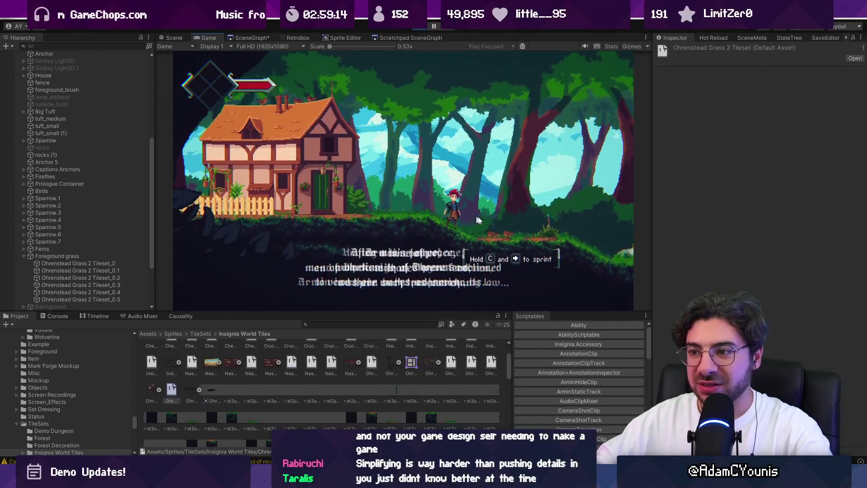
pyautogui.press('Right')
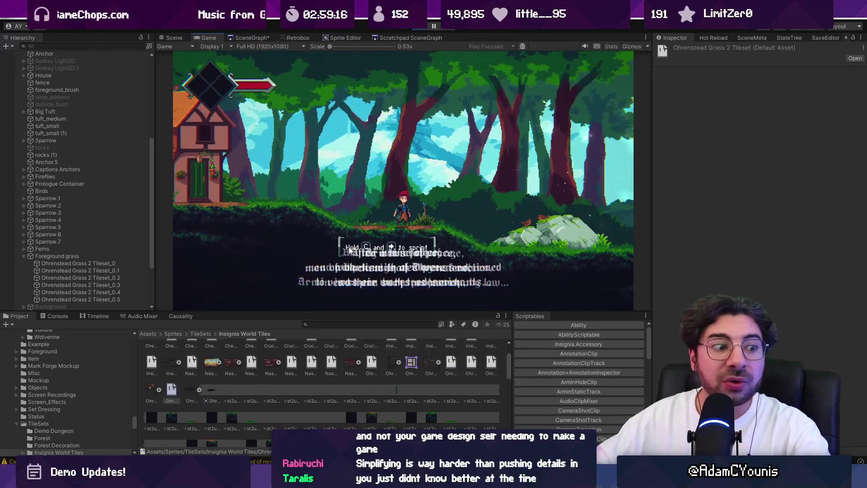
pyautogui.moveTo(582, 481)
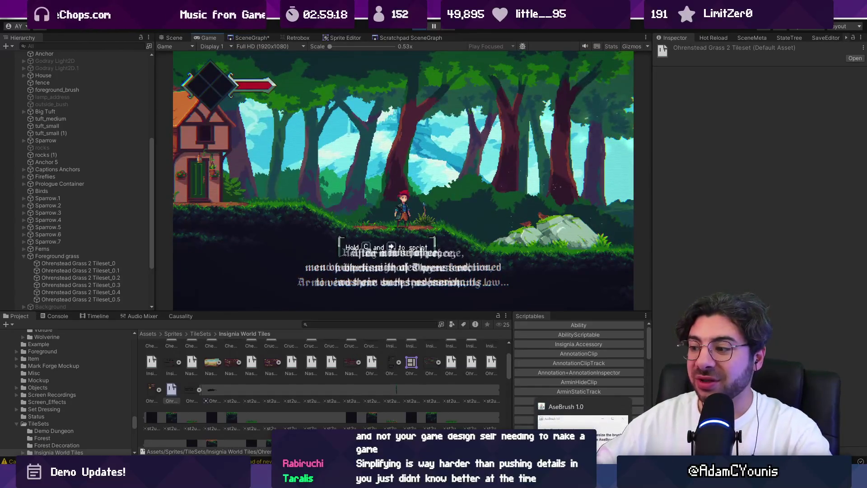
pyautogui.click(583, 425)
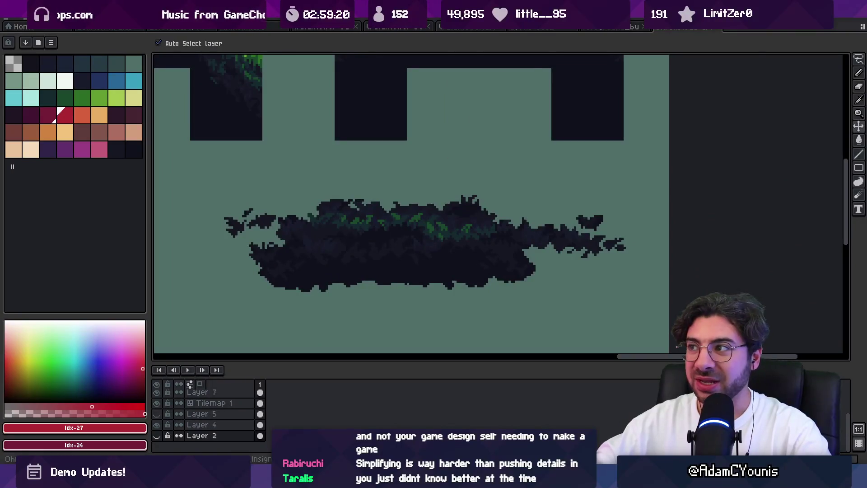
# Check the tree canopy sprite, then zoom and pan around the grass tileset
pyautogui.click(602, 28)
pyautogui.click(675, 31)
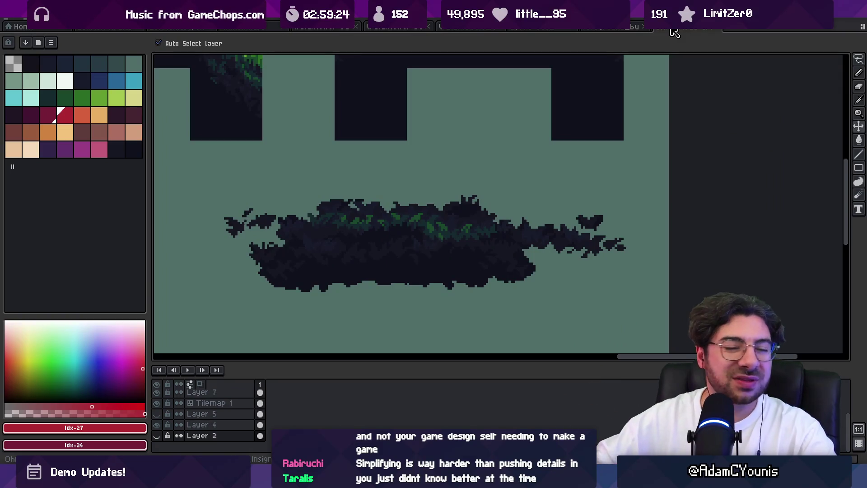
pyautogui.scroll(-4, 606, 116)
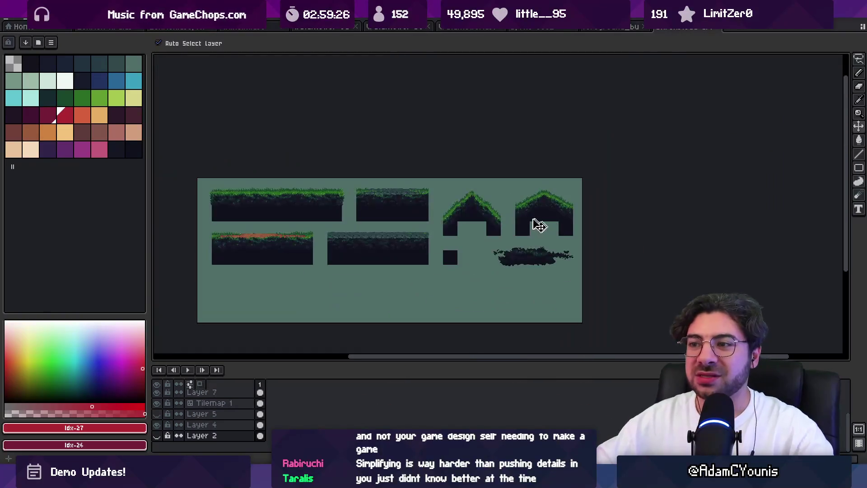
pyautogui.scroll(3, 325, 248)
pyautogui.hscroll(-2, 360, 248)
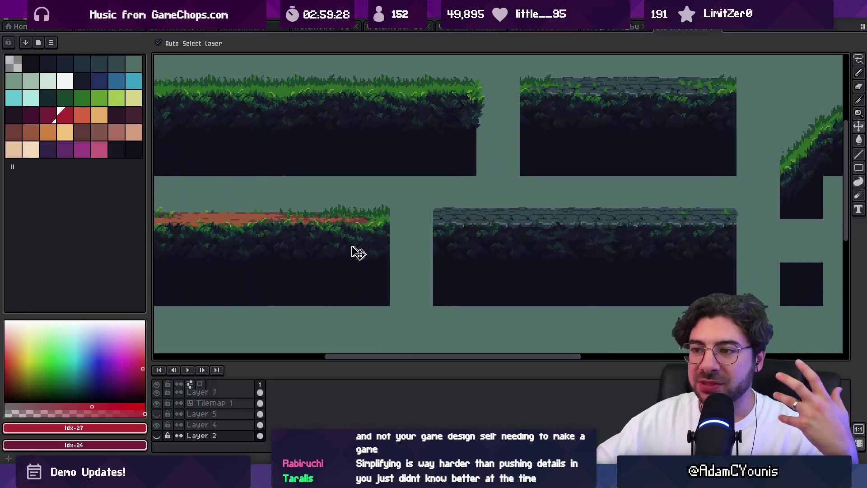
pyautogui.scroll(4, 316, 244)
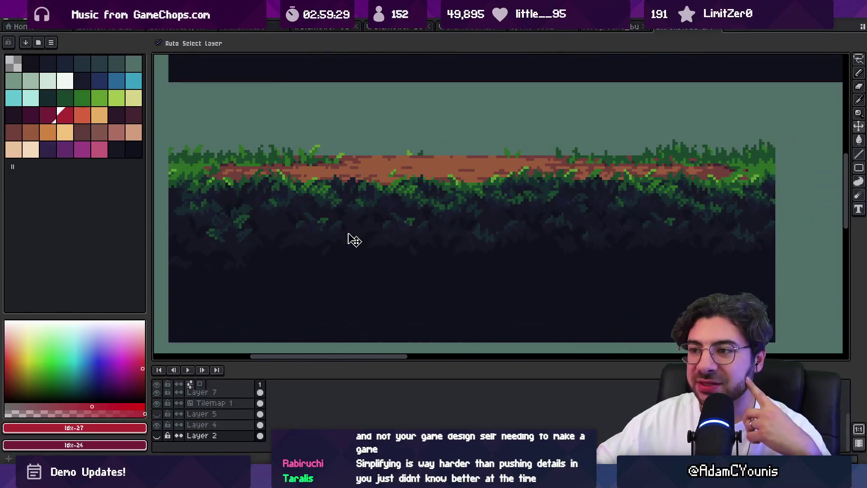
pyautogui.scroll(1, 367, 207)
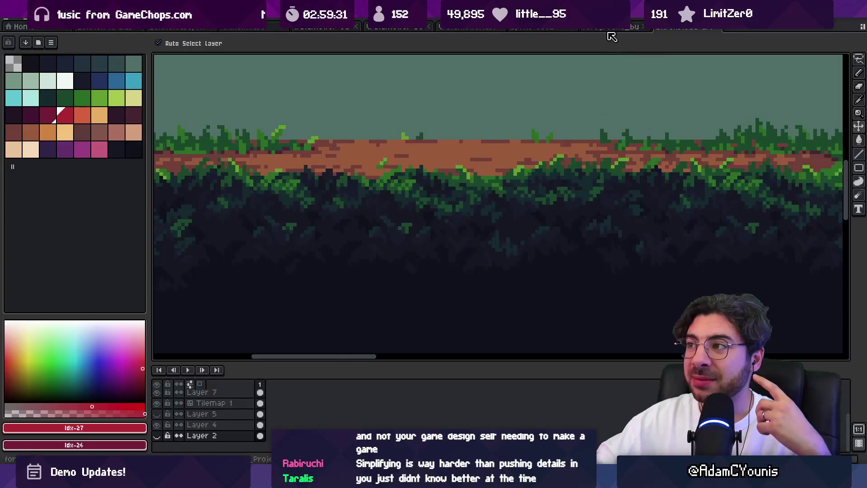
# Glance at the dark bush sprite, then zoom onto the tileset's lower-left dirt platform tile
pyautogui.click(611, 27)
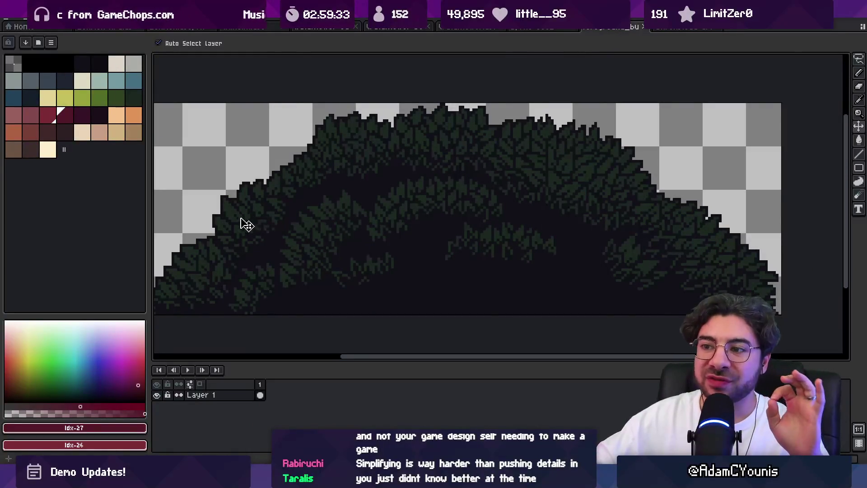
pyautogui.scroll(3, 247, 224)
pyautogui.scroll(-3, 273, 231)
pyautogui.click(679, 27)
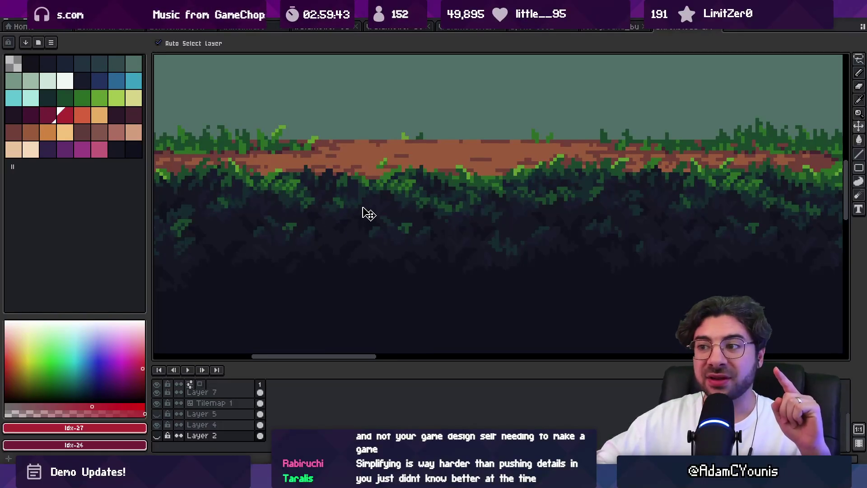
pyautogui.scroll(3, 357, 223)
pyautogui.scroll(-2, 398, 244)
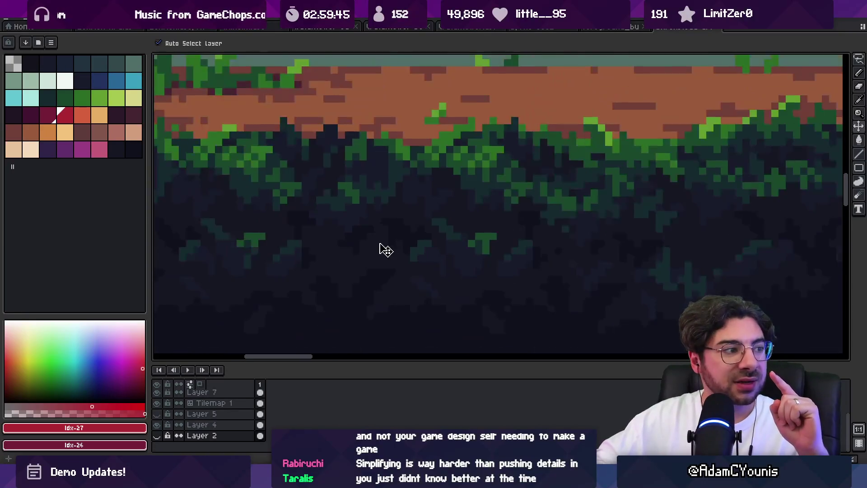
pyautogui.scroll(-2, 321, 305)
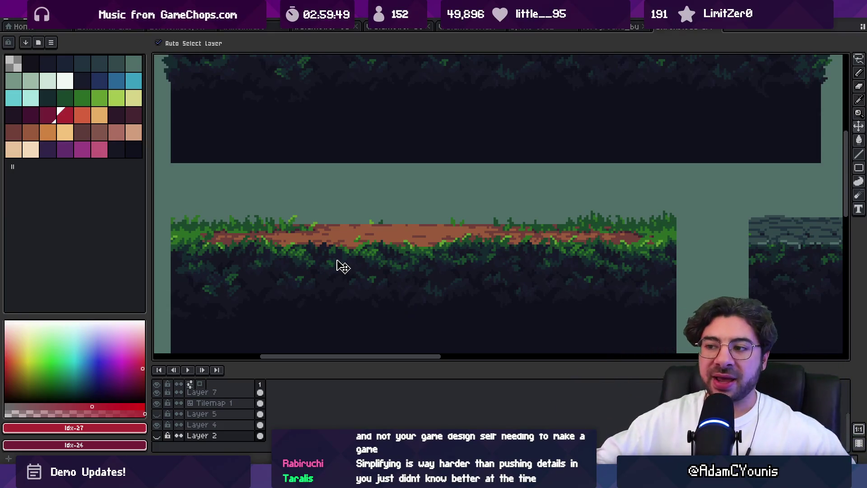
# Lasso-select parts of the dirt strip along the platform top, then deselect
pyautogui.press('m')
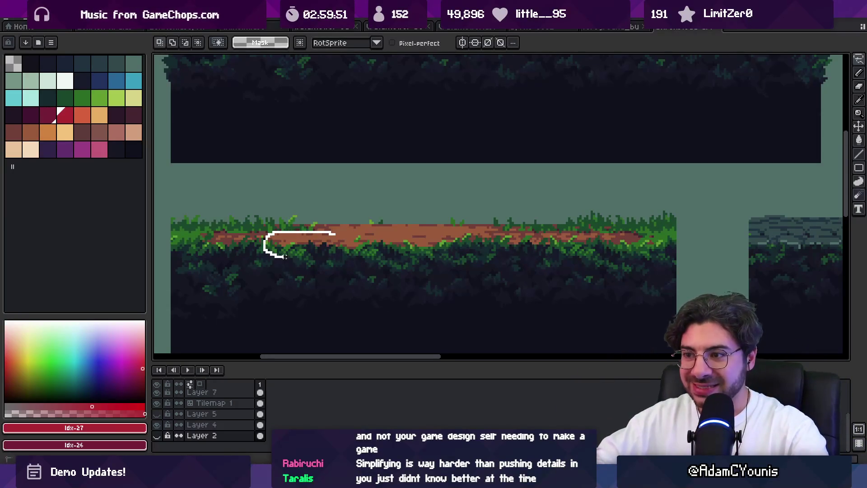
pyautogui.moveTo(635, 256); pyautogui.dragTo(334, 233)
pyautogui.scroll(-1, 259, 243)
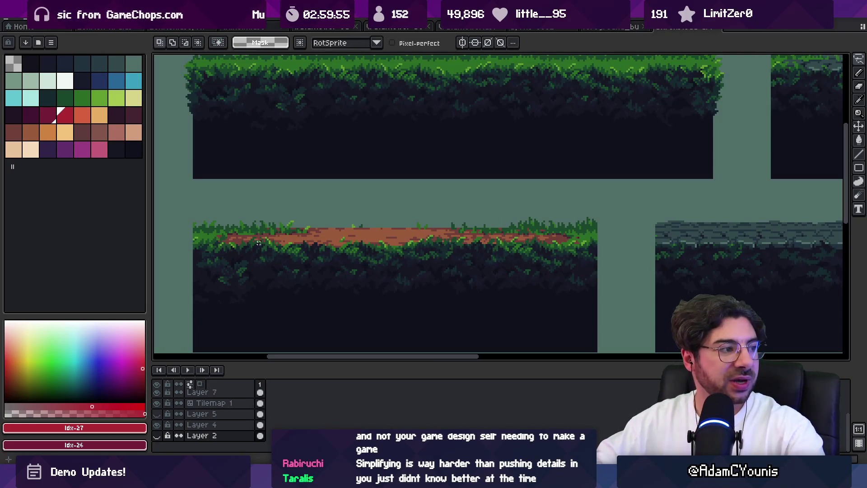
pyautogui.moveTo(198, 242)
pyautogui.mouseDown()
pyautogui.moveTo(575, 240)
pyautogui.moveTo(323, 248)
pyautogui.moveTo(229, 233)
pyautogui.mouseUp()
pyautogui.hotkey('ctrl', 'd')
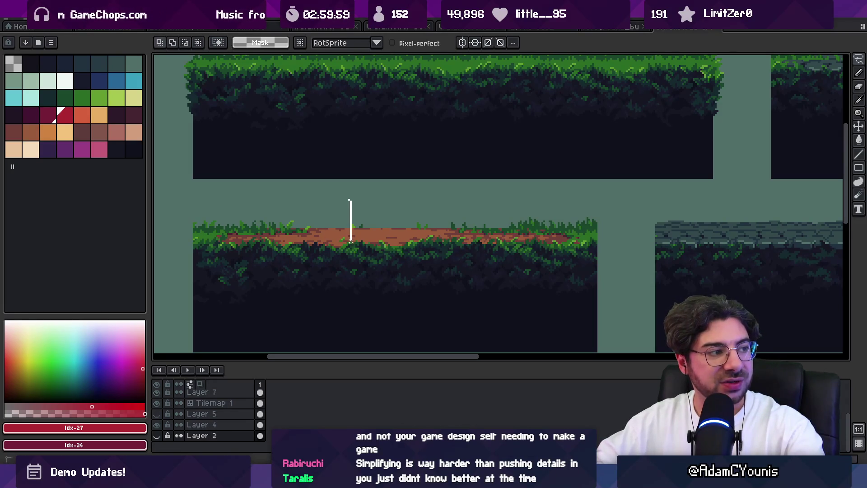
pyautogui.moveTo(265, 244)
pyautogui.mouseDown()
pyautogui.moveTo(559, 242)
pyautogui.moveTo(310, 248)
pyautogui.moveTo(549, 295)
pyautogui.moveTo(252, 290)
pyautogui.moveTo(275, 266)
pyautogui.mouseUp()
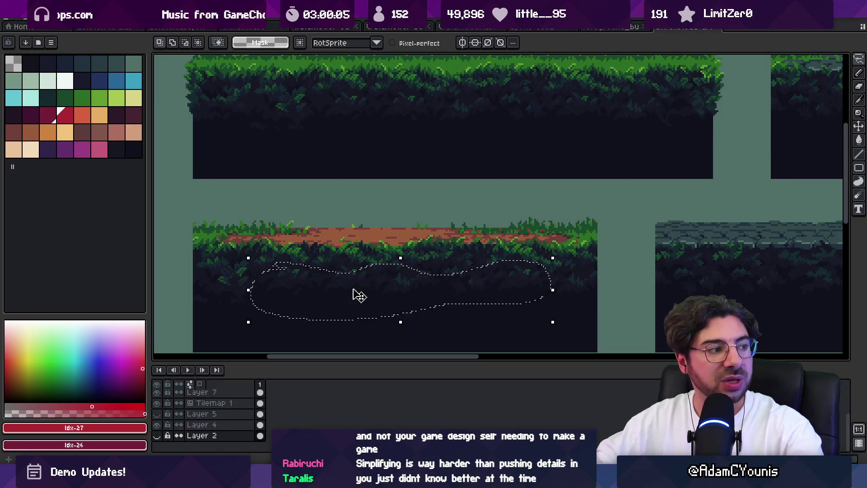
pyautogui.scroll(2, 360, 296)
pyautogui.scroll(-1, 470, 304)
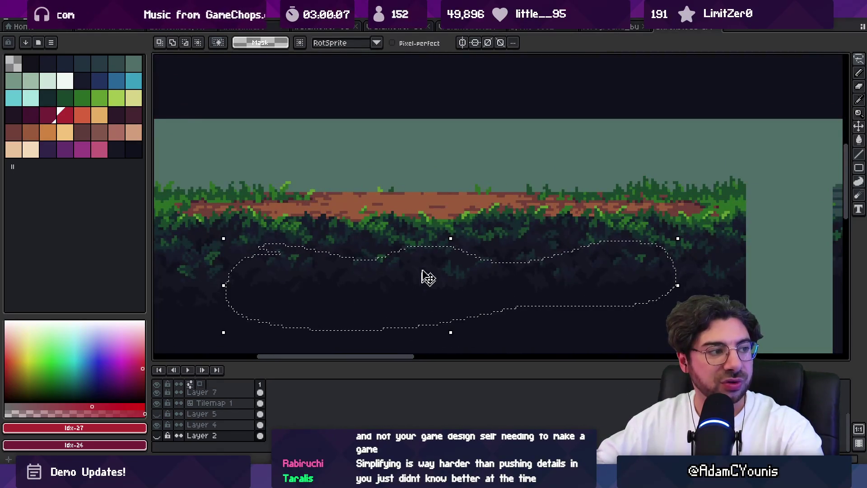
pyautogui.hotkey('ctrl', 'd')
# Zoom and pan over the neighbouring tiles, then switch to the running Unity game
pyautogui.scroll(-1, 422, 287)
pyautogui.scroll(1, 401, 262)
pyautogui.scroll(-2, 401, 265)
pyautogui.scroll(1, 401, 278)
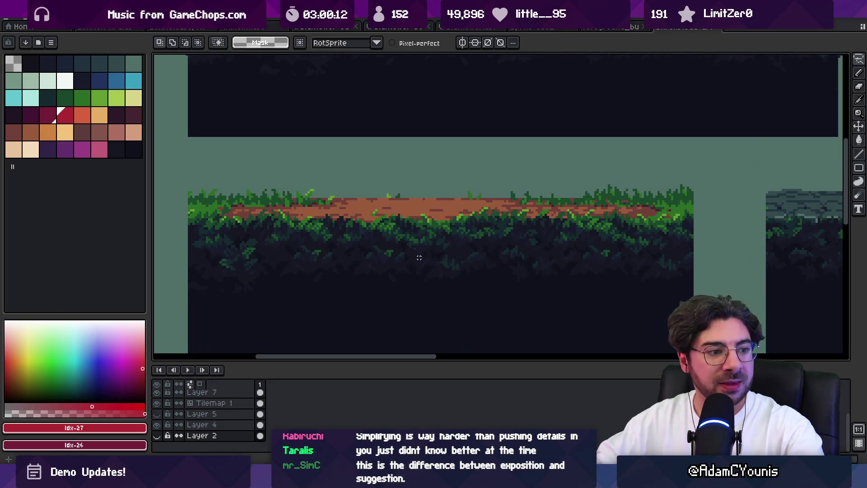
pyautogui.scroll(-1, 420, 257)
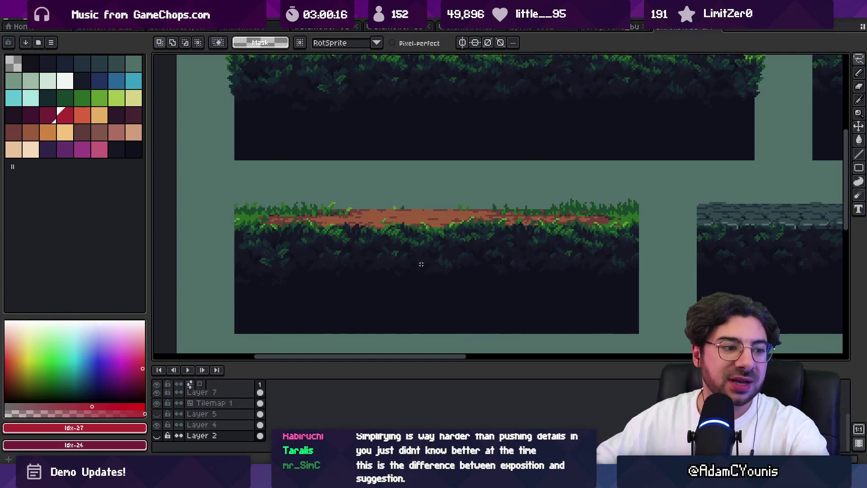
pyautogui.scroll(-1, 425, 266)
pyautogui.moveTo(472, 234); pyautogui.dragTo(341, 276)
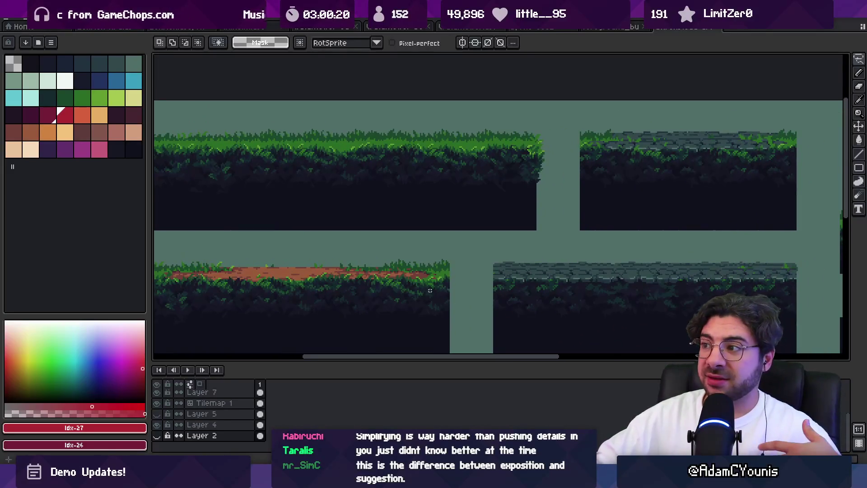
pyautogui.scroll(-1, 430, 290)
pyautogui.hotkey('alt', 'Tab')
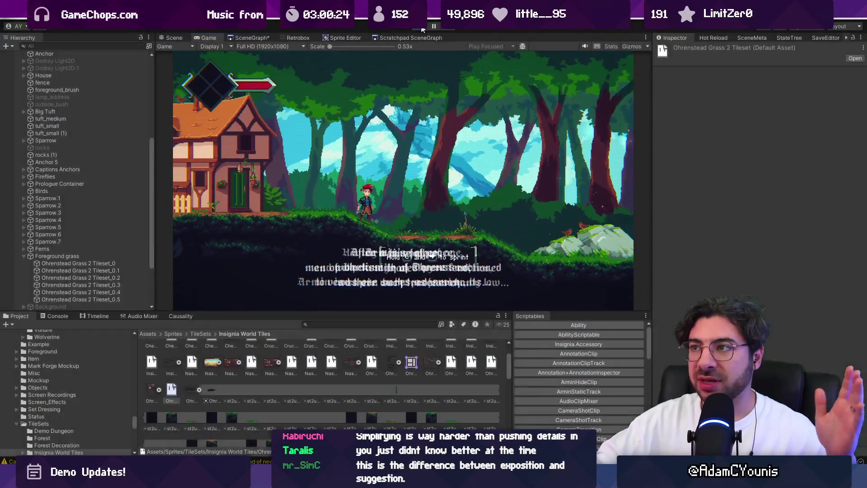
# Stop, replay and stop the village level, then return to the grass tileset in Aseprite
pyautogui.click(422, 28)
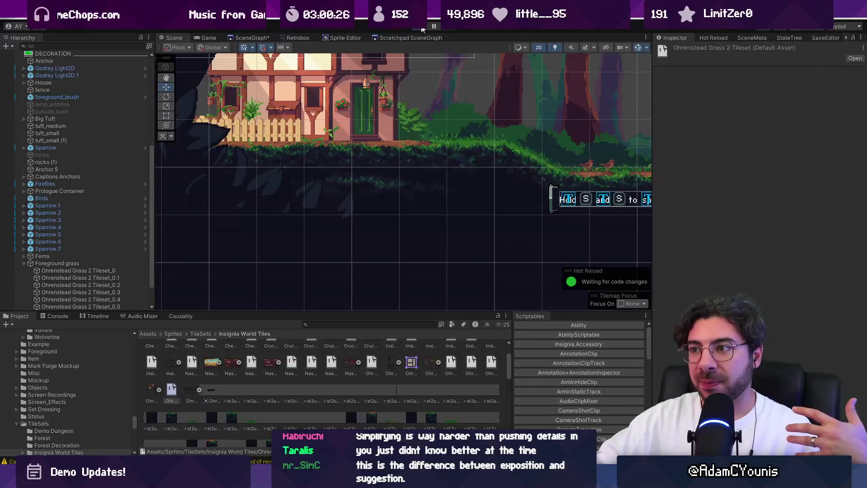
pyautogui.click(422, 28)
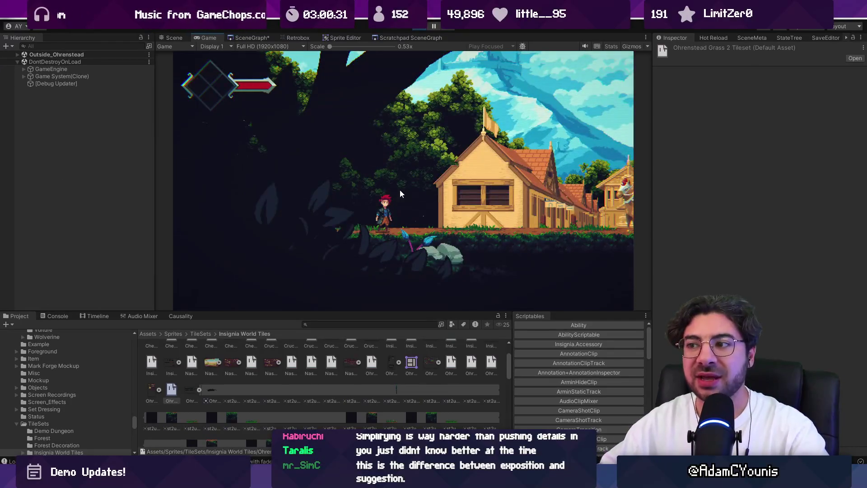
pyautogui.click(421, 29)
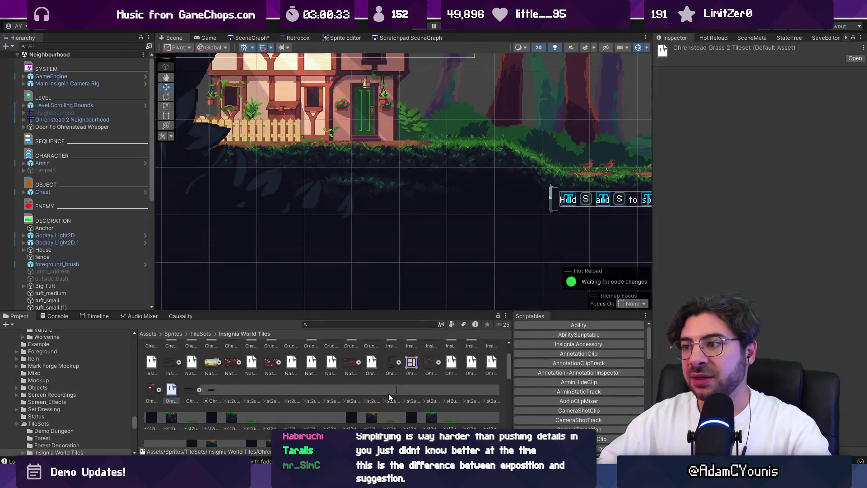
pyautogui.hotkey('alt', 'Tab')
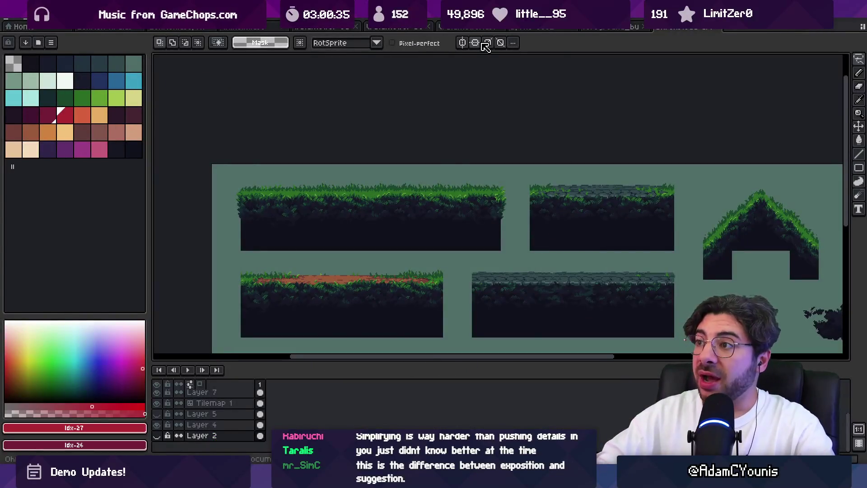
# Close the tree, Watchtower.ase and dungeon sprites without saving changes
pyautogui.hotkey('ctrl', 'Tab')
pyautogui.hotkey('ctrl', 'Tab')
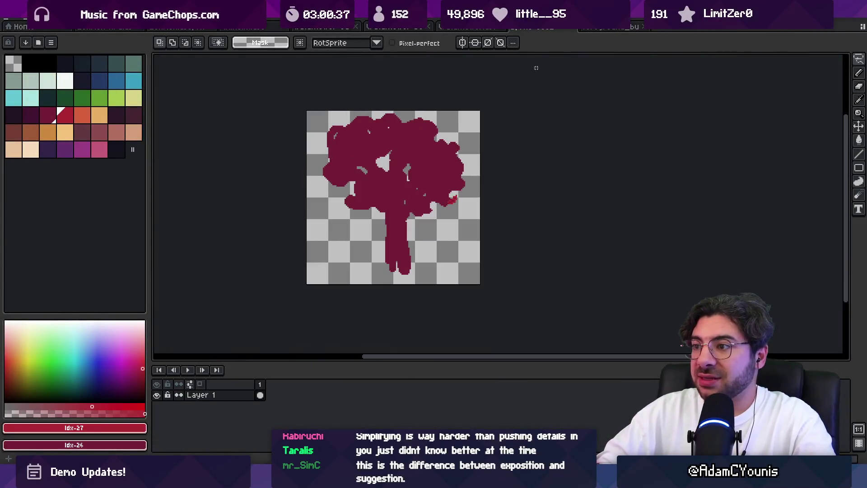
pyautogui.click(573, 27)
pyautogui.click(434, 258)
pyautogui.hotkey('ctrl', 'w')
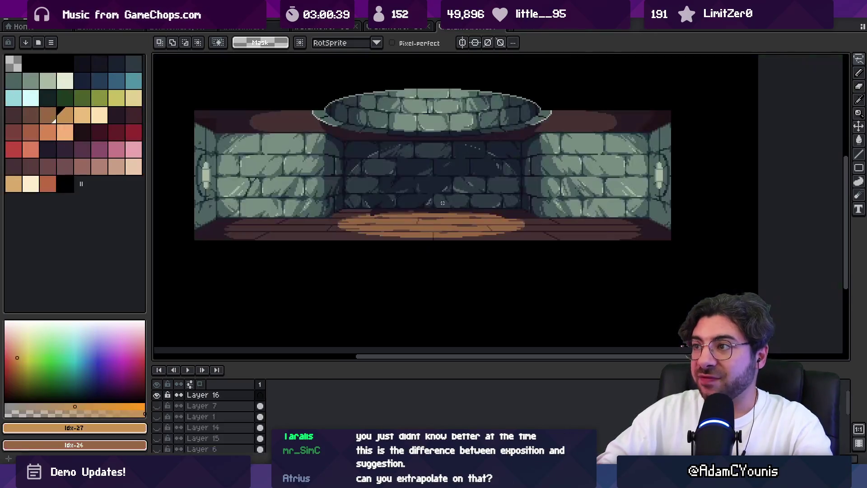
pyautogui.click(504, 28)
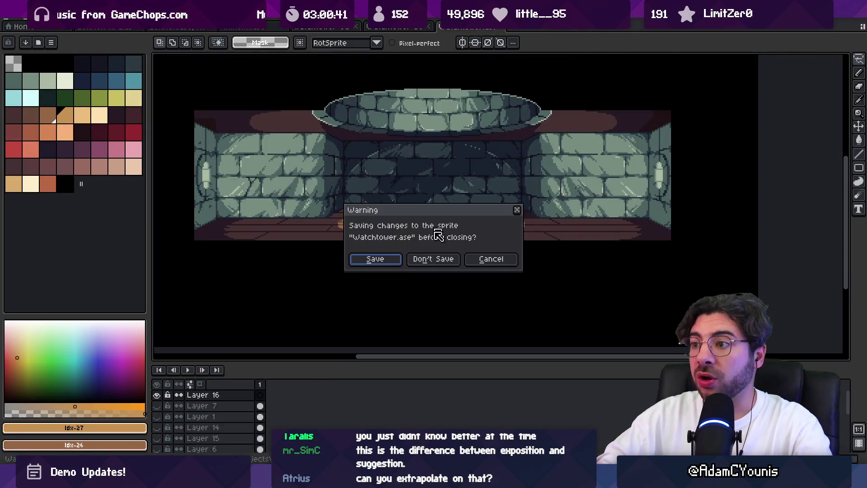
pyautogui.click(456, 262)
pyautogui.click(501, 26)
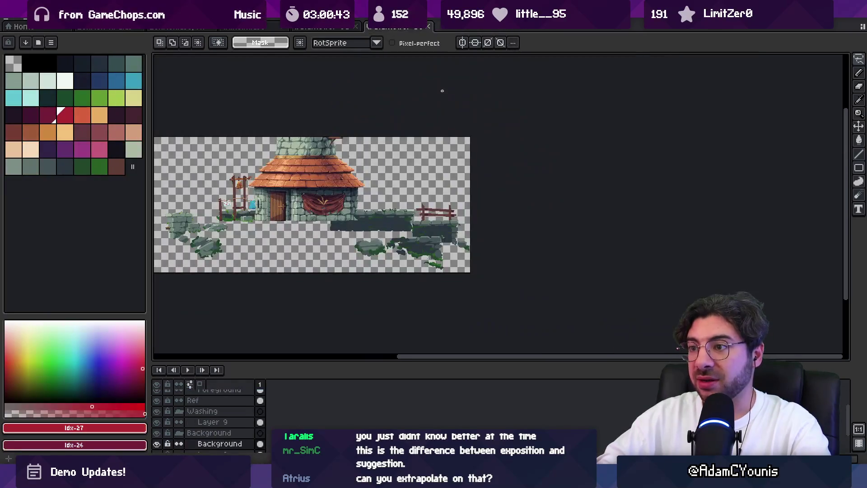
# Make all house-sprite layers visible, add a layer, select Background, and return to Unity
pyautogui.click(157, 385)
pyautogui.click(157, 384)
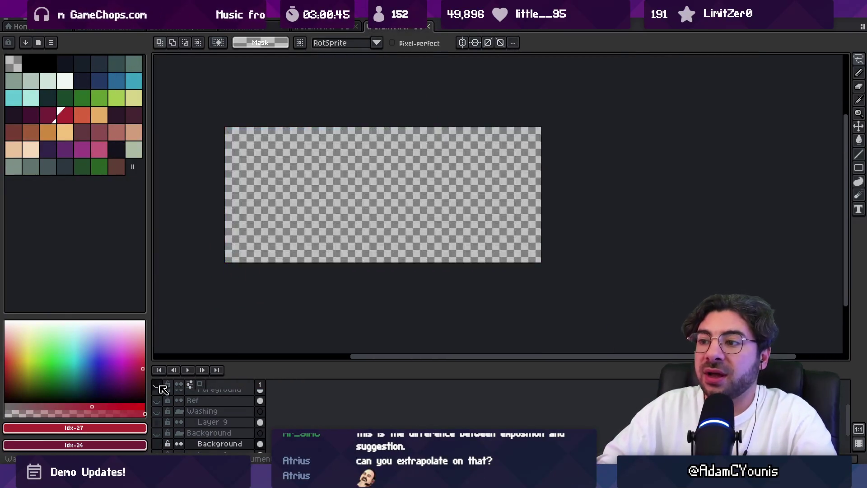
pyautogui.click(157, 384)
pyautogui.press('+')
pyautogui.press('v')
pyautogui.hotkey('shift', 'n')
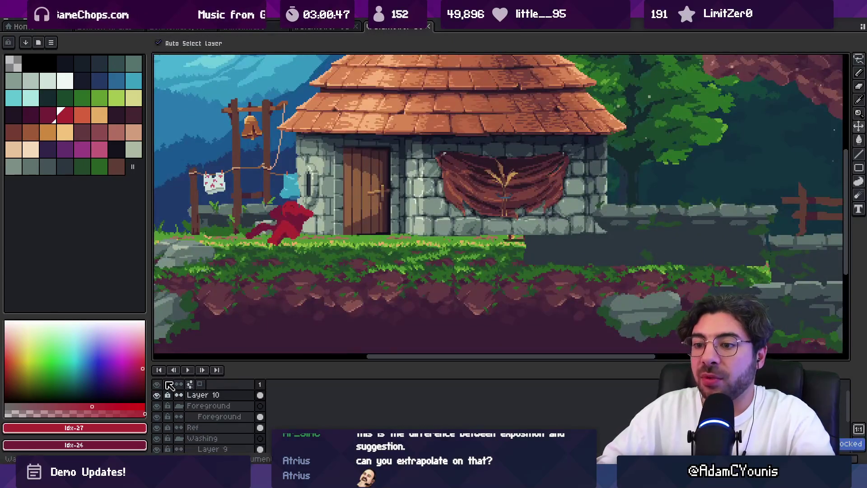
pyautogui.press('-')
pyautogui.click(464, 258)
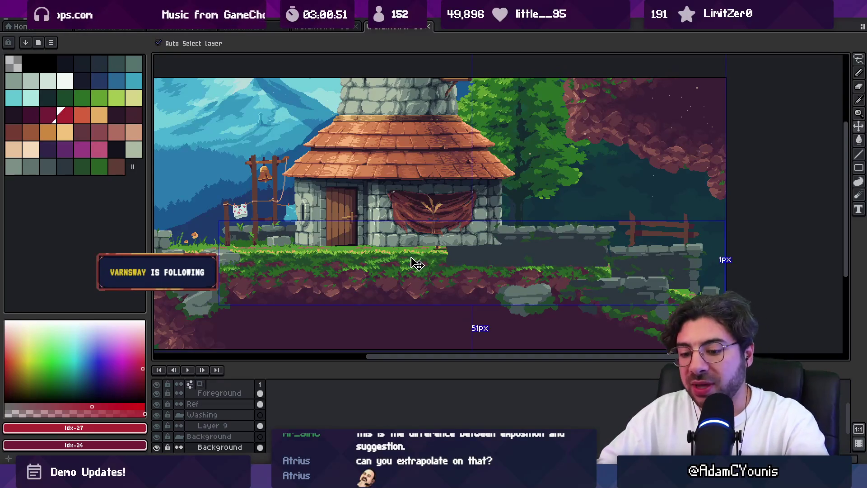
pyautogui.hotkey('alt', 'Tab')
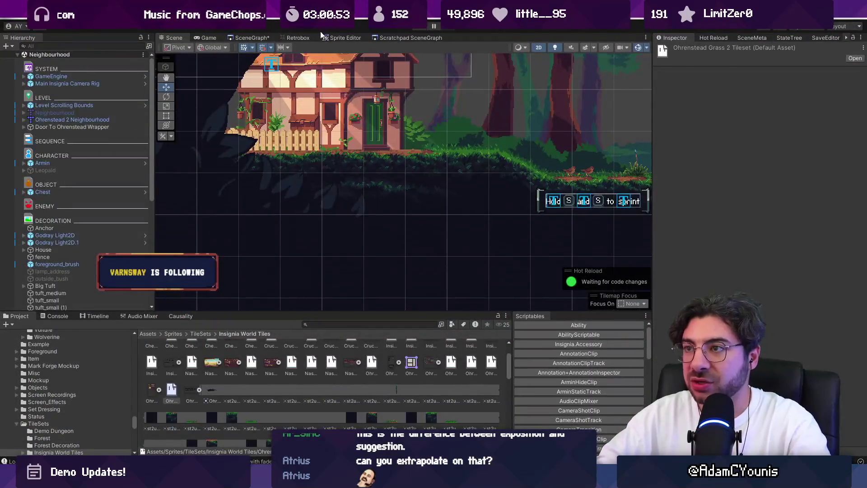
# Load Ohrenstead Overlook from the SceneGraph and zoom onto the stone house's grassy ledge
pyautogui.click(251, 37)
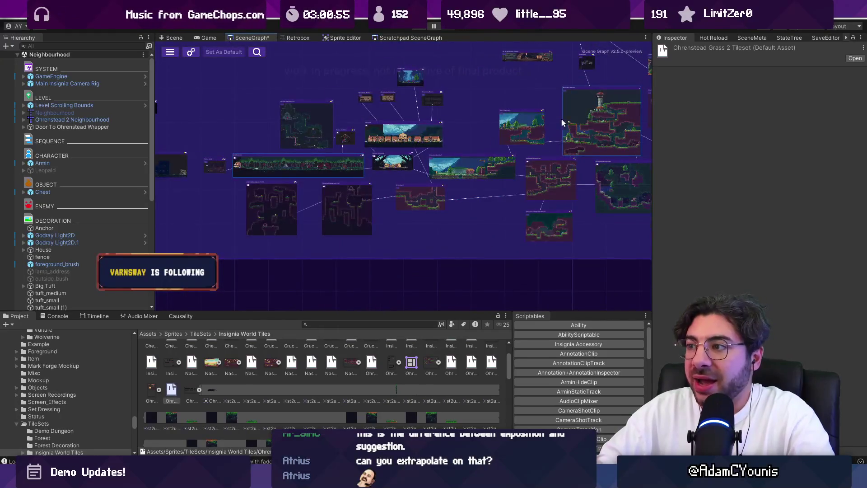
pyautogui.scroll(5, 390, 153)
pyautogui.doubleClick(531, 133)
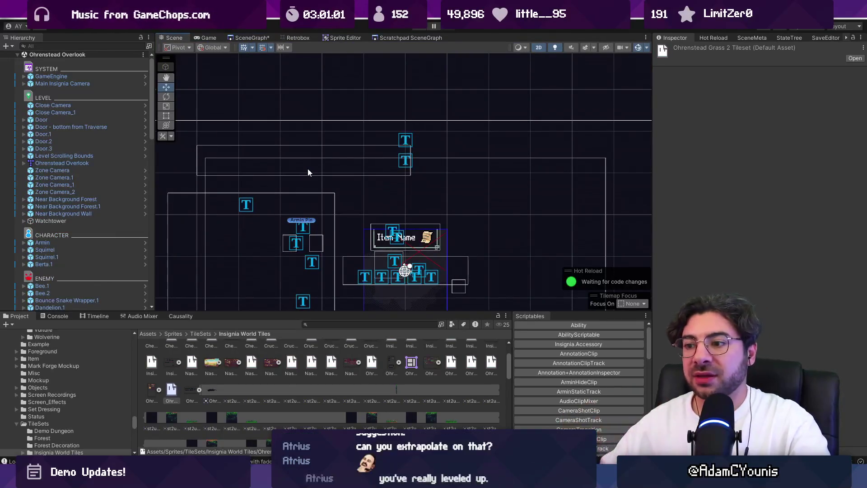
pyautogui.scroll(-10, 350, 165)
pyautogui.scroll(10, 418, 139)
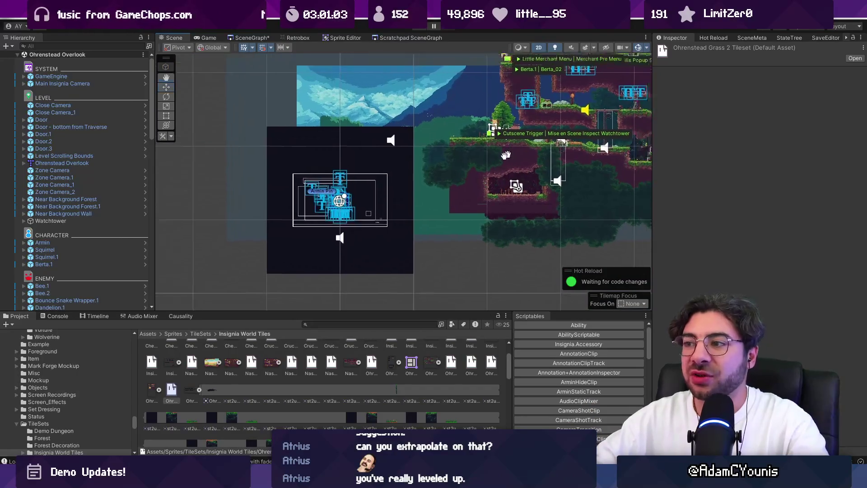
pyautogui.scroll(3, 418, 139)
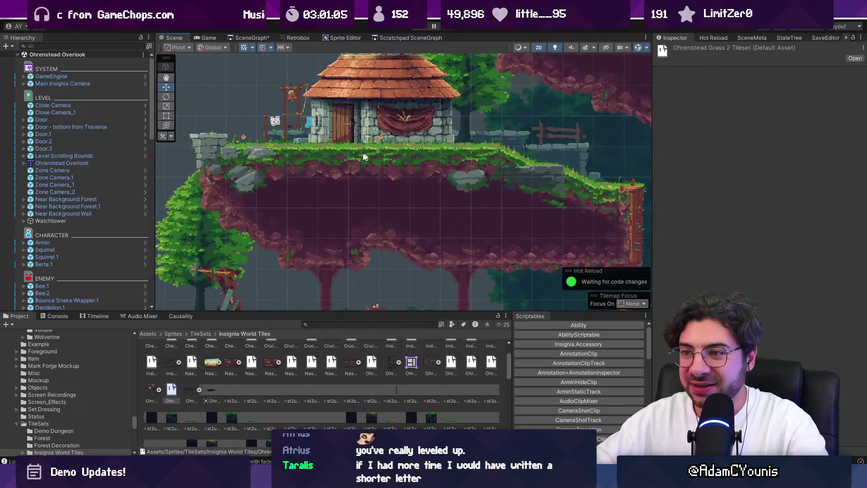
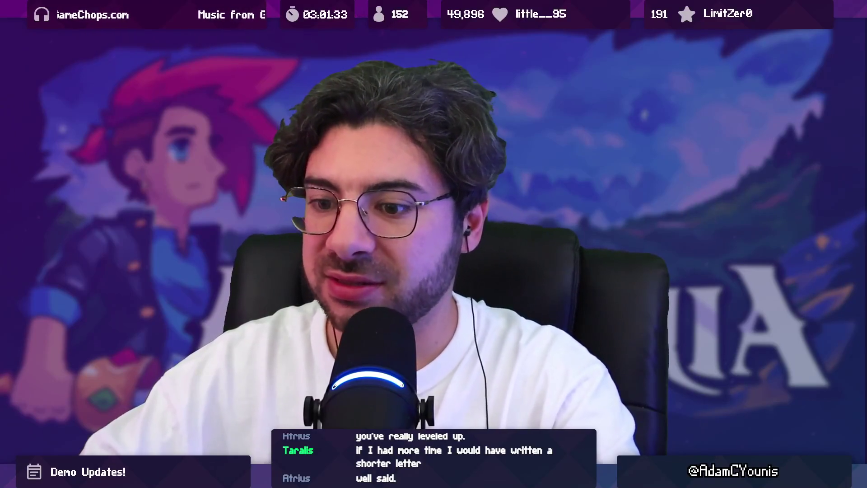
# Duplicate Item Box.4 and move the copy up onto the ledge beside the cottage
pyautogui.scroll(-4, 374, 178)
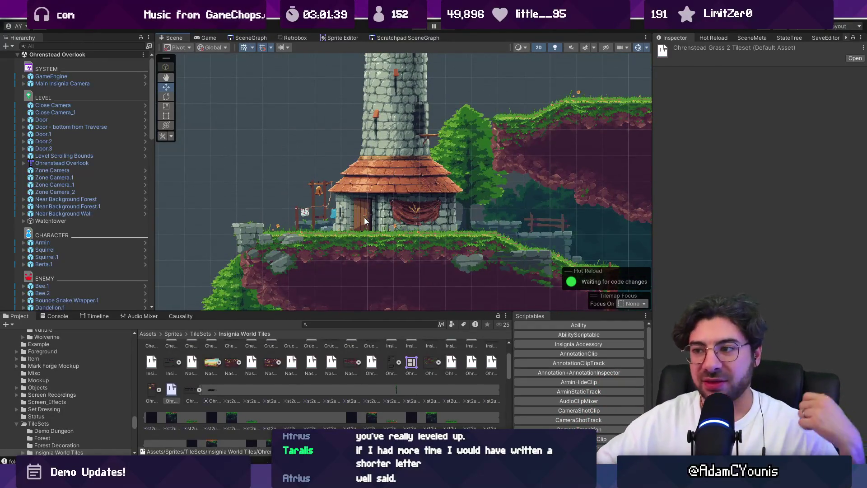
pyautogui.scroll(-2, 324, 225)
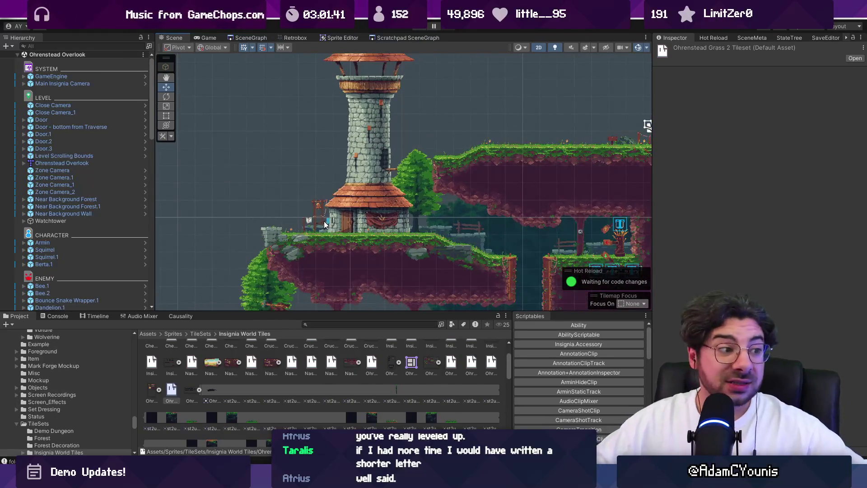
pyautogui.scroll(-3, 561, 149)
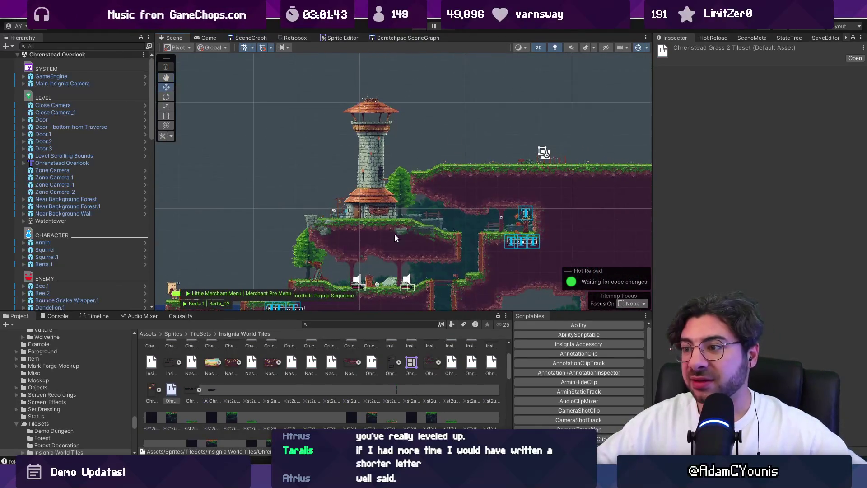
pyautogui.scroll(3, 400, 233)
pyautogui.moveTo(399, 233)
pyautogui.mouseDown()
pyautogui.moveTo(474, 158)
pyautogui.moveTo(458, 190)
pyautogui.moveTo(412, 212)
pyautogui.mouseUp()
pyautogui.scroll(2, 437, 261)
pyautogui.click(357, 289)
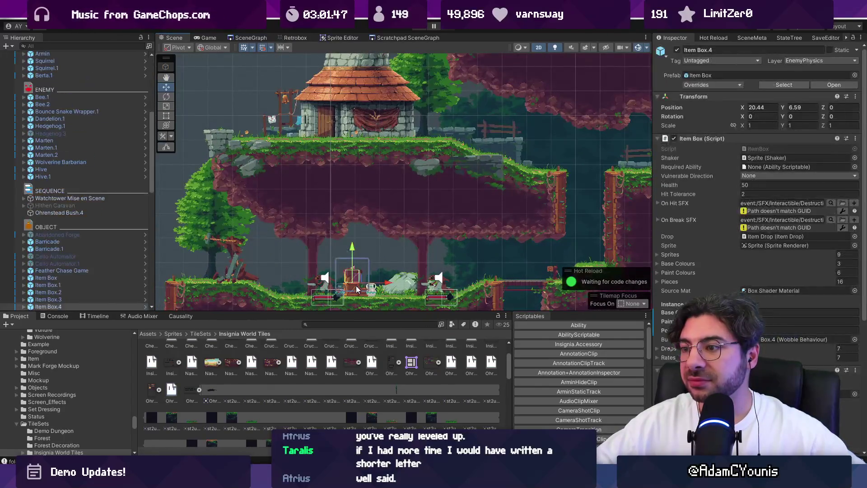
pyautogui.hotkey('ctrl', 'd')
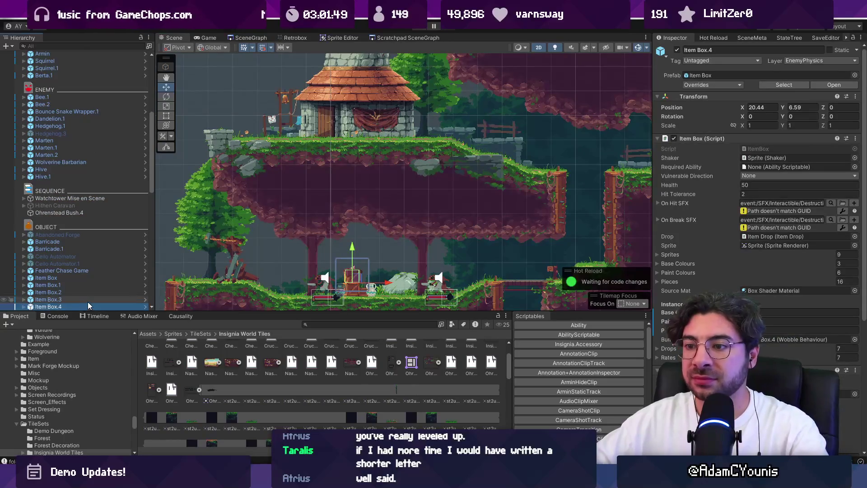
pyautogui.moveTo(360, 282)
pyautogui.mouseDown()
pyautogui.moveTo(427, 136)
pyautogui.moveTo(405, 156)
pyautogui.mouseUp()
# Move Pot_1 up-left next to the house on the upper ledge, at X 18.63
pyautogui.scroll(4, 427, 136)
pyautogui.scroll(-5, 429, 159)
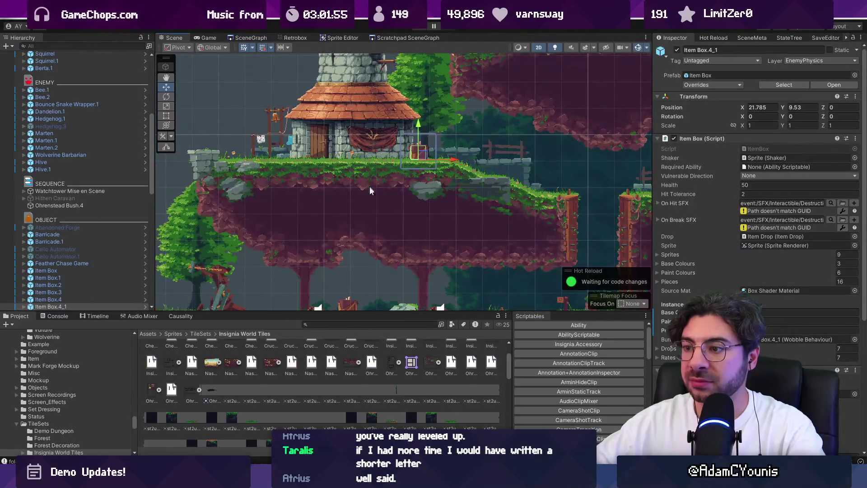
pyautogui.scroll(-2, 370, 173)
pyautogui.scroll(-2, 362, 253)
pyautogui.click(343, 142)
pyautogui.moveTo(343, 143); pyautogui.dragTo(300, 138)
pyautogui.scroll(6, 298, 134)
pyautogui.scroll(3, 289, 108)
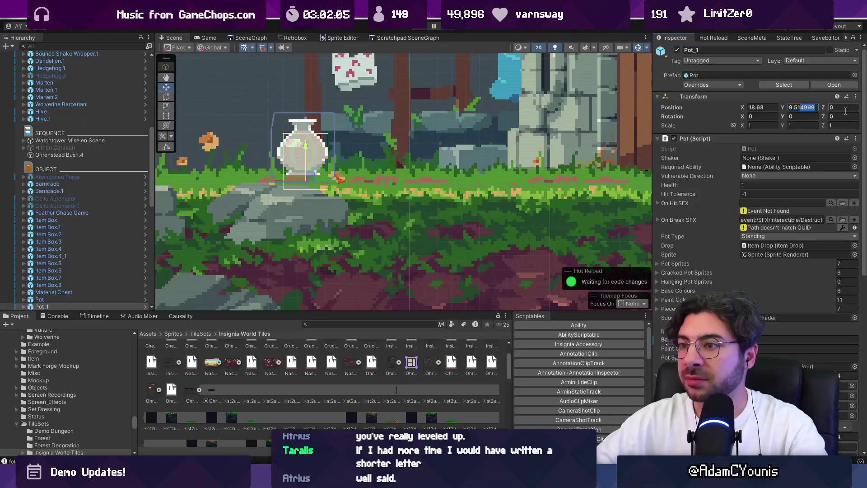
# Trim Pot_1's Y position to 9.51, end the playtest, and select the watchtower background dressing
pyautogui.press('BackSpace')
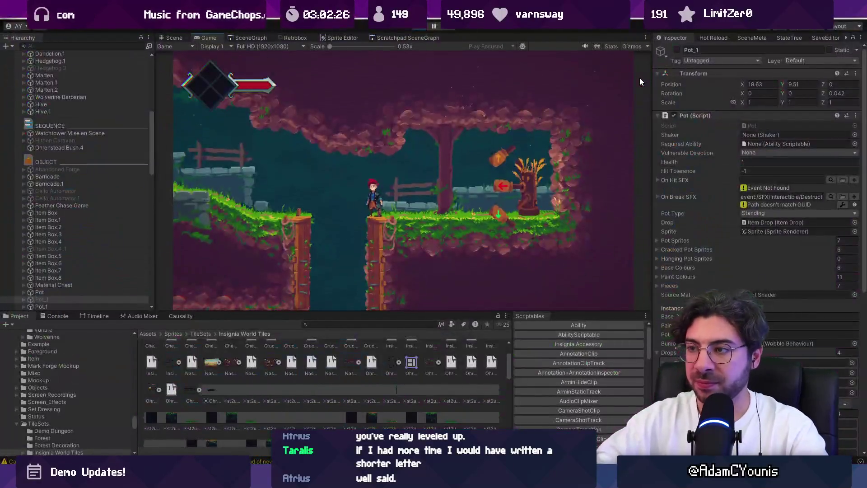
pyautogui.click(417, 30)
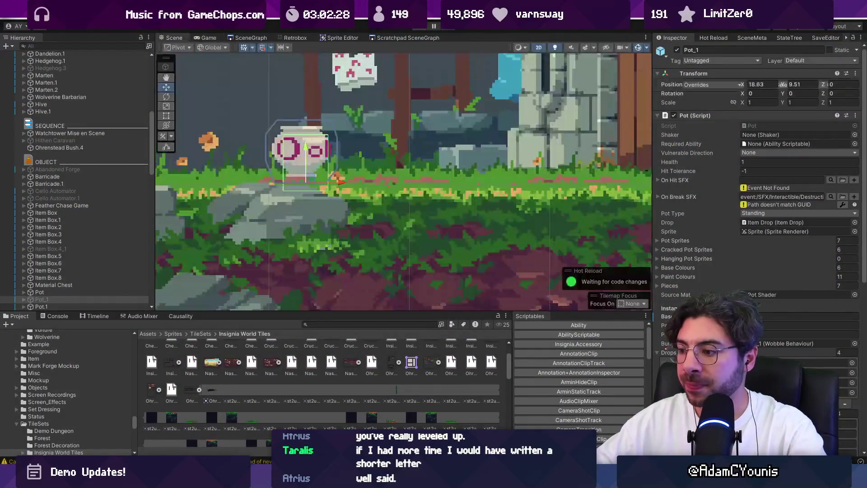
pyautogui.scroll(-5, 278, 202)
pyautogui.click(384, 204)
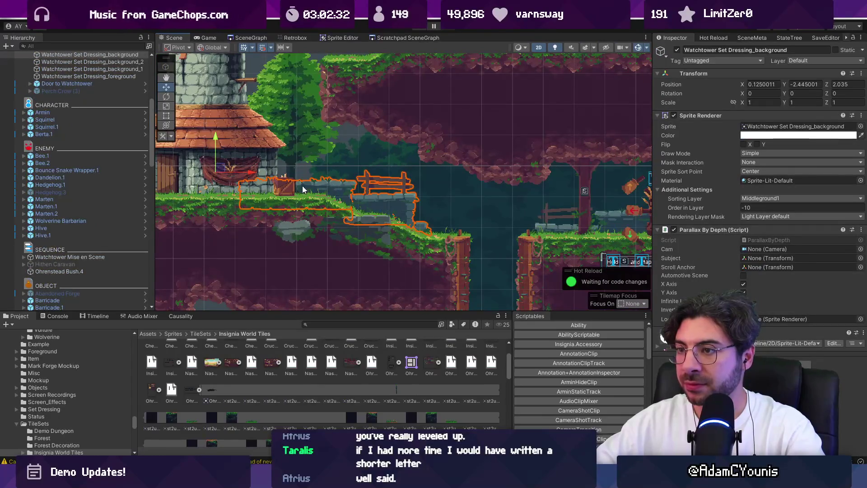
# Drag Watchtower Set Dressing_background's Position X to 0, preview it in Play mode, then exit
pyautogui.moveTo(742, 86); pyautogui.dragTo(783, 84)
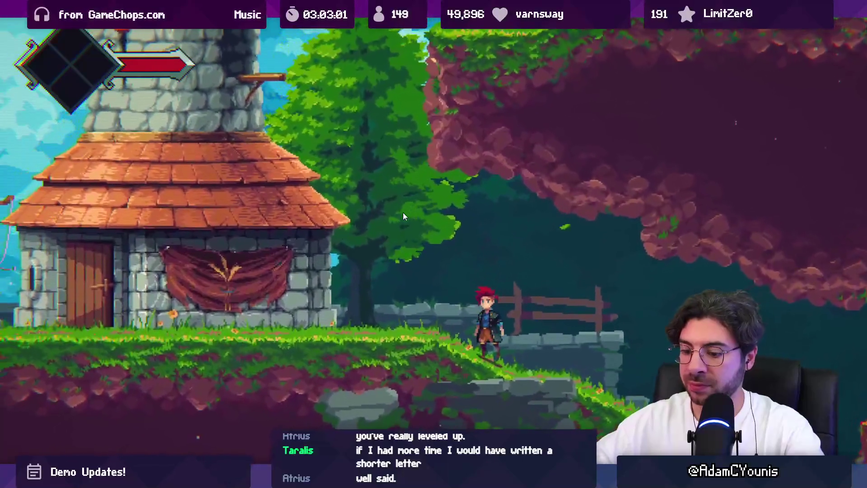
pyautogui.hotkey('ctrl', 'shift', 'p')
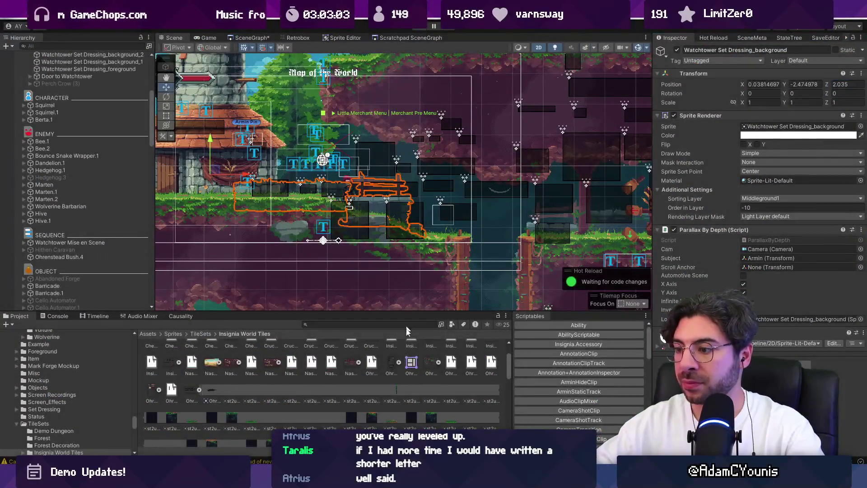
pyautogui.scroll(2, 459, 283)
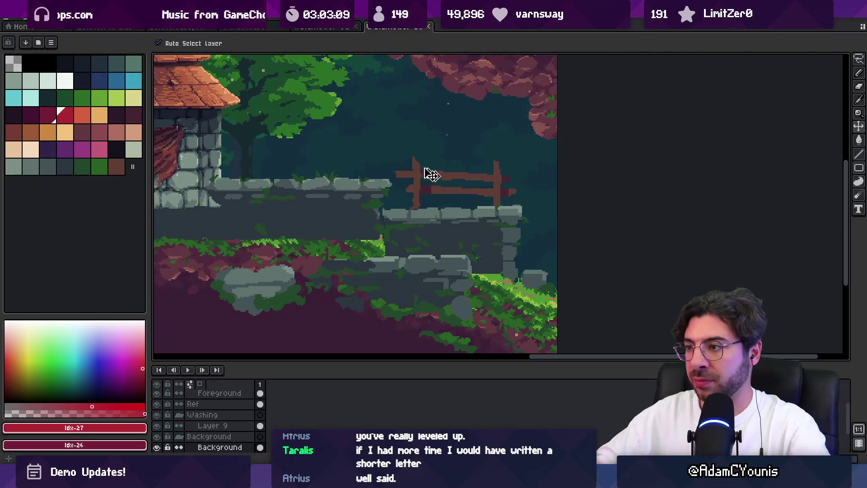
# Make the Foreground layer active and sample the wall's mid, light and dark #435356 stone greys
pyautogui.scroll(-1, 379, 188)
pyautogui.scroll(3, 410, 234)
pyautogui.press('b')
pyautogui.keyDown('alt'); pyautogui.click(419, 239); pyautogui.keyUp('alt')
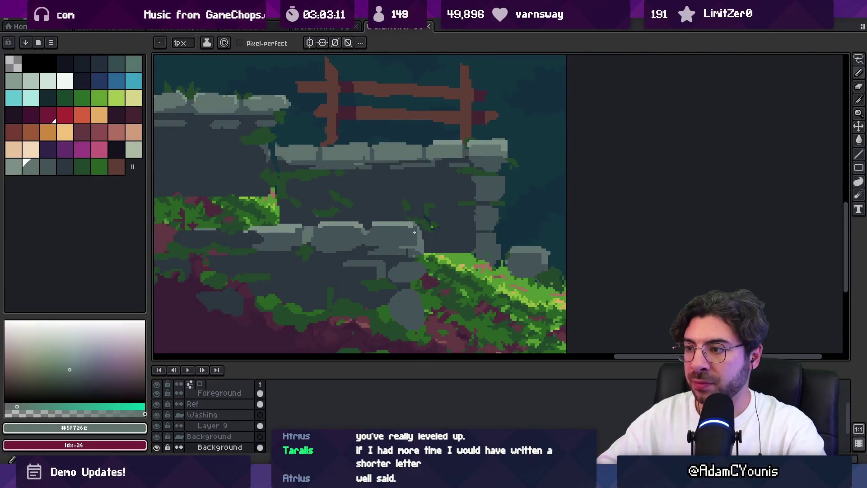
pyautogui.keyDown('ctrl'); pyautogui.click(413, 243); pyautogui.keyUp('ctrl')
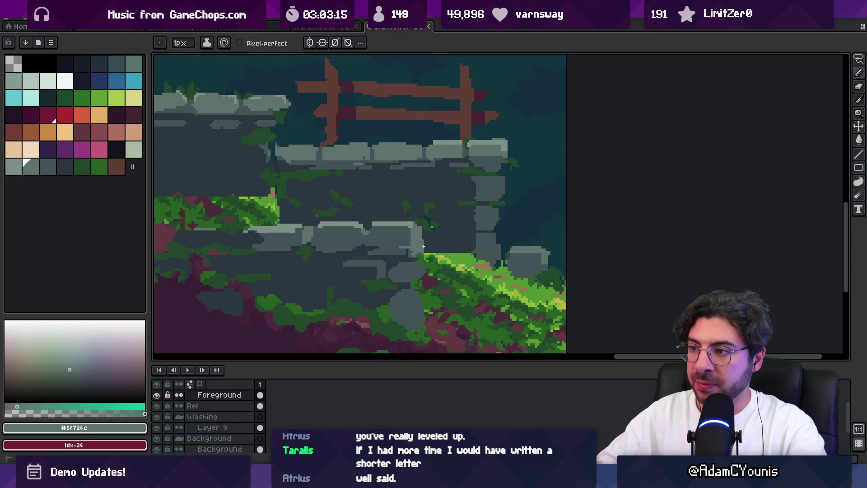
pyautogui.keyDown('alt'); pyautogui.click(411, 229); pyautogui.keyUp('alt')
pyautogui.keyDown('alt'); pyautogui.click(411, 235); pyautogui.keyUp('alt')
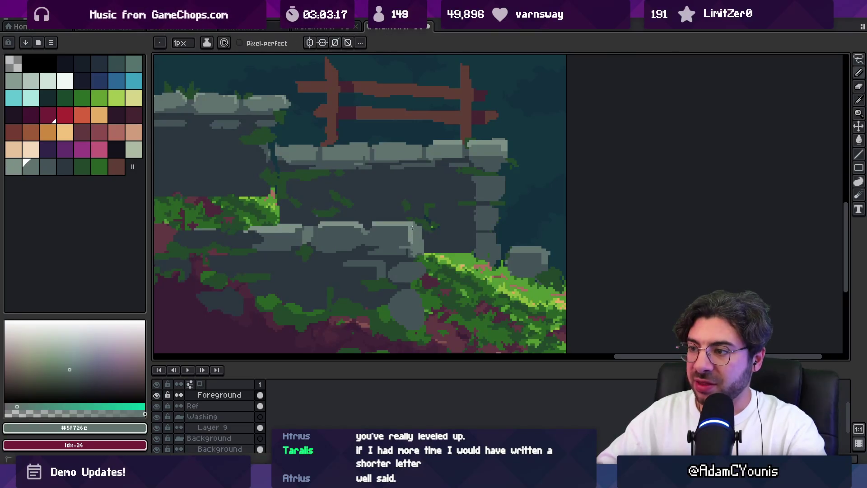
pyautogui.keyDown('alt'); pyautogui.click(405, 247); pyautogui.keyUp('alt')
# Hide the BG ref layer so only the Foreground stonework shows
pyautogui.press('z')
pyautogui.scroll(-2, 414, 216)
pyautogui.press('v')
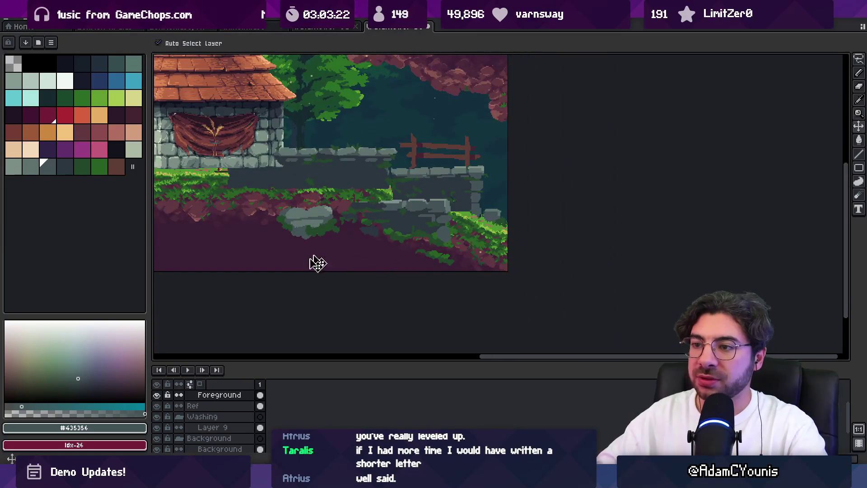
pyautogui.click(306, 278)
pyautogui.click(157, 447)
pyautogui.press('z')
pyautogui.scroll(5, 440, 177)
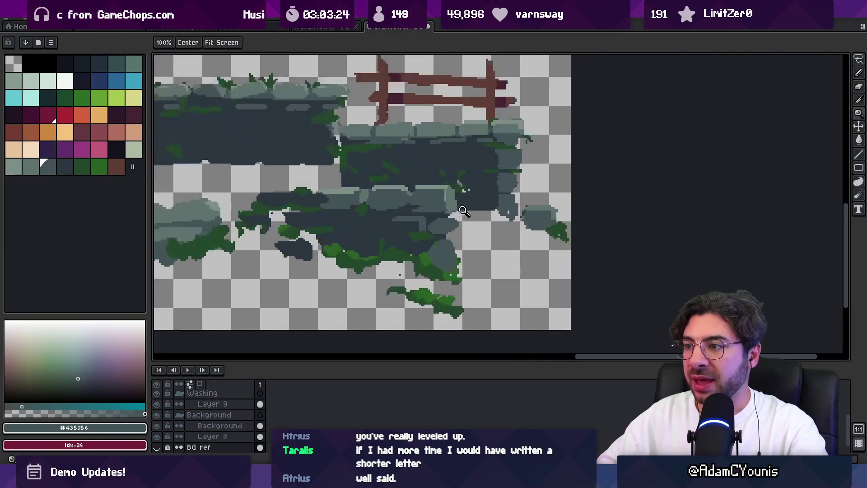
# Retouch the ledge's stone edges with a 1px pencil using #435356, #5F726C and #2b3640
pyautogui.press('b')
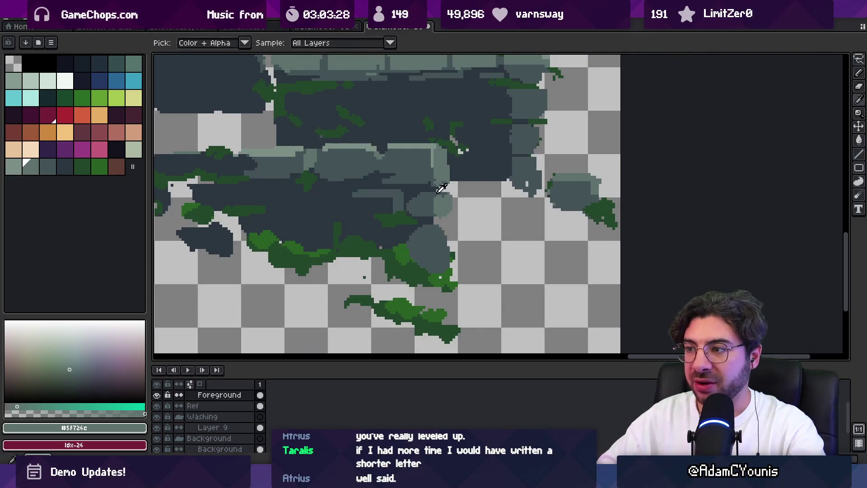
pyautogui.keyDown('alt'); pyautogui.click(438, 191); pyautogui.keyUp('alt')
pyautogui.scroll(2, 434, 191)
pyautogui.press('-')
pyautogui.press('-')
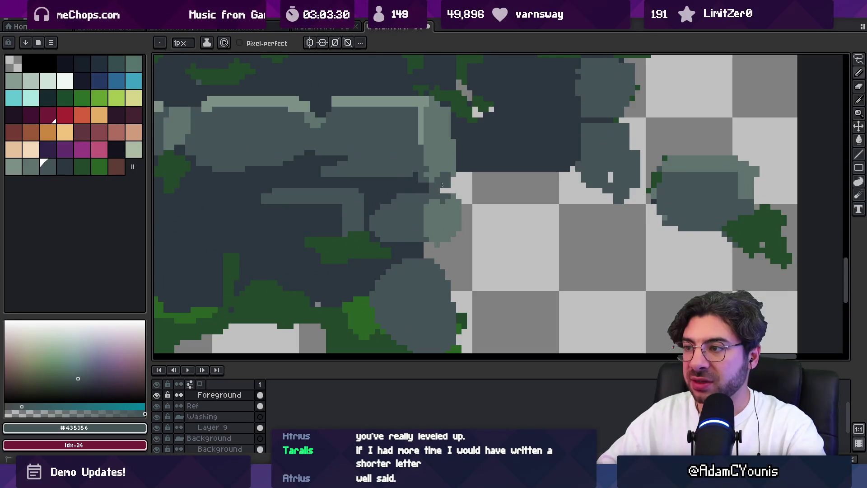
pyautogui.keyDown('alt'); pyautogui.click(446, 177); pyautogui.keyUp('alt')
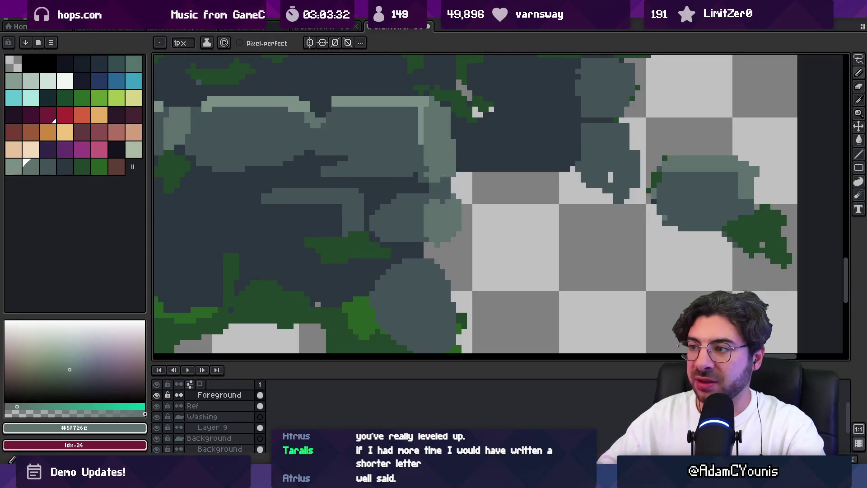
pyautogui.keyDown('alt'); pyautogui.click(425, 182); pyautogui.keyUp('alt')
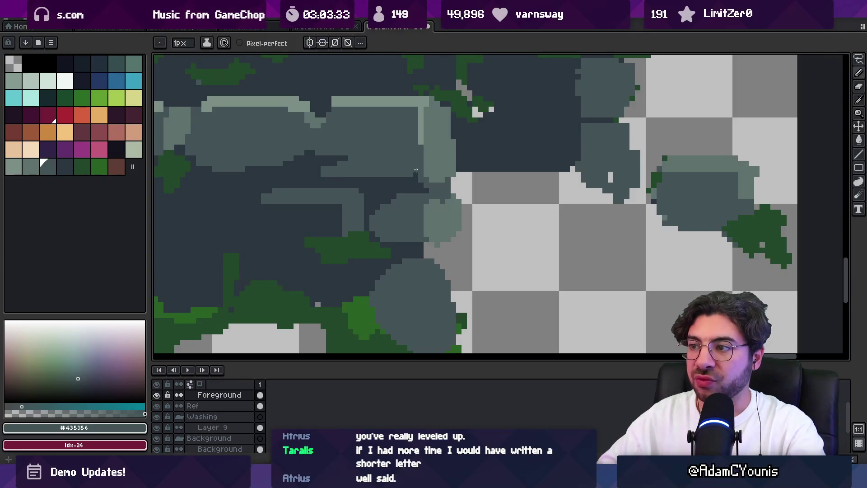
pyautogui.scroll(-2, 417, 167)
pyautogui.keyDown('alt'); pyautogui.click(425, 159); pyautogui.keyUp('alt')
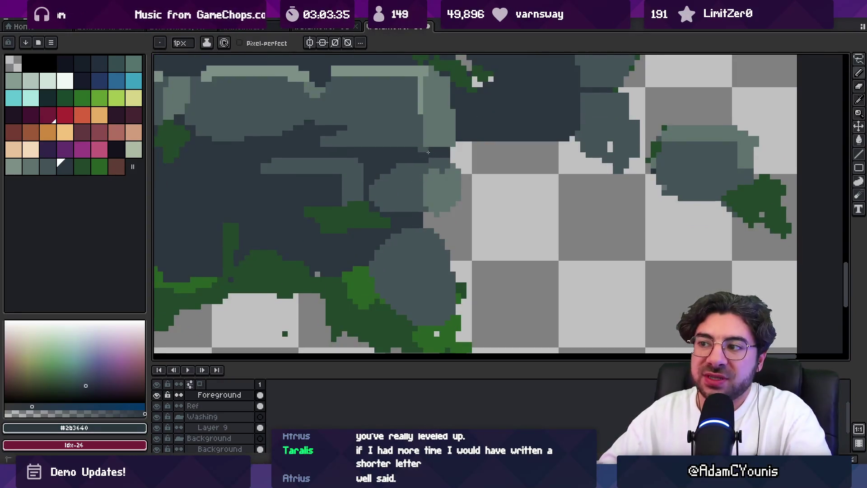
pyautogui.press('alt')
pyautogui.keyDown('alt'); pyautogui.click(412, 157); pyautogui.keyUp('alt')
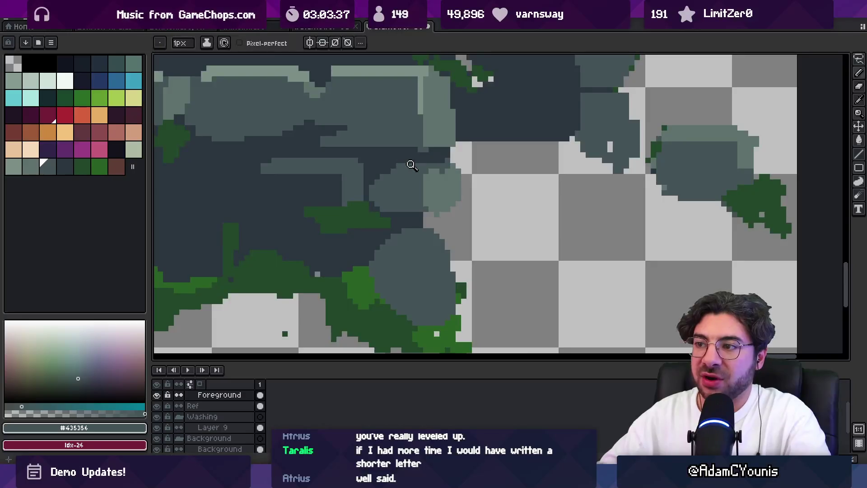
pyautogui.scroll(-2, 397, 154)
pyautogui.scroll(2, 422, 171)
# Clean the upper stone edges, erasing stray pixels and repainting with #2b3640, #435356 and #5F726C
pyautogui.press('b')
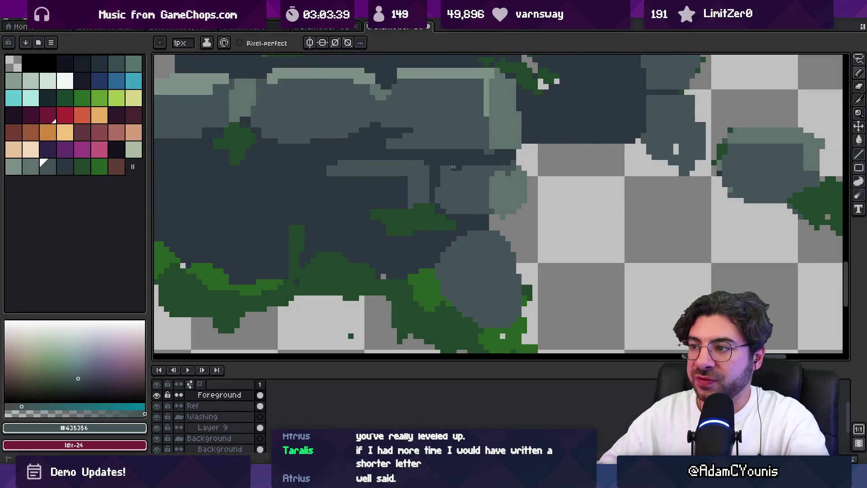
pyautogui.keyDown('alt'); pyautogui.click(492, 152); pyautogui.keyUp('alt')
pyautogui.press('e')
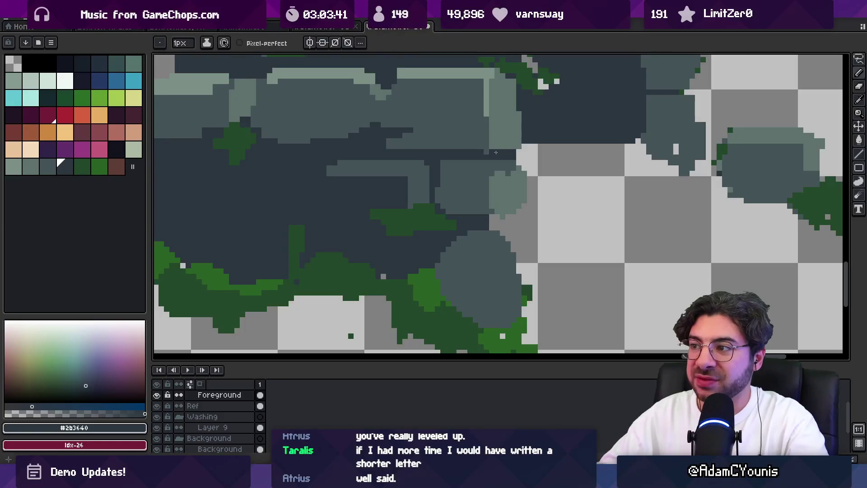
pyautogui.press('b')
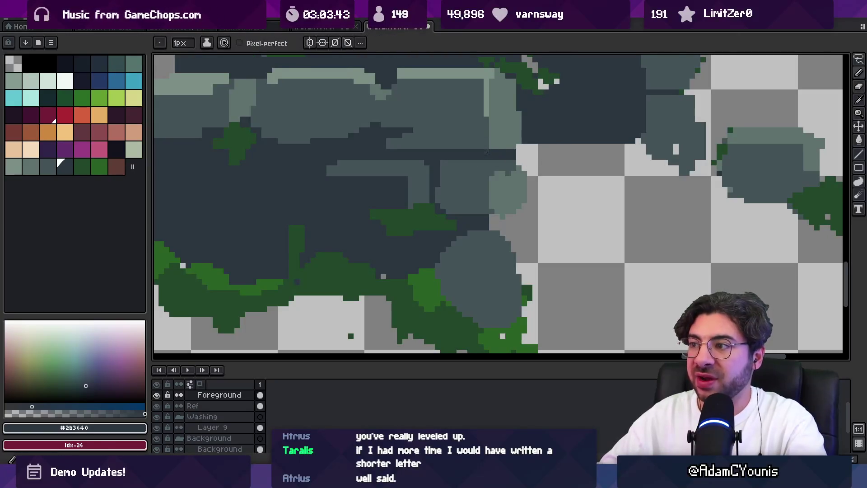
pyautogui.keyDown('alt'); pyautogui.click(485, 150); pyautogui.keyUp('alt')
pyautogui.keyDown('alt'); pyautogui.click(494, 147); pyautogui.keyUp('alt')
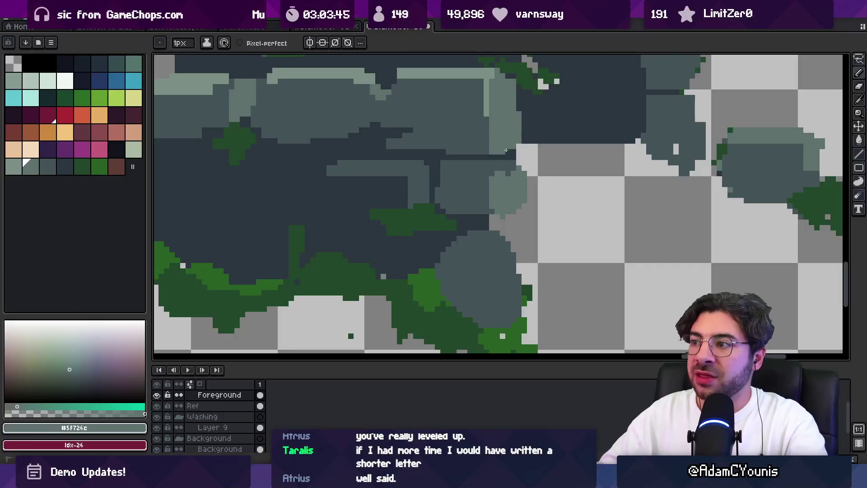
pyautogui.press('z')
pyautogui.scroll(-4, 498, 155)
pyautogui.scroll(2, 499, 156)
pyautogui.scroll(1, 497, 154)
pyautogui.press('b')
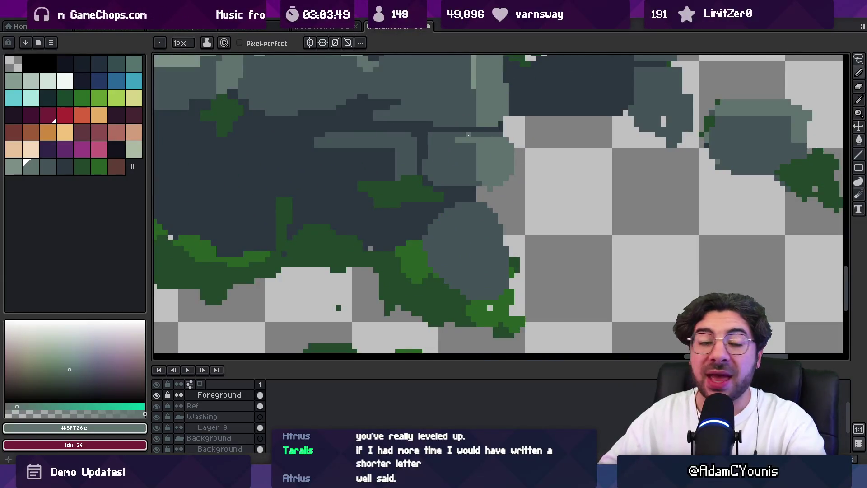
pyautogui.keyDown('alt'); pyautogui.click(383, 149); pyautogui.keyUp('alt')
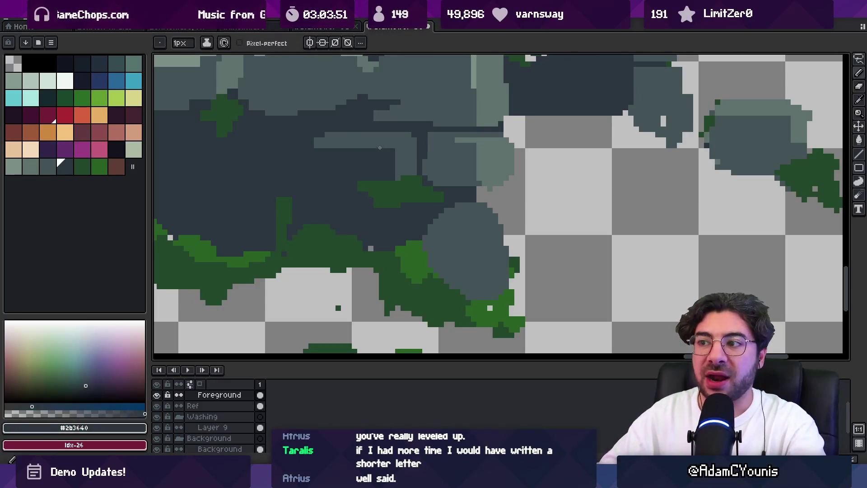
# Repaint the stray moss pixels on the wall with slate stone colour
pyautogui.press('z')
pyautogui.scroll(-2, 360, 141)
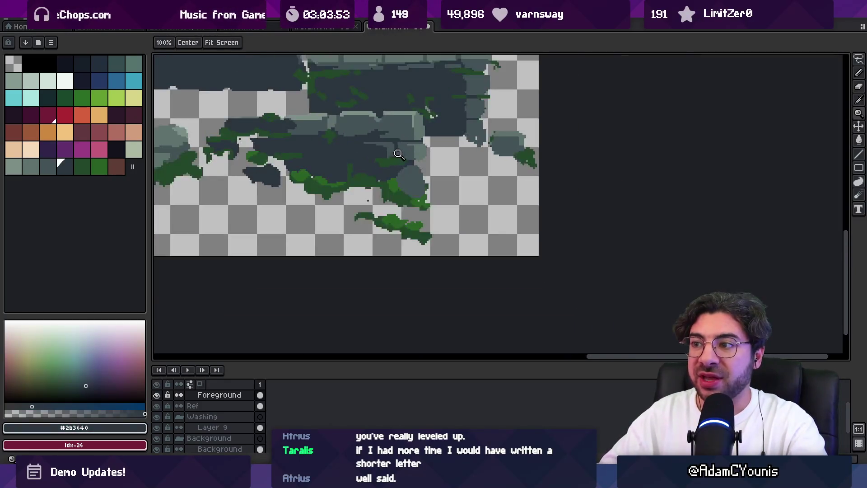
pyautogui.scroll(4, 360, 155)
pyautogui.press('b')
pyautogui.keyDown('alt'); pyautogui.click(392, 156); pyautogui.keyUp('alt')
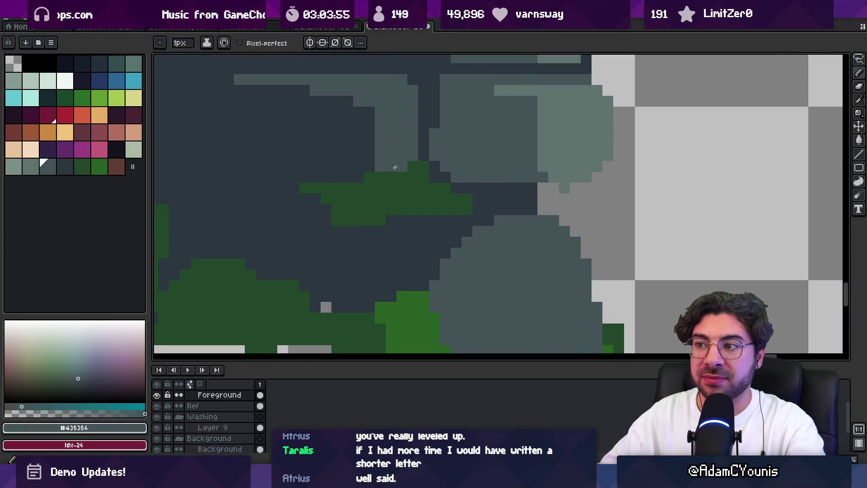
pyautogui.moveTo(424, 166); pyautogui.dragTo(423, 177)
# Add a dark moss green pixel at the stone's edge
pyautogui.keyDown('alt'); pyautogui.click(461, 198); pyautogui.keyUp('alt')
pyautogui.click(489, 199)
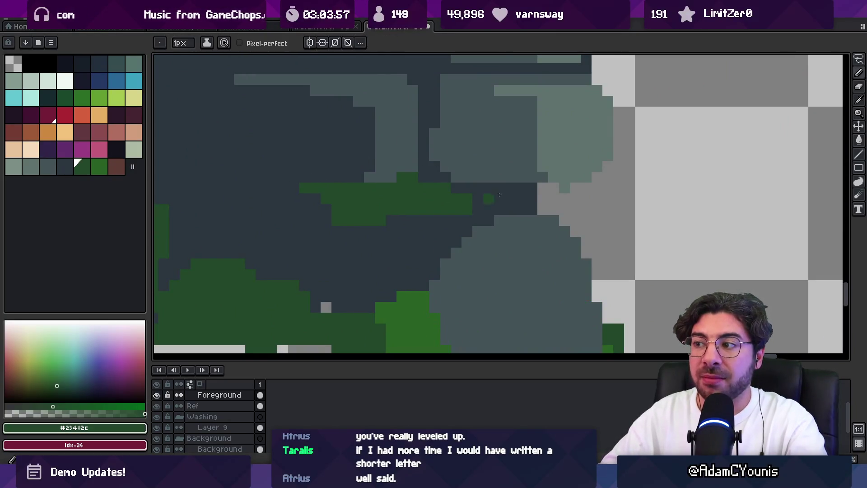
pyautogui.keyDown('alt'); pyautogui.click(529, 187); pyautogui.keyUp('alt')
pyautogui.press('e')
pyautogui.moveTo(575, 194); pyautogui.dragTo(533, 165)
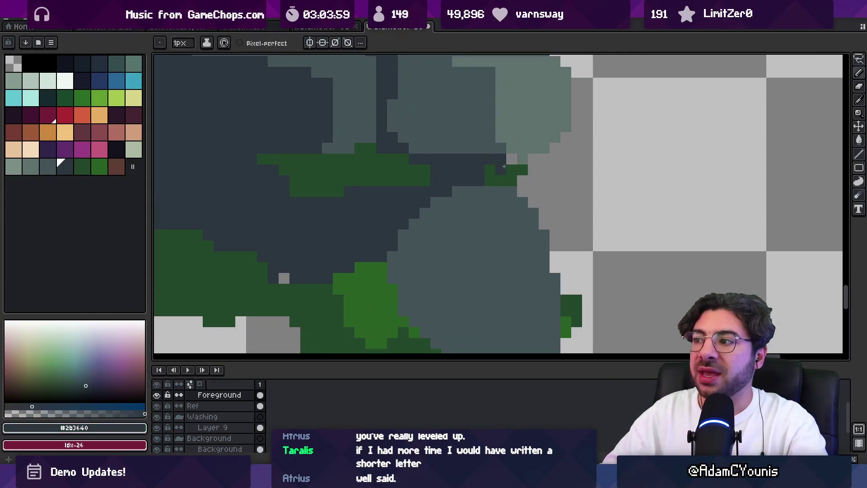
pyautogui.press('b')
pyautogui.keyDown('alt'); pyautogui.click(513, 165); pyautogui.keyUp('alt')
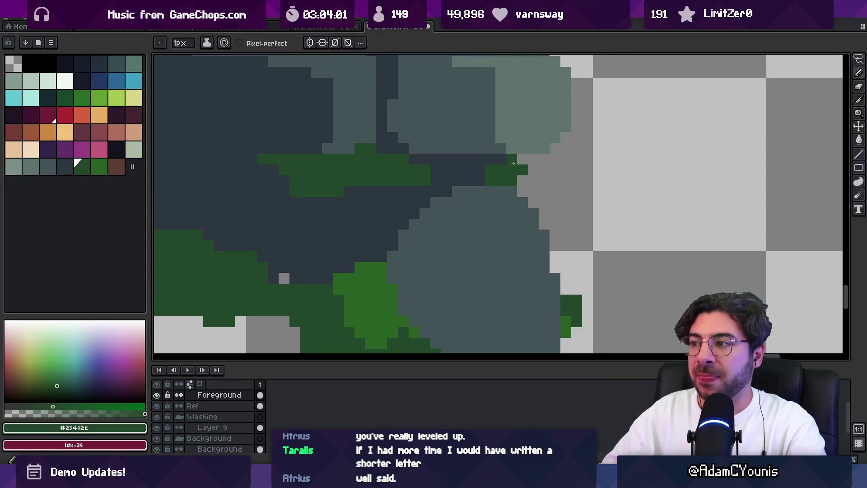
# Fill the light gap and the small light spot in the wall with dark stone
pyautogui.press('z')
pyautogui.scroll(-3, 523, 185)
pyautogui.press('b')
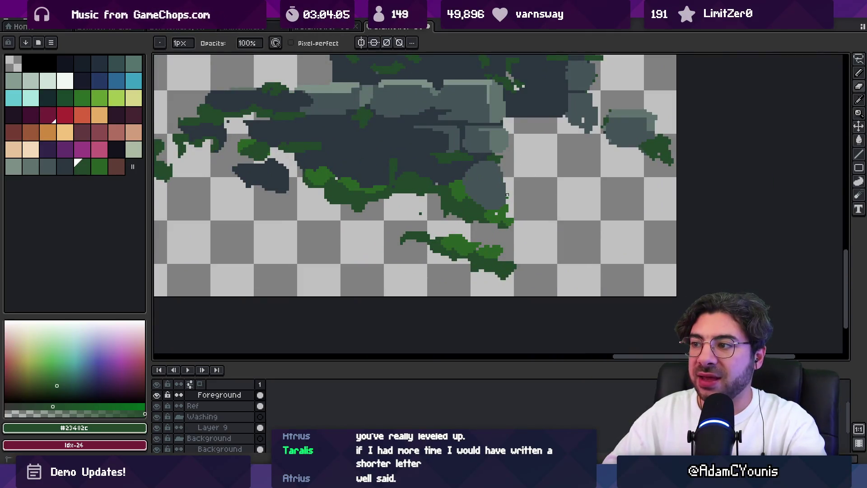
pyautogui.scroll(2, 513, 193)
pyautogui.keyDown('alt'); pyautogui.click(491, 208); pyautogui.keyUp('alt')
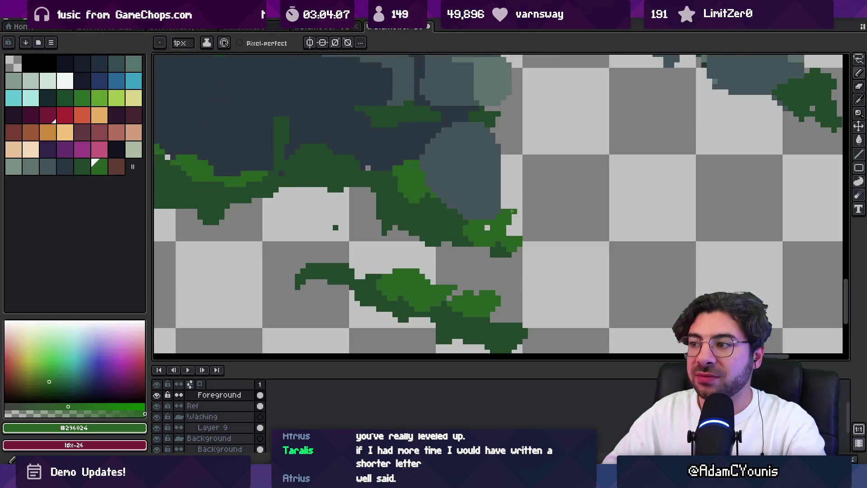
pyautogui.keyDown('alt'); pyautogui.click(462, 225); pyautogui.keyUp('alt')
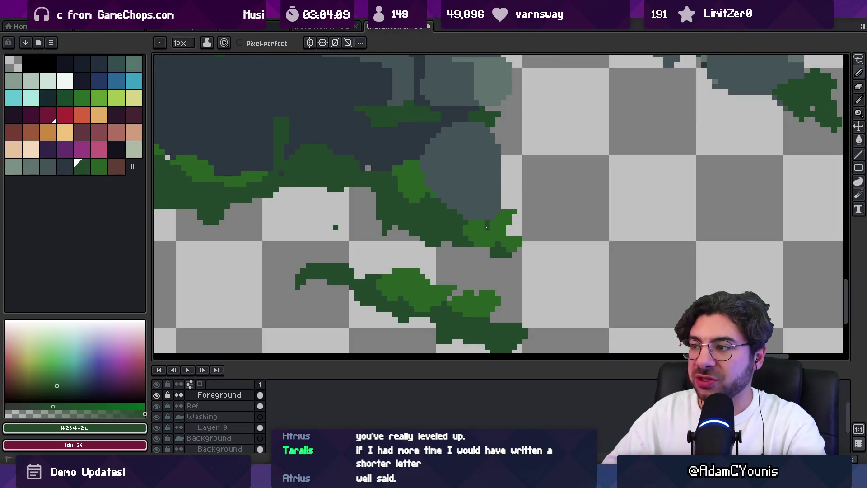
pyautogui.scroll(-3, 495, 206)
pyautogui.scroll(2, 488, 172)
pyautogui.keyDown('alt'); pyautogui.click(467, 198); pyautogui.keyUp('alt')
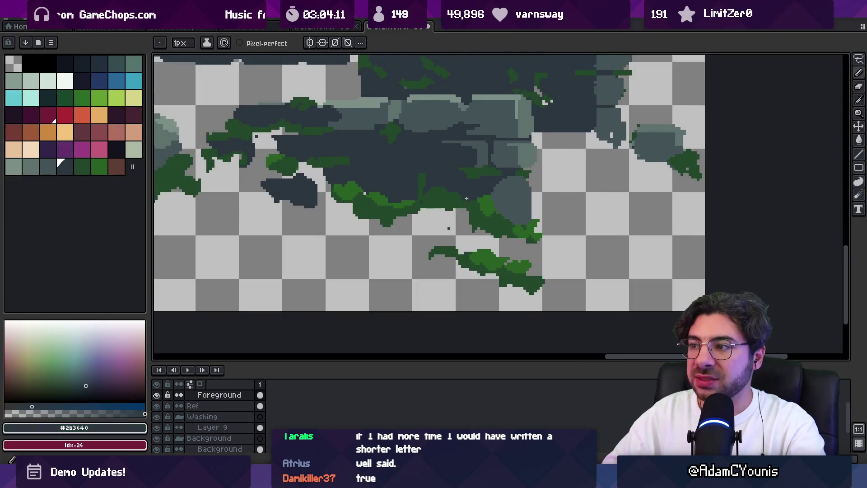
pyautogui.scroll(2, 365, 192)
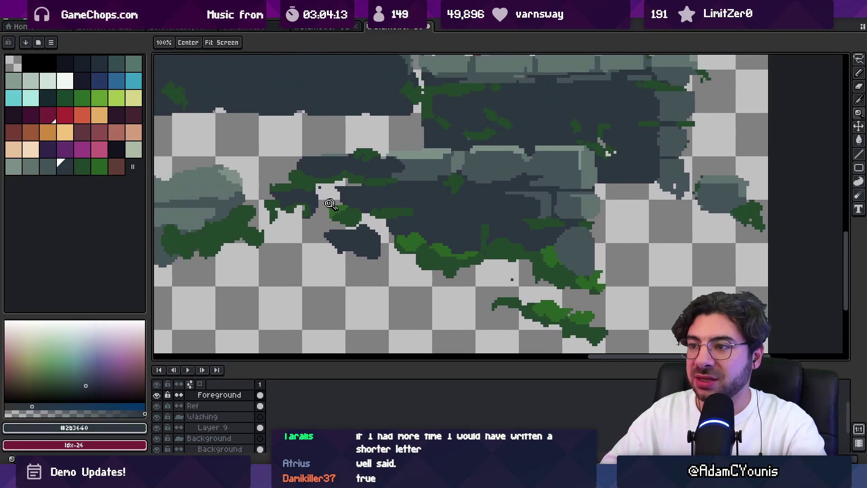
pyautogui.press('g')
pyautogui.click(332, 178)
pyautogui.click(349, 195)
# Draw a small diagonal moss strand on the wall in moss green
pyautogui.moveTo(444, 263); pyautogui.dragTo(401, 222)
pyautogui.scroll(-3, 401, 223)
pyautogui.scroll(3, 506, 188)
pyautogui.press('b')
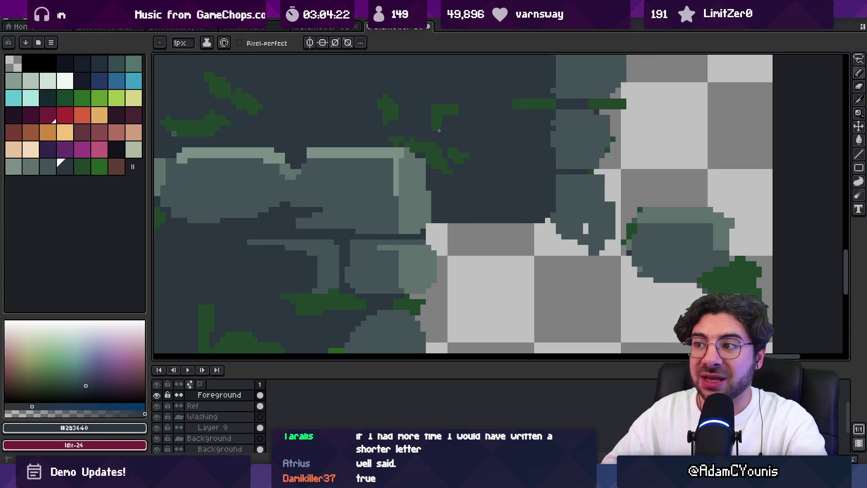
pyautogui.keyDown('alt'); pyautogui.click(438, 107); pyautogui.keyUp('alt')
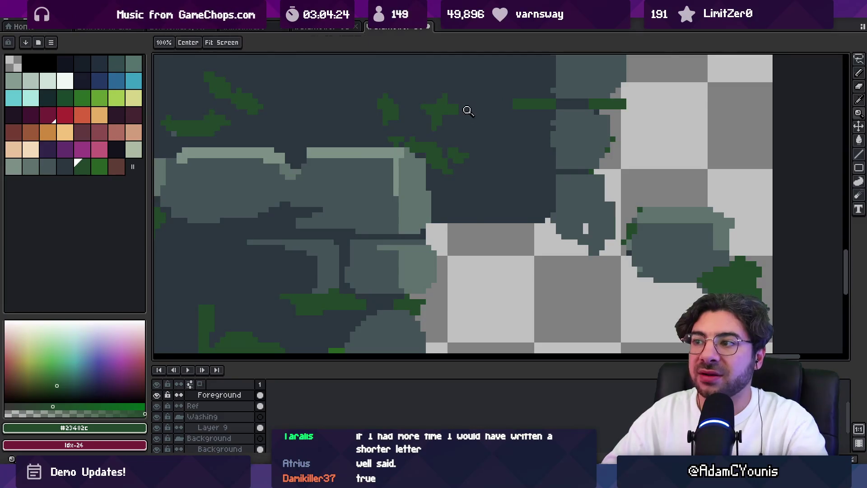
pyautogui.scroll(-3, 466, 110)
pyautogui.scroll(4, 488, 104)
pyautogui.keyDown('alt'); pyautogui.click(477, 122); pyautogui.keyUp('alt')
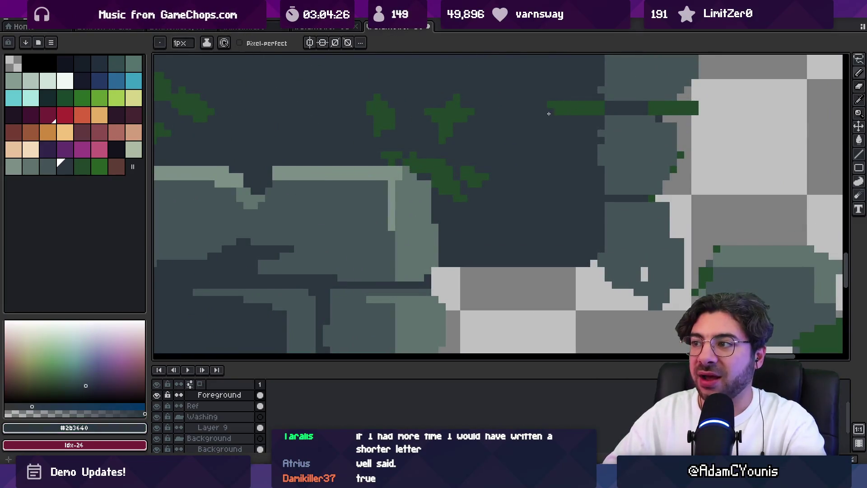
pyautogui.keyDown('alt'); pyautogui.click(461, 110); pyautogui.keyUp('alt')
pyautogui.moveTo(485, 120); pyautogui.dragTo(499, 104)
# Shift the upper layer's wall artwork up and right, discarding a trial move
pyautogui.keyDown('alt'); pyautogui.click(490, 119); pyautogui.keyUp('alt')
pyautogui.scroll(-2, 490, 119)
pyautogui.scroll(2, 497, 155)
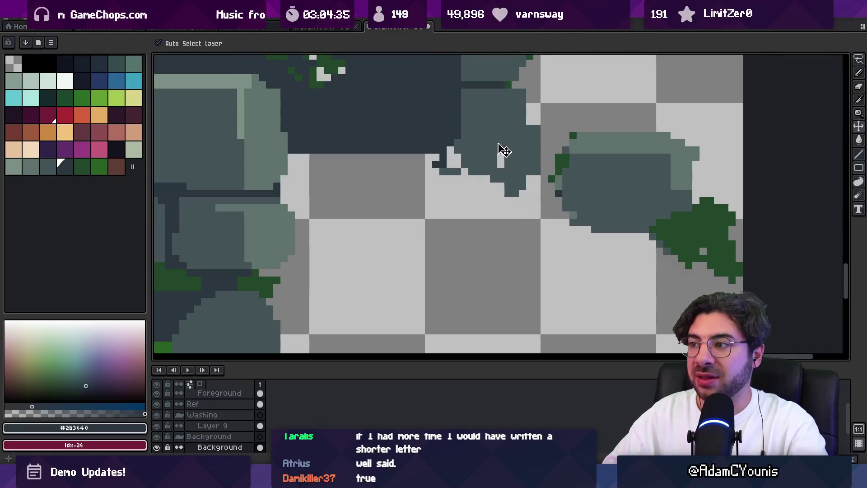
pyautogui.press('m')
pyautogui.press('b')
pyautogui.keyDown('alt'); pyautogui.click(495, 181); pyautogui.keyUp('alt')
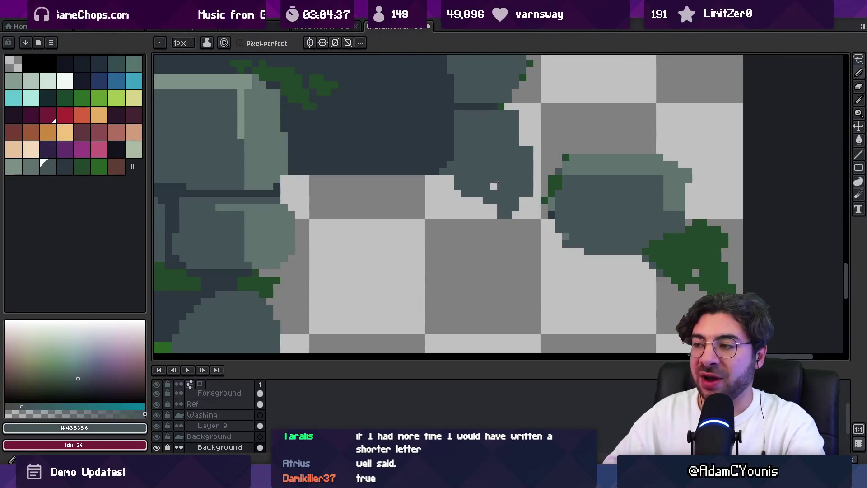
pyautogui.press('v')
pyautogui.scroll(-3, 487, 176)
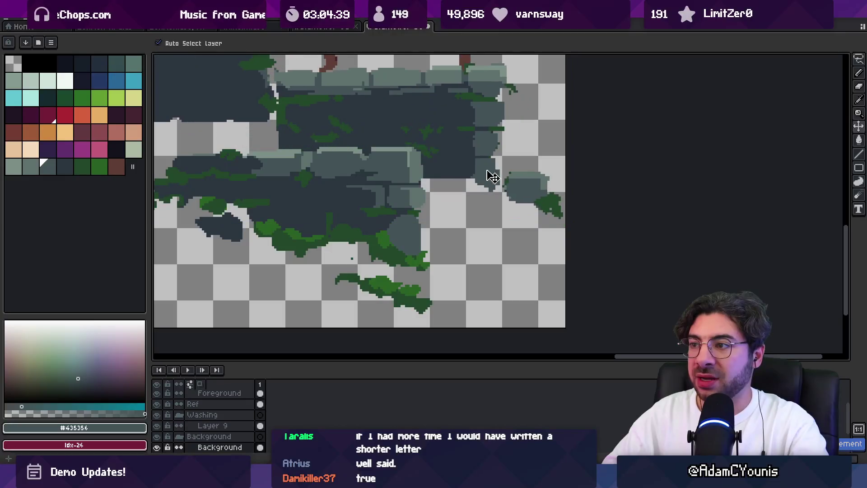
pyautogui.moveTo(433, 137)
pyautogui.mouseDown()
pyautogui.moveTo(440, 122)
pyautogui.moveTo(427, 136)
pyautogui.moveTo(428, 128)
pyautogui.mouseUp()
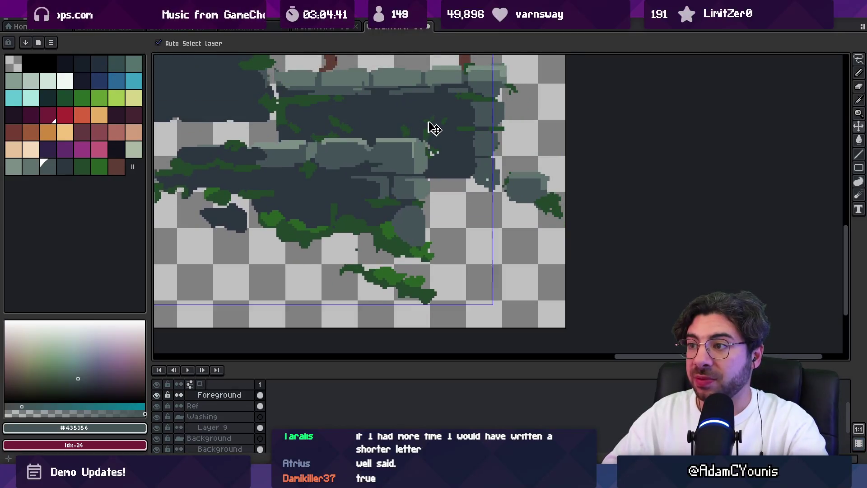
pyautogui.hotkey('ctrl', 'z')
pyautogui.press('m')
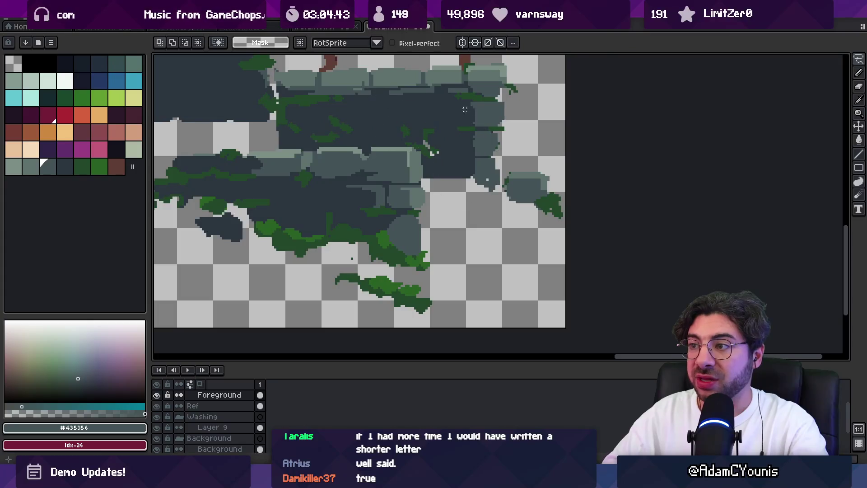
pyautogui.moveTo(446, 145)
pyautogui.mouseDown()
pyautogui.moveTo(475, 141)
pyautogui.moveTo(446, 140)
pyautogui.moveTo(481, 81)
pyautogui.moveTo(471, 109)
pyautogui.mouseUp()
# Paint over a row of moss pixels with dark stone
pyautogui.press('h')
pyautogui.scroll(-2, 358, 260)
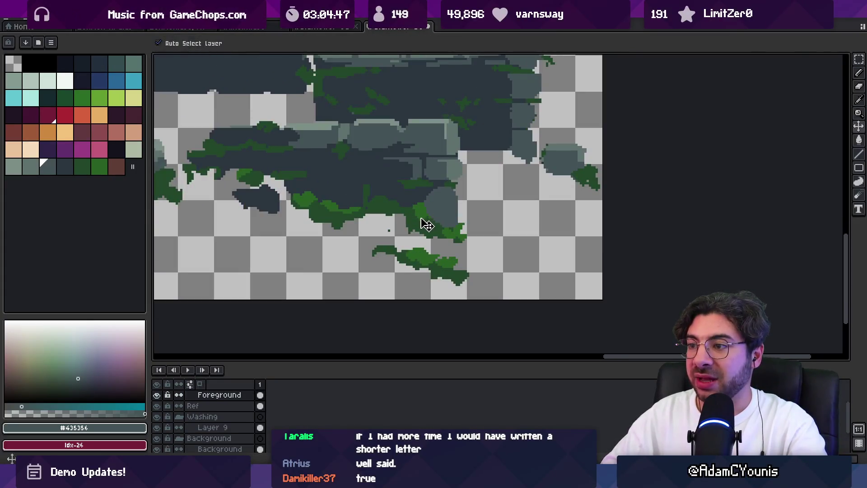
pyautogui.scroll(-2, 393, 233)
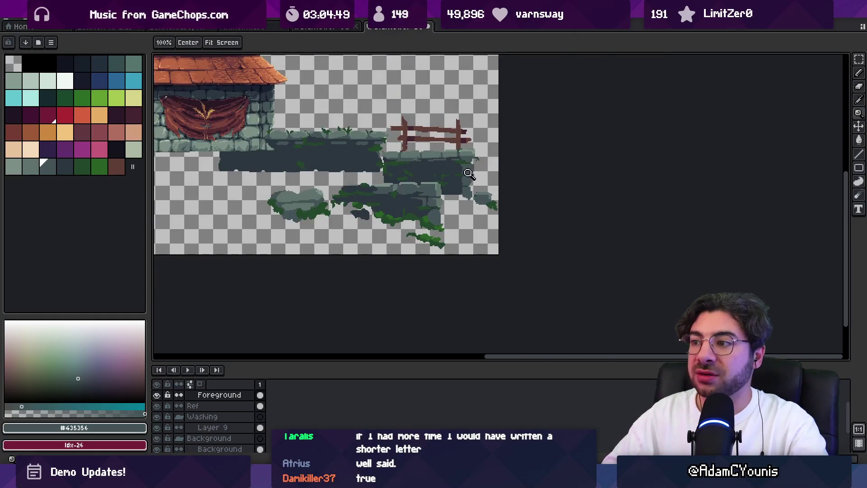
pyautogui.scroll(4, 469, 173)
pyautogui.press('b')
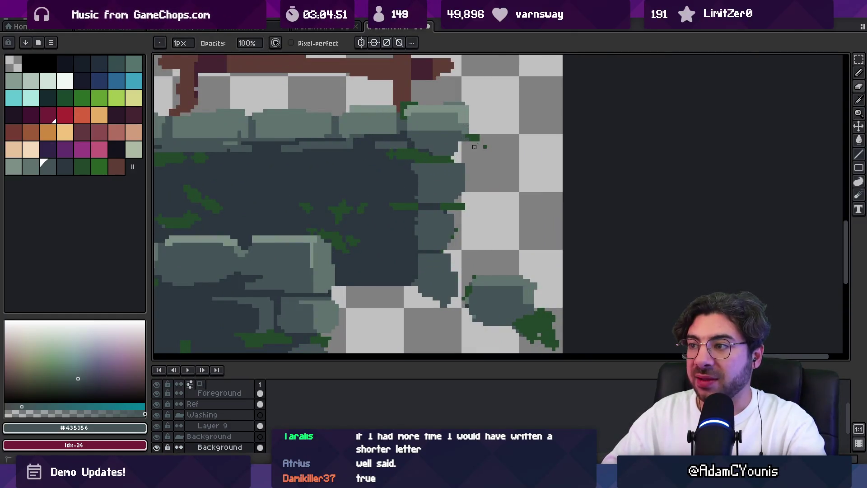
pyautogui.press('e')
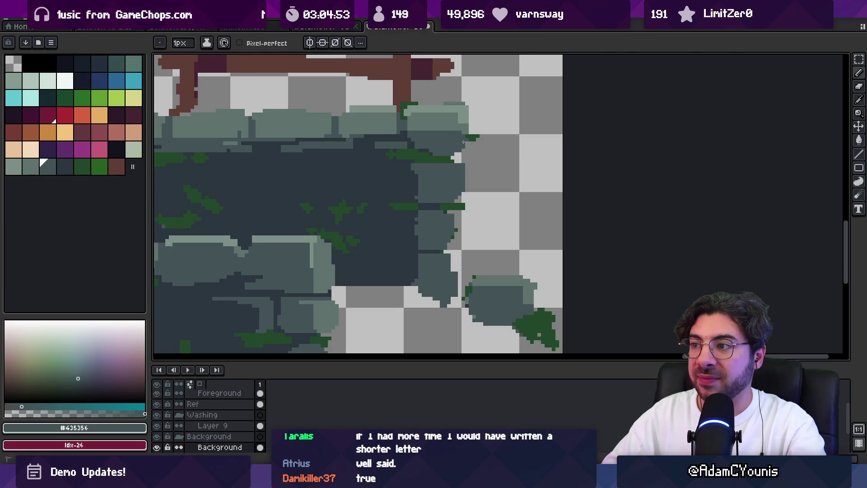
pyautogui.scroll(1, 420, 154)
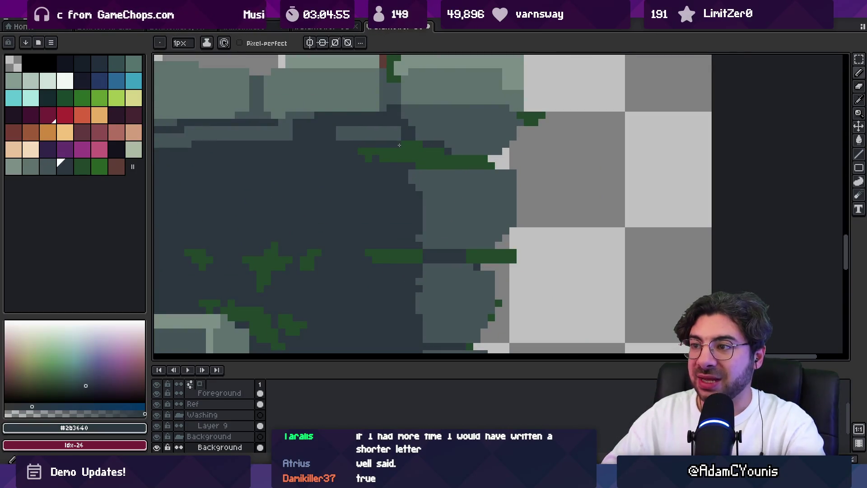
pyautogui.keyDown('alt'); pyautogui.click(418, 152); pyautogui.keyUp('alt')
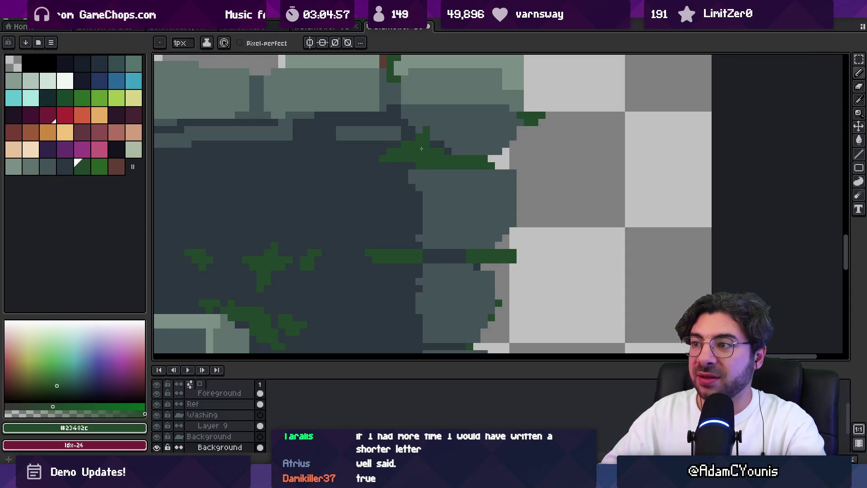
pyautogui.keyDown('alt'); pyautogui.click(398, 174); pyautogui.keyUp('alt')
pyautogui.moveTo(453, 151); pyautogui.dragTo(475, 149)
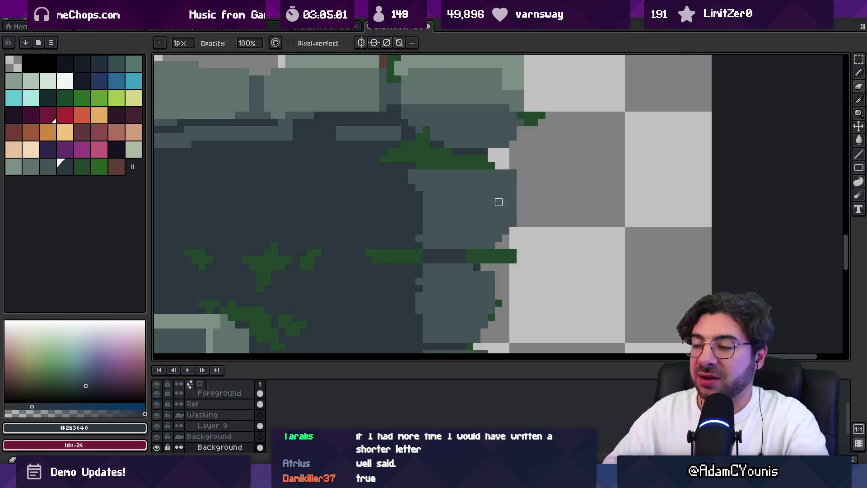
# Zoom out to check the whole sprite, sampling moss green and slate colours
pyautogui.scroll(-2, 497, 193)
pyautogui.press('z')
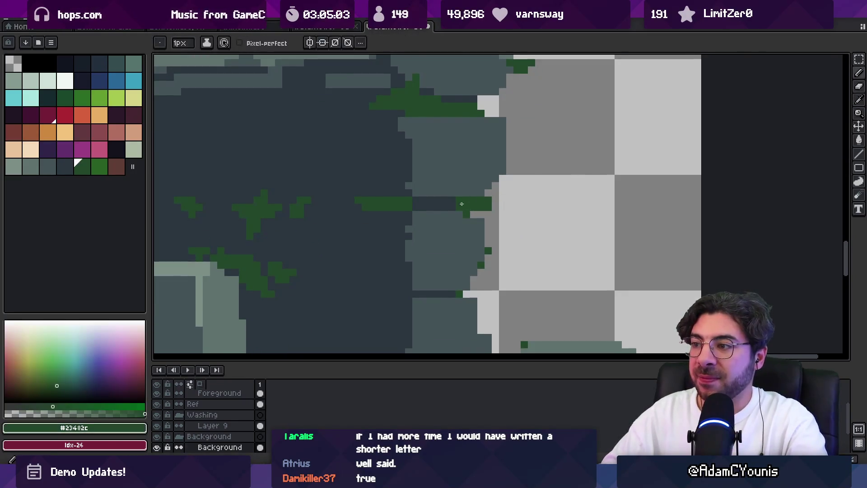
pyautogui.scroll(-2, 445, 193)
pyautogui.scroll(2, 444, 192)
pyautogui.press('b')
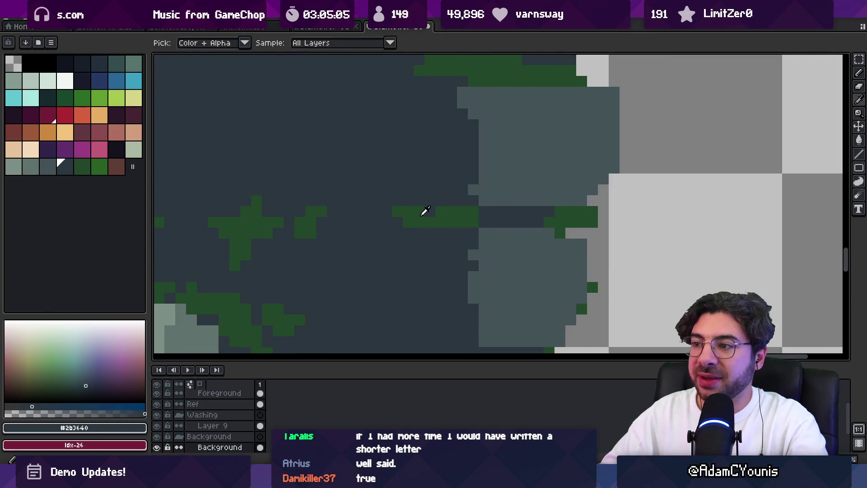
pyautogui.keyDown('alt'); pyautogui.click(400, 202); pyautogui.keyUp('alt')
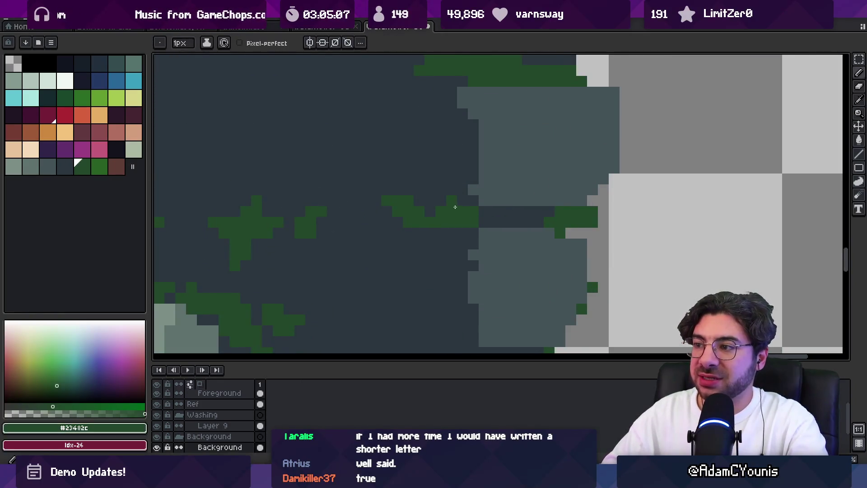
pyautogui.press('z')
pyautogui.scroll(-3, 470, 206)
pyautogui.scroll(3, 487, 203)
pyautogui.keyDown('alt'); pyautogui.click(450, 180); pyautogui.keyUp('alt')
pyautogui.press('b')
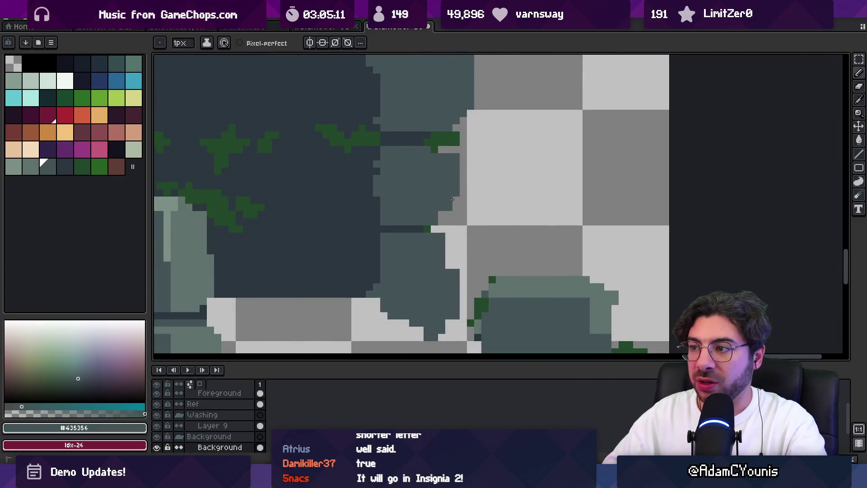
# Cover the stray moss pixel on the boulder edge with slate stone
pyautogui.press('e')
pyautogui.press('z')
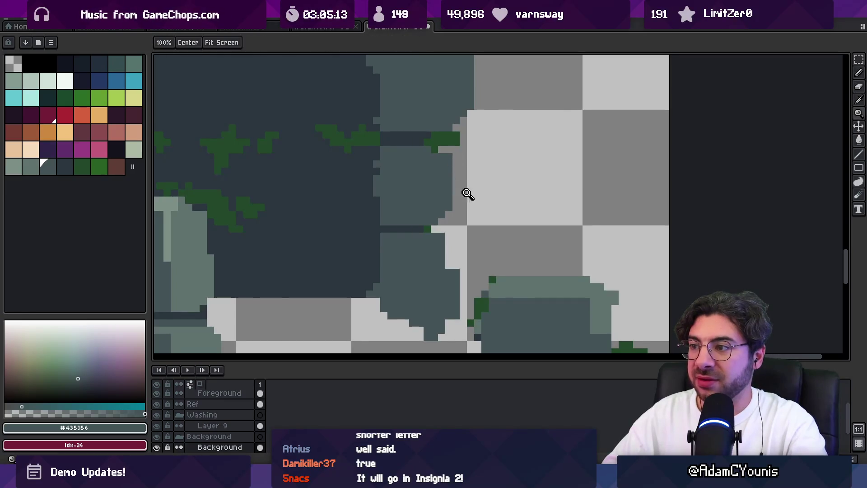
pyautogui.scroll(-3, 464, 187)
pyautogui.scroll(3, 442, 193)
pyautogui.keyDown('alt'); pyautogui.click(449, 203); pyautogui.keyUp('alt')
pyautogui.press('b')
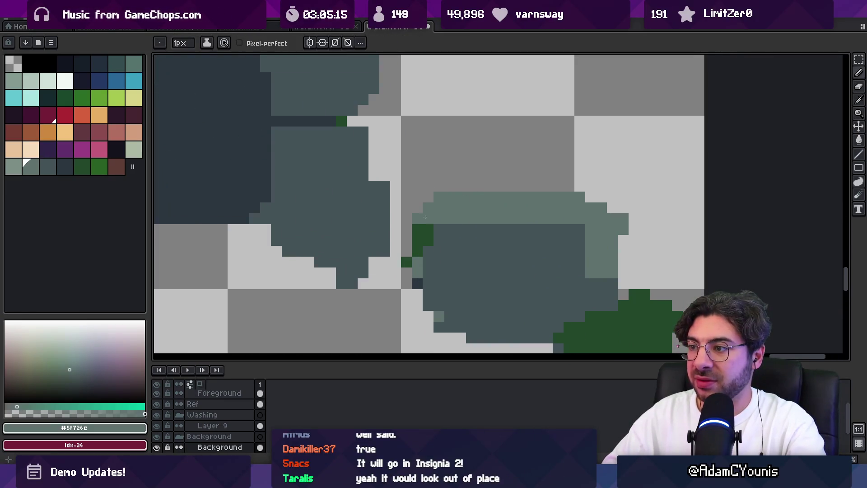
pyautogui.keyDown('alt'); pyautogui.click(436, 240); pyautogui.keyUp('alt')
pyautogui.click(428, 239)
# Pick the pale stone highlight colour and zoom out to review the whole scene
pyautogui.press('e')
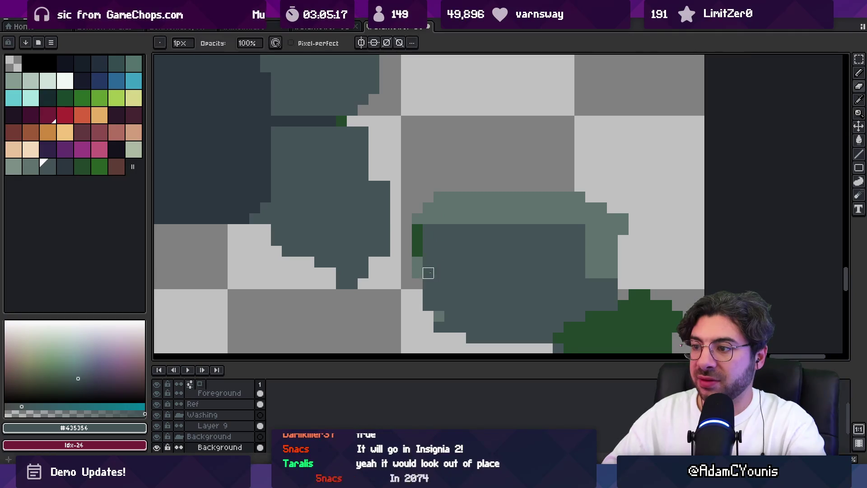
pyautogui.press('b')
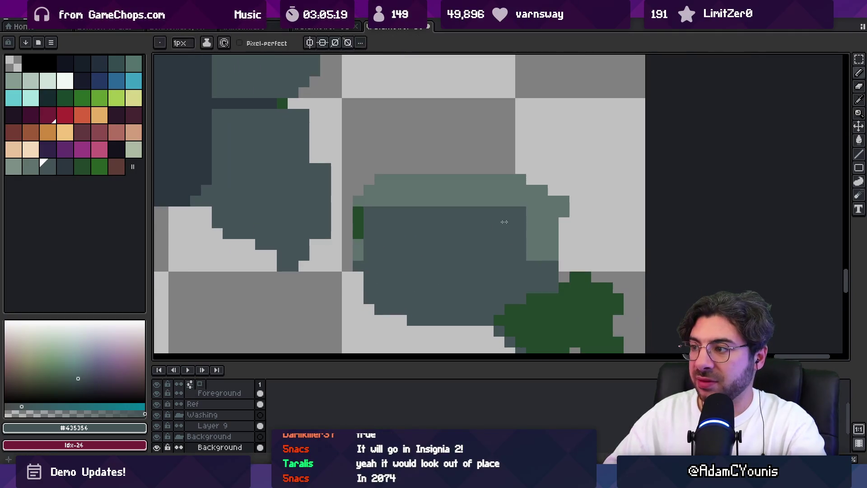
pyautogui.keyDown('alt'); pyautogui.click(520, 208); pyautogui.keyUp('alt')
pyautogui.press('z')
pyautogui.scroll(-3, 500, 191)
pyautogui.scroll(-1, 500, 192)
pyautogui.scroll(1, 500, 192)
pyautogui.scroll(-1, 504, 199)
pyautogui.scroll(4, 507, 205)
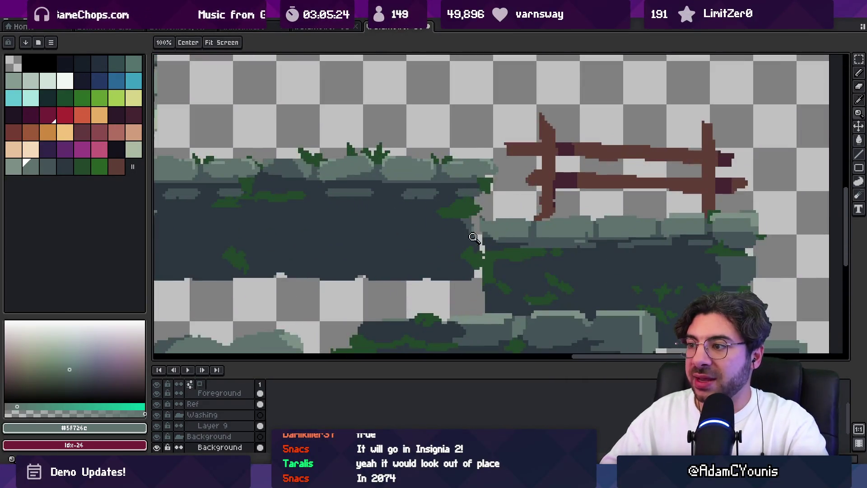
# Paint dark green moss onto the upper wall's right end and extend the blob's edges
pyautogui.scroll(1, 467, 239)
pyautogui.keyDown('alt'); pyautogui.click(478, 202); pyautogui.keyUp('alt')
pyautogui.press('b')
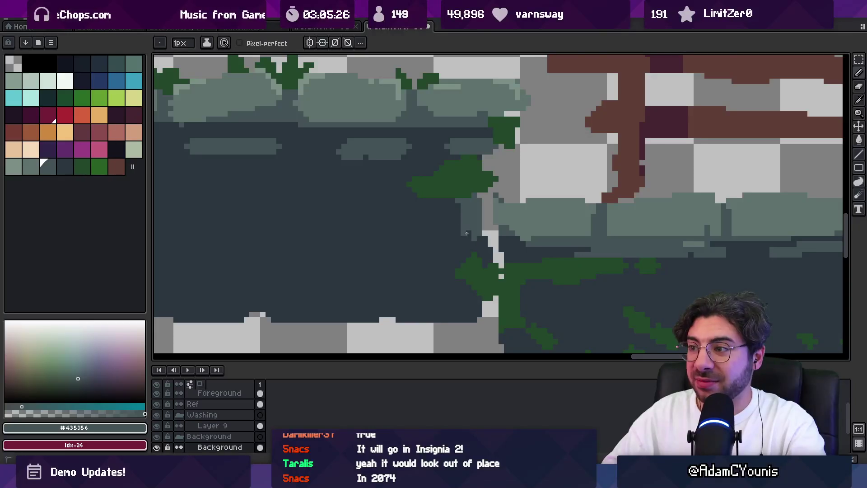
pyautogui.keyDown('alt'); pyautogui.click(455, 203); pyautogui.keyUp('alt')
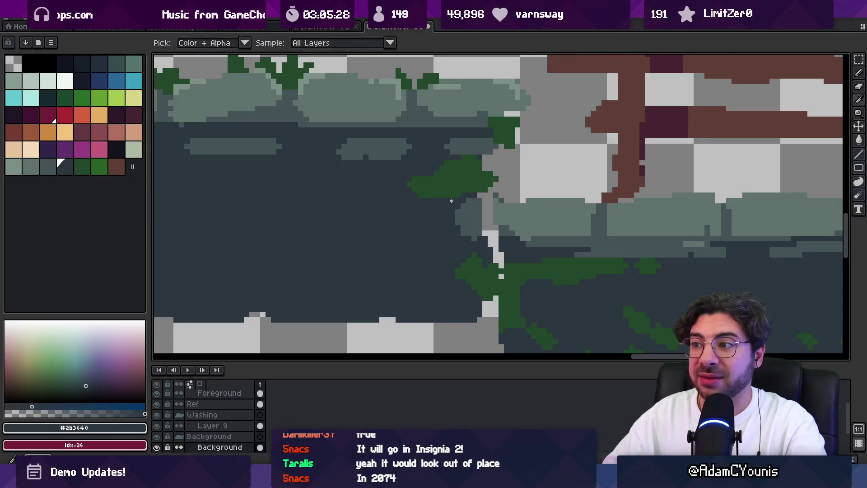
pyautogui.keyDown('alt'); pyautogui.click(416, 171); pyautogui.keyUp('alt')
pyautogui.keyDown('alt'); pyautogui.click(405, 188); pyautogui.keyUp('alt')
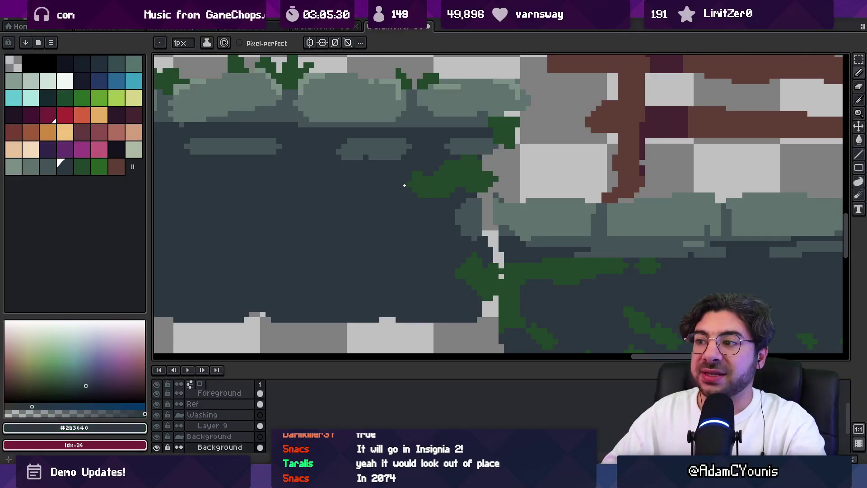
pyautogui.keyDown('alt'); pyautogui.click(470, 168); pyautogui.keyUp('alt')
pyautogui.moveTo(489, 177); pyautogui.dragTo(501, 168)
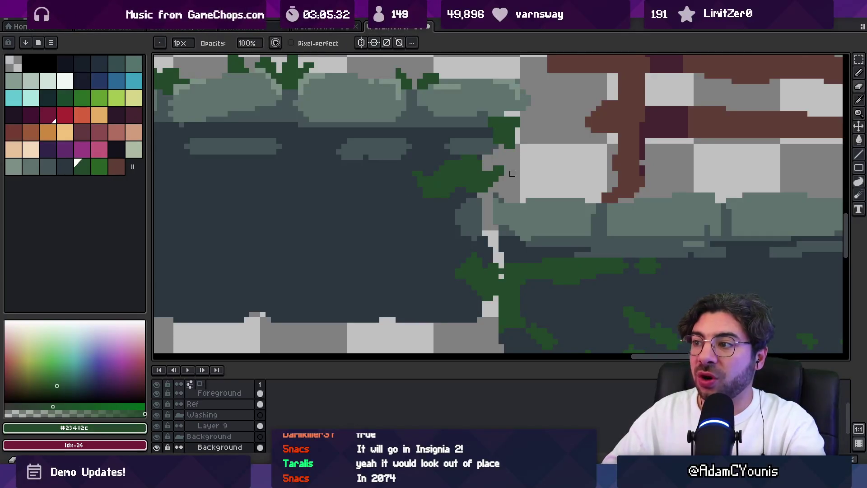
pyautogui.hotkey('ctrl', 'z')
pyautogui.keyDown('alt'); pyautogui.click(494, 168); pyautogui.keyUp('alt')
pyautogui.click(491, 170)
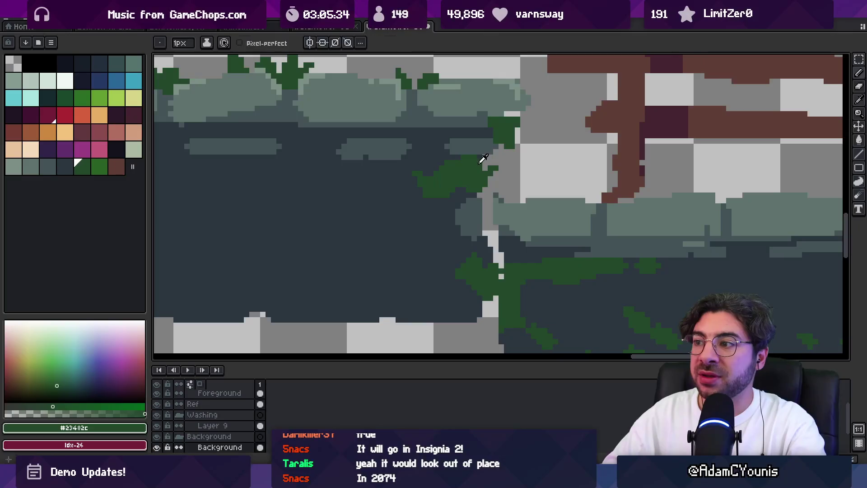
pyautogui.click(447, 163)
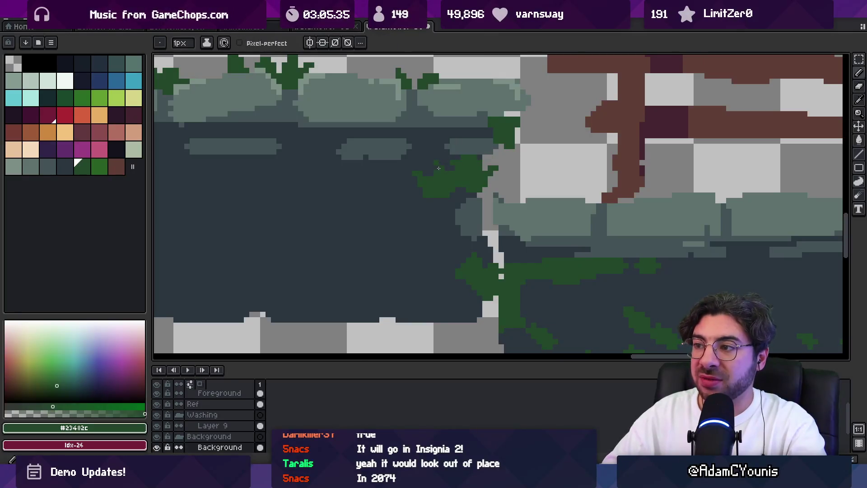
# Paint a short light slate stone row across the wall
pyautogui.keyDown('alt'); pyautogui.click(436, 156); pyautogui.keyUp('alt')
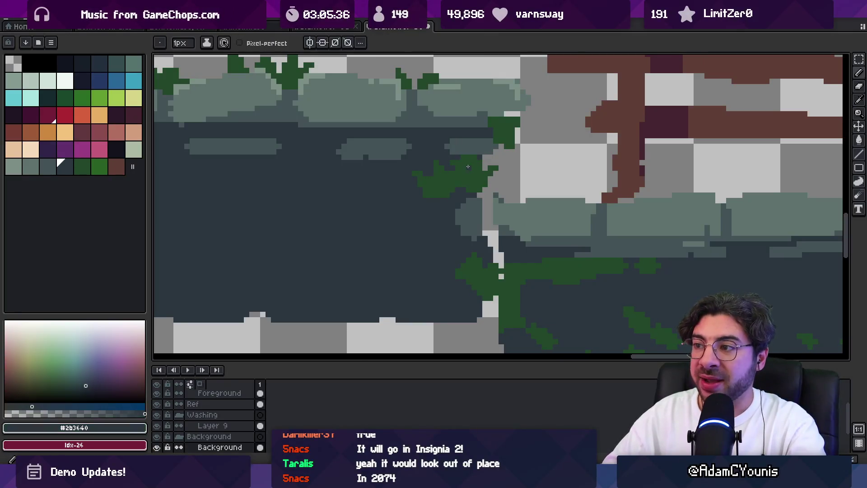
pyautogui.keyDown('alt'); pyautogui.click(469, 142); pyautogui.keyUp('alt')
pyautogui.moveTo(457, 156); pyautogui.dragTo(485, 156)
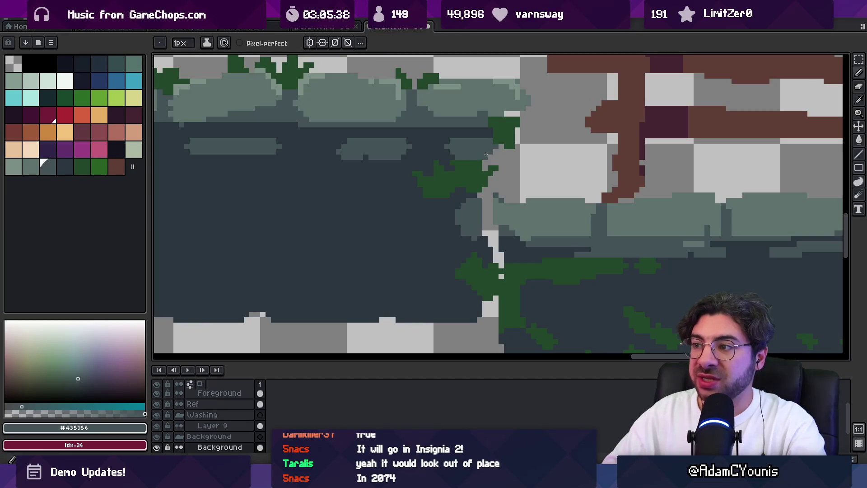
pyautogui.keyDown('alt'); pyautogui.click(512, 141); pyautogui.keyUp('alt')
# Sample light slate, pale rock and dark green leaf colours from the ledge
pyautogui.press('z')
pyautogui.scroll(-5, 505, 147)
pyautogui.scroll(3, 511, 153)
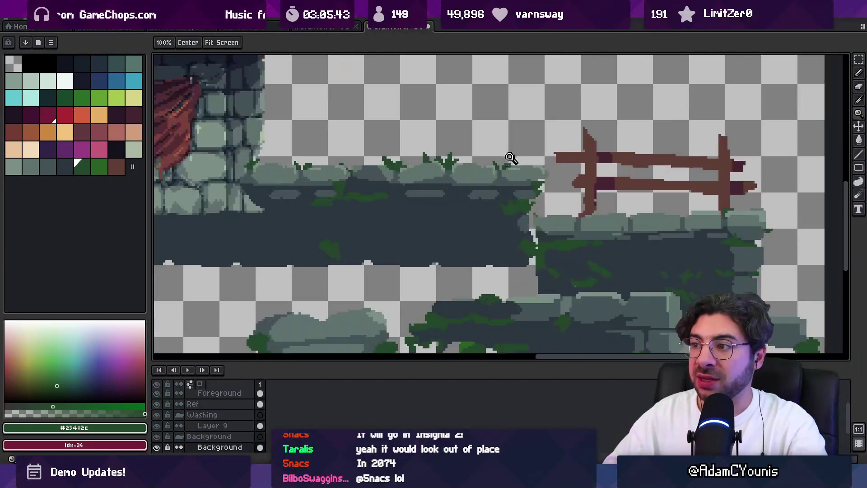
pyautogui.scroll(2, 450, 168)
pyautogui.scroll(1, 385, 199)
pyautogui.press('b')
pyautogui.keyDown('alt'); pyautogui.click(403, 191); pyautogui.keyUp('alt')
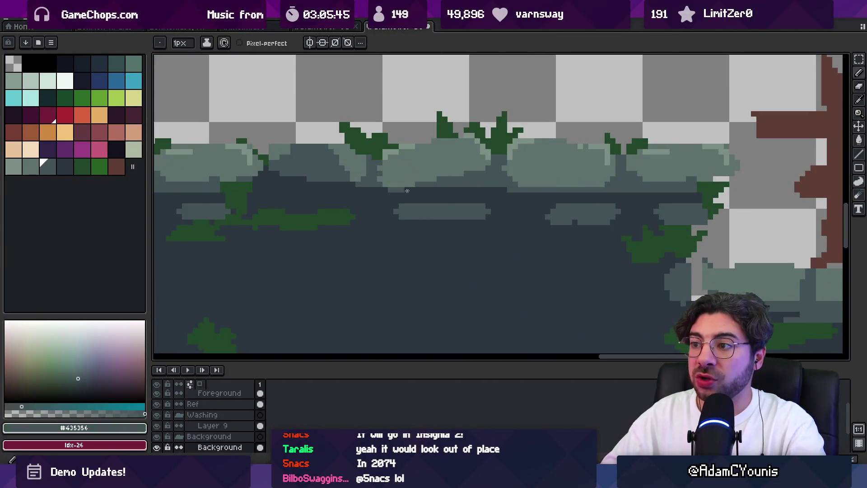
pyautogui.keyDown('alt'); pyautogui.click(386, 171); pyautogui.keyUp('alt')
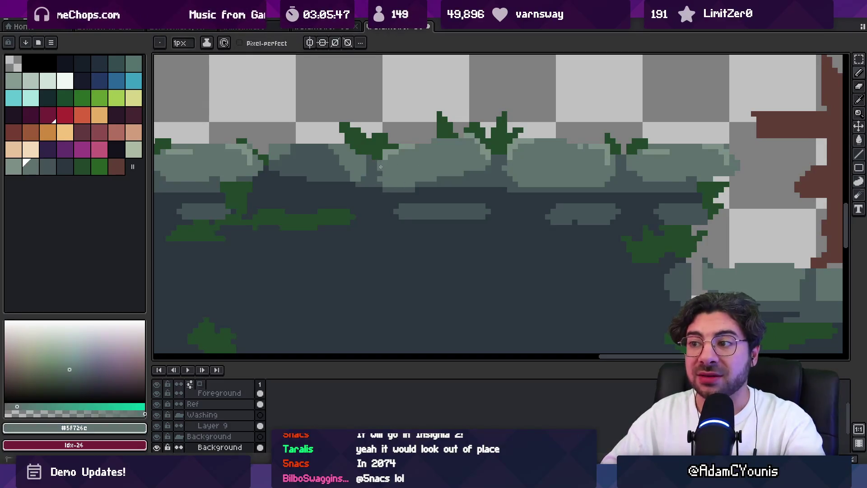
pyautogui.keyDown('alt'); pyautogui.click(382, 134); pyautogui.keyUp('alt')
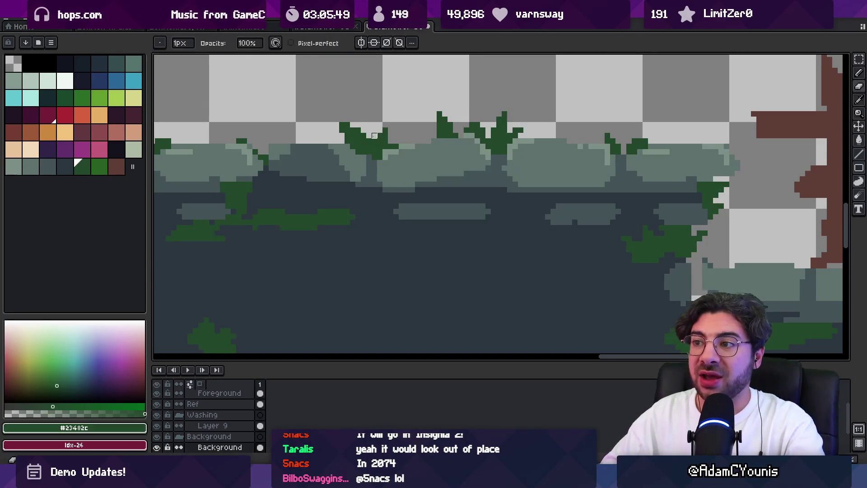
pyautogui.press('z')
pyautogui.scroll(-2, 400, 127)
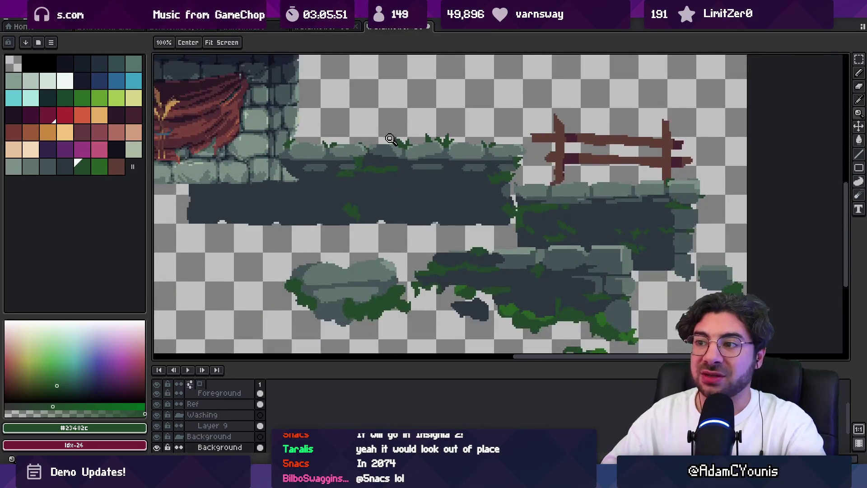
pyautogui.scroll(3, 390, 138)
pyautogui.press('m')
pyautogui.moveTo(367, 112); pyautogui.dragTo(404, 171)
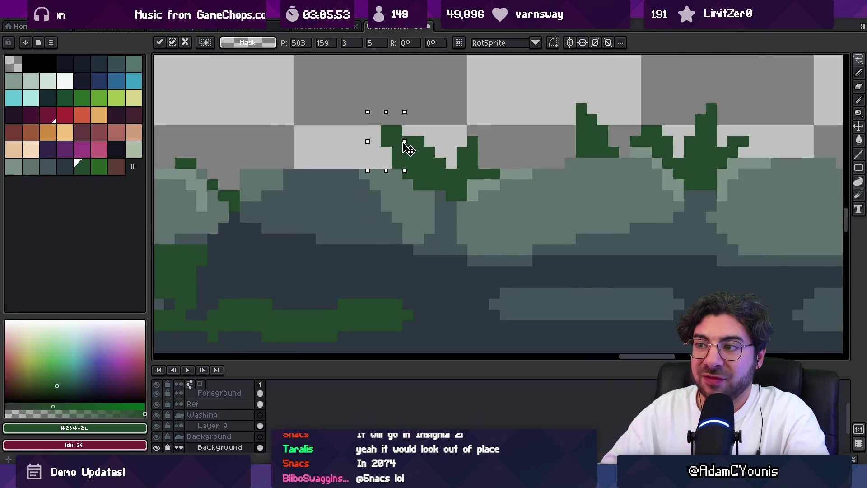
pyautogui.press('Return')
pyautogui.press('z')
pyautogui.scroll(-4, 429, 158)
pyautogui.scroll(1, 425, 153)
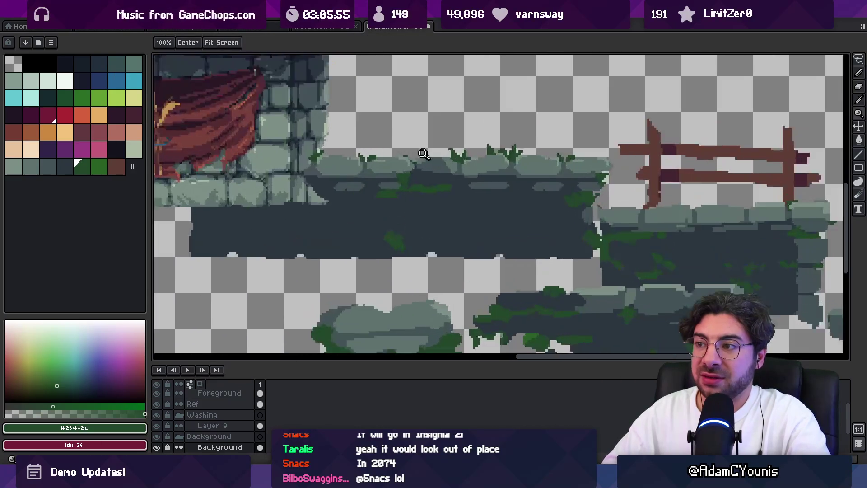
pyautogui.scroll(3, 424, 154)
pyautogui.press('b')
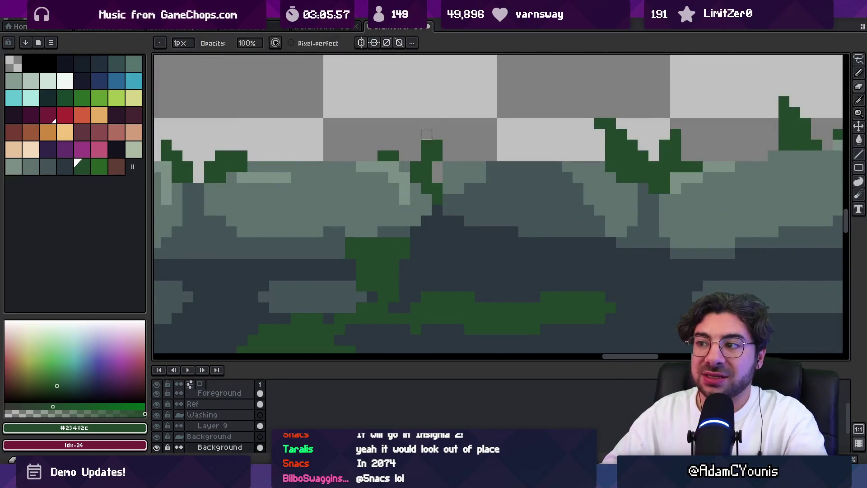
pyautogui.moveTo(434, 159); pyautogui.dragTo(425, 141)
pyautogui.hotkey('ctrl', 'z')
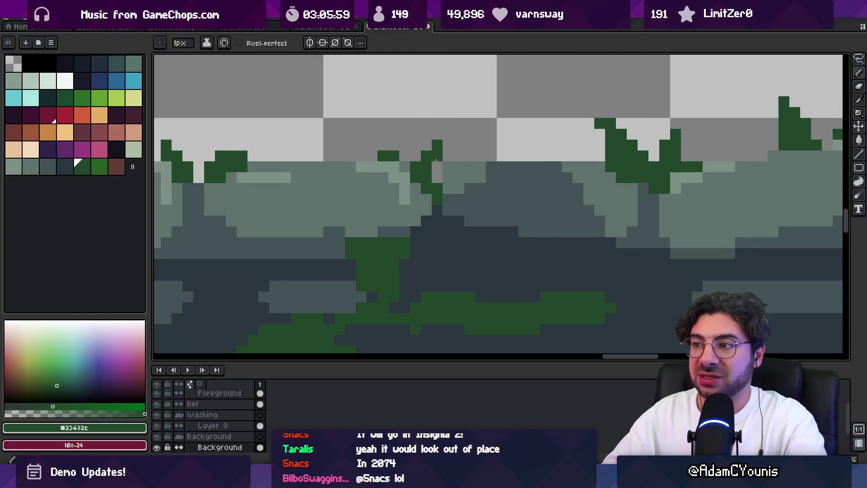
pyautogui.press('z')
pyautogui.scroll(-3, 423, 118)
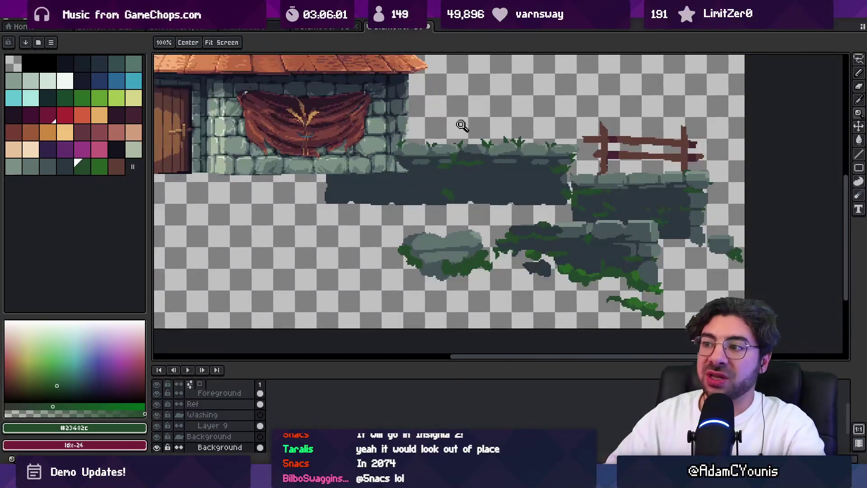
pyautogui.scroll(2, 418, 140)
pyautogui.scroll(2, 407, 140)
pyautogui.scroll(-2, 406, 140)
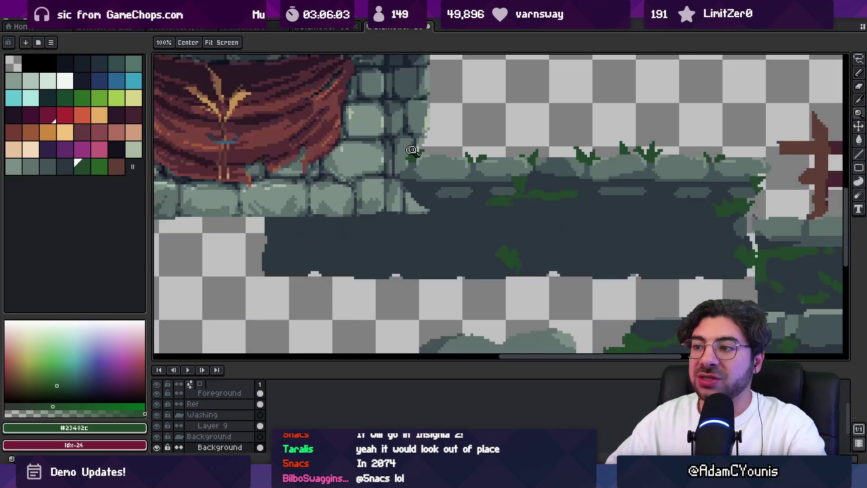
pyautogui.scroll(2, 420, 205)
pyautogui.scroll(-2, 467, 189)
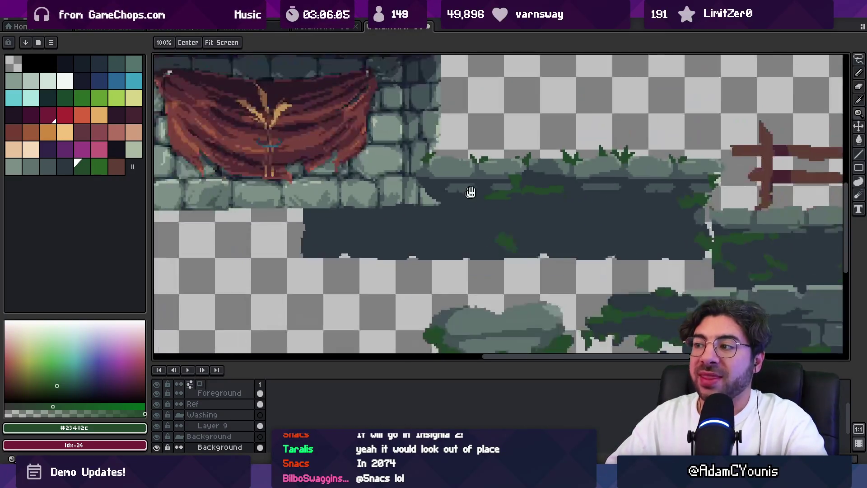
pyautogui.scroll(3, 433, 180)
pyautogui.press('i')
pyautogui.click(456, 174)
pyautogui.press('b')
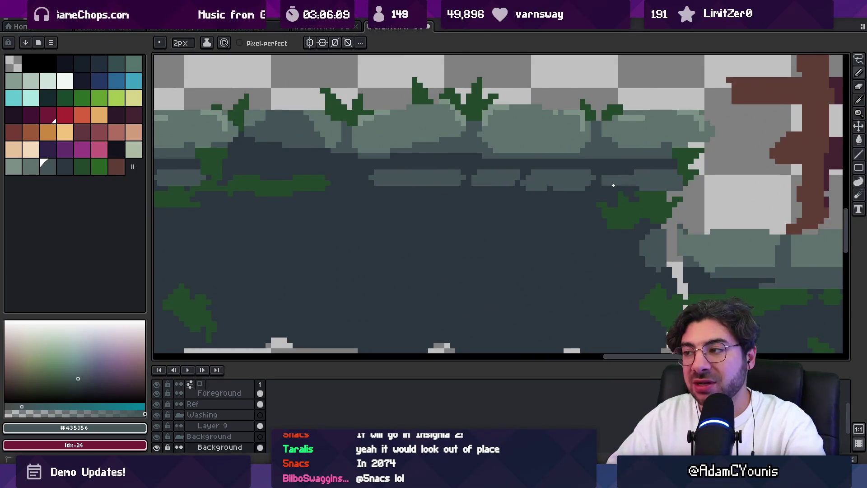
# Cut a dark notch into the light slate band after undoing a misplaced stroke
pyautogui.press('i')
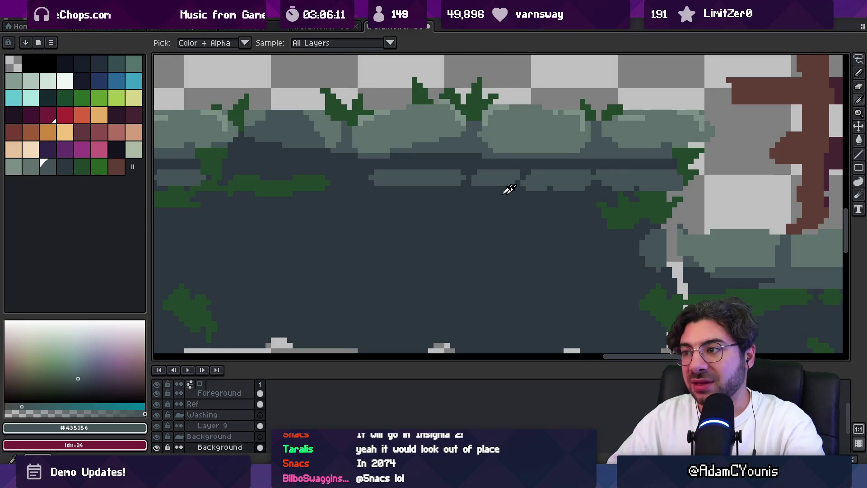
pyautogui.press('b')
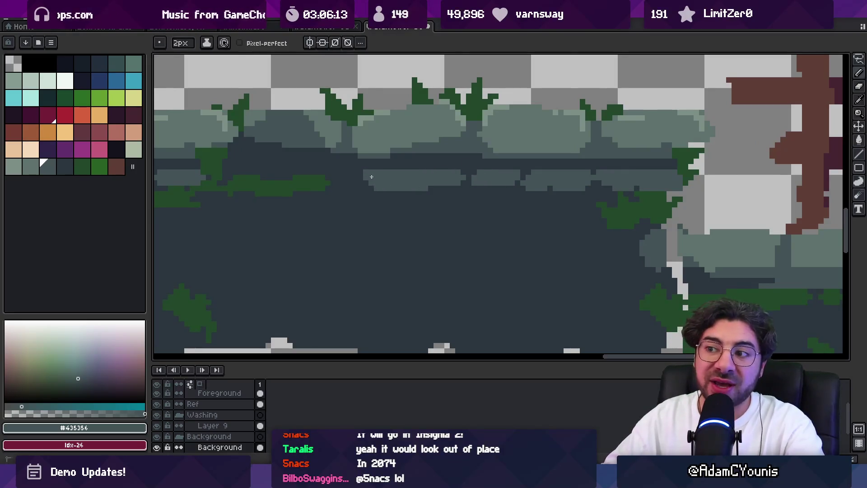
pyautogui.press('z')
pyautogui.scroll(-3, 452, 171)
pyautogui.scroll(3, 465, 176)
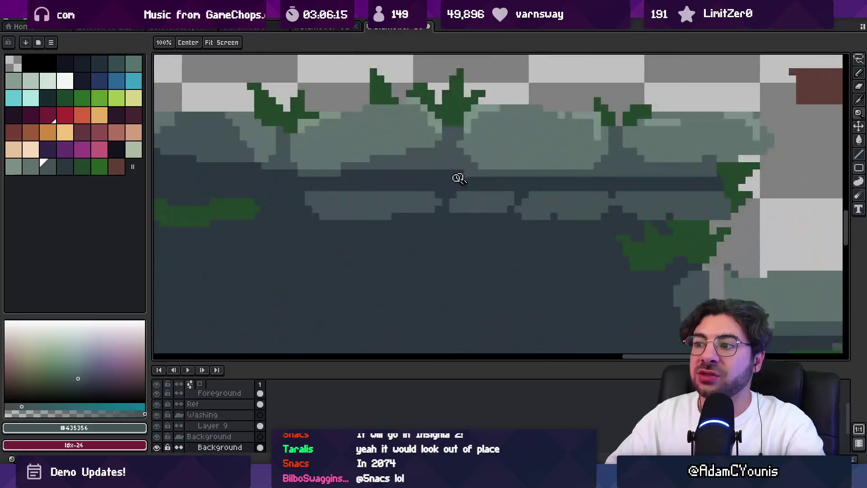
pyautogui.press('b')
pyautogui.moveTo(350, 187); pyautogui.dragTo(479, 187)
pyautogui.hotkey('ctrl', 'z')
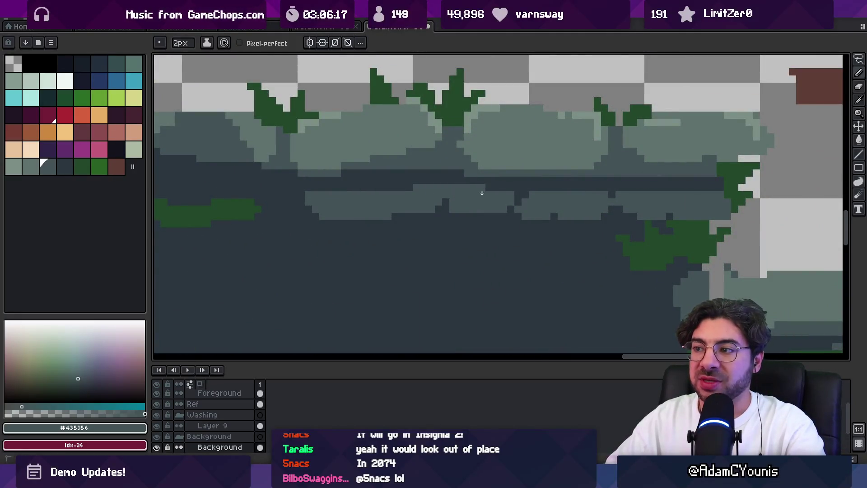
pyautogui.moveTo(343, 194); pyautogui.dragTo(355, 217)
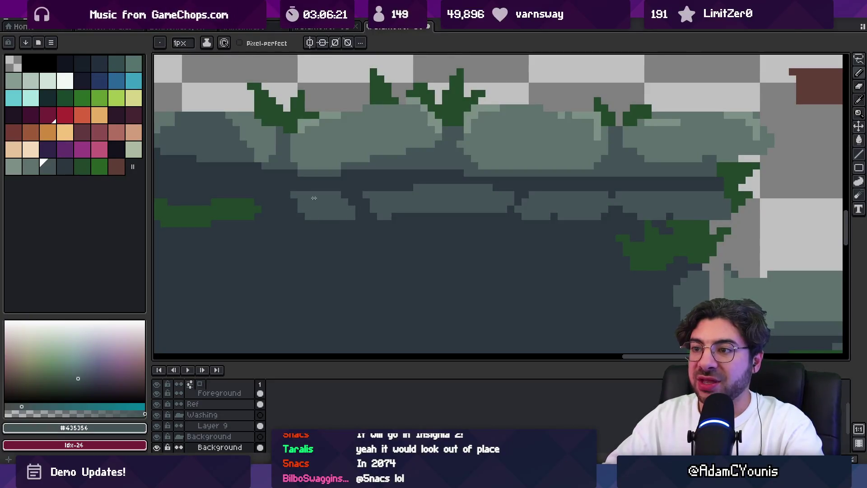
# Zoom in closer on the upper wall ledge and its moss
pyautogui.scroll(-4, 549, 202)
pyautogui.scroll(3, 477, 205)
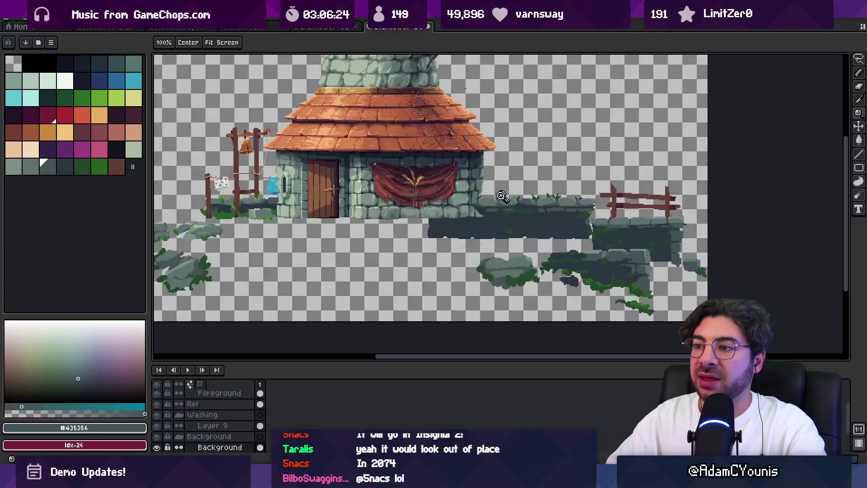
pyautogui.scroll(2, 478, 206)
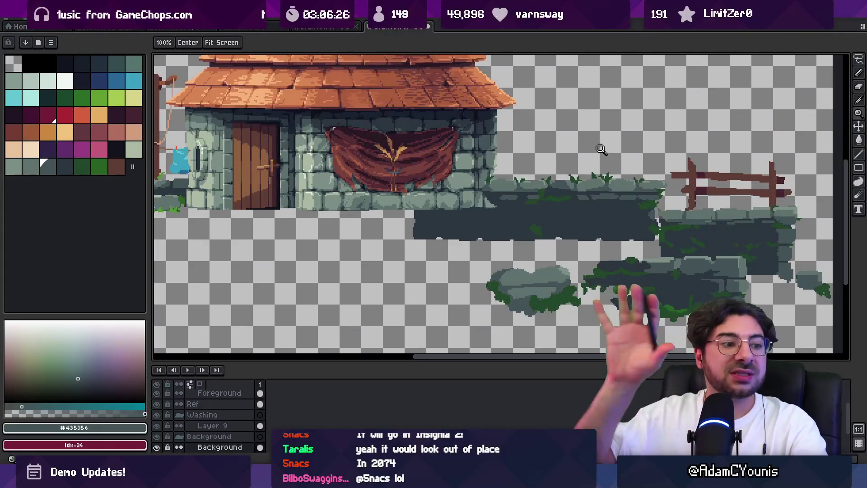
pyautogui.click(518, 195)
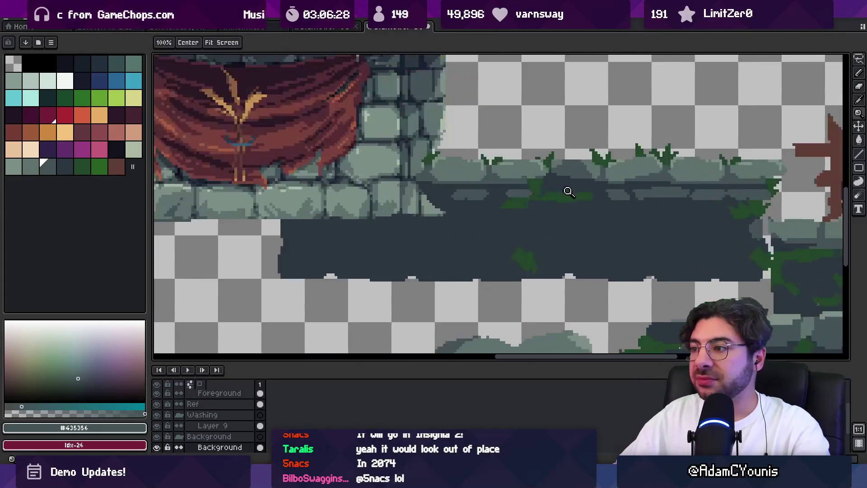
pyautogui.click(567, 190)
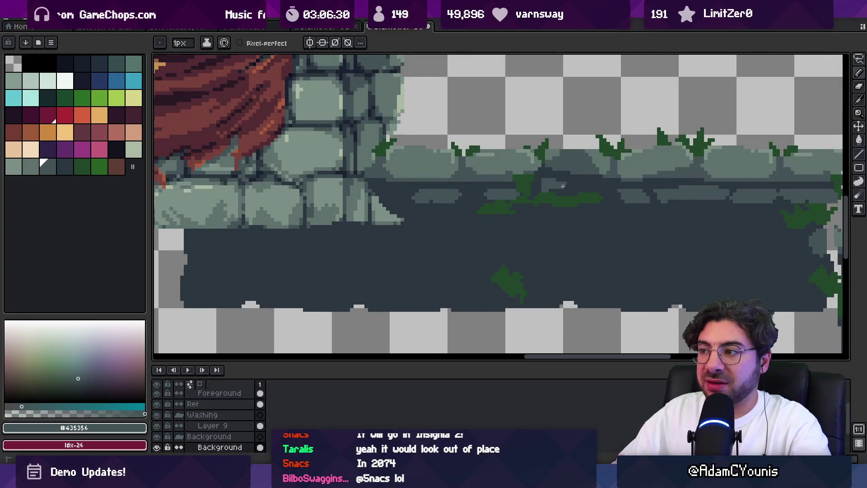
# Zoom into the stone wall and pencil over stray green specks on its face with the dark wall colour
pyautogui.scroll(-3, 551, 185)
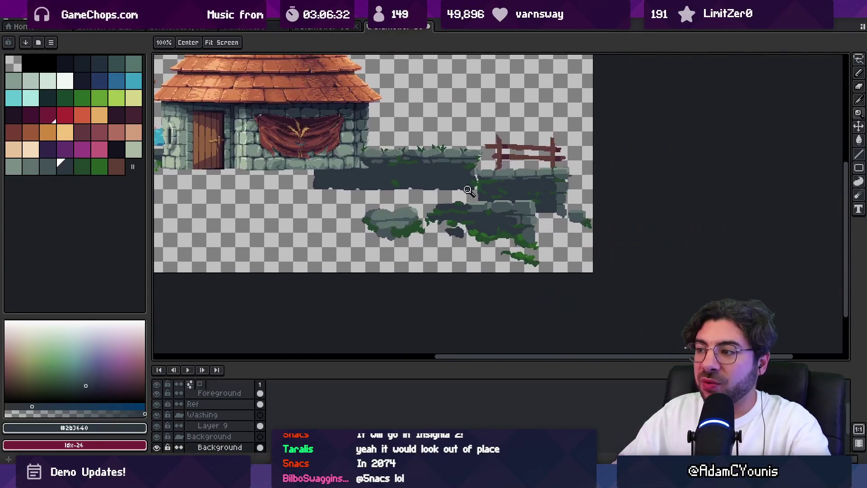
pyautogui.click(453, 187)
pyautogui.click(464, 180)
pyautogui.click(475, 192)
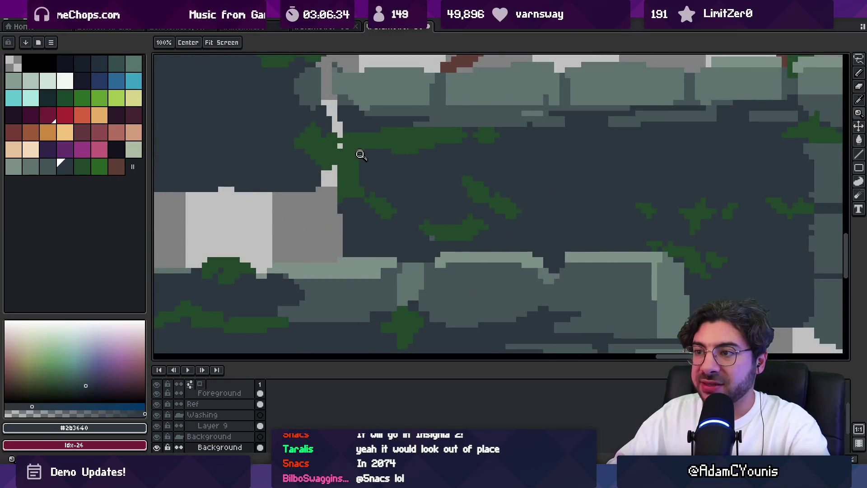
pyautogui.click(363, 153)
pyautogui.keyDown('alt'); pyautogui.click(407, 135); pyautogui.keyUp('alt')
pyautogui.keyDown('alt'); pyautogui.click(409, 93); pyautogui.keyUp('alt')
pyautogui.click(416, 103)
pyautogui.click(427, 103)
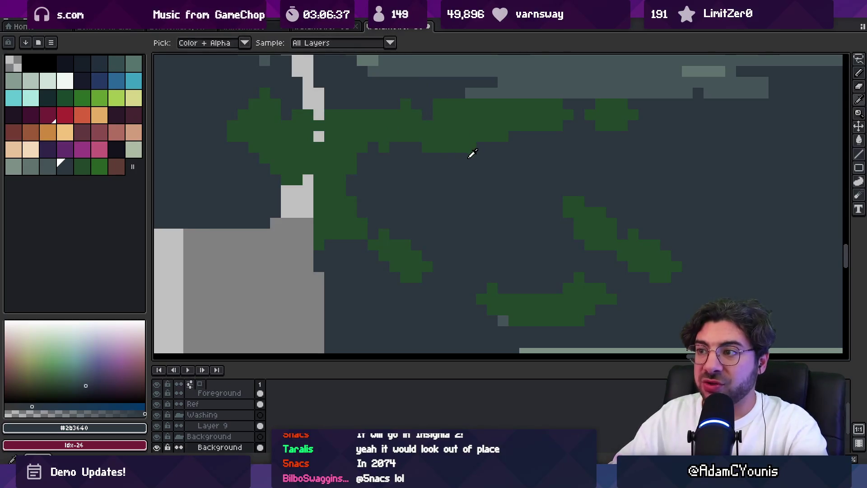
pyautogui.moveTo(460, 137); pyautogui.dragTo(461, 149)
pyautogui.scroll(-5, 496, 130)
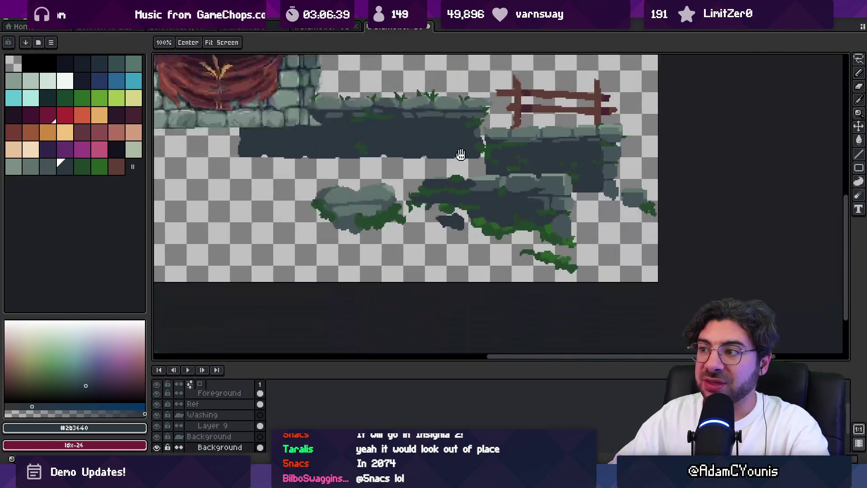
pyautogui.scroll(4, 497, 144)
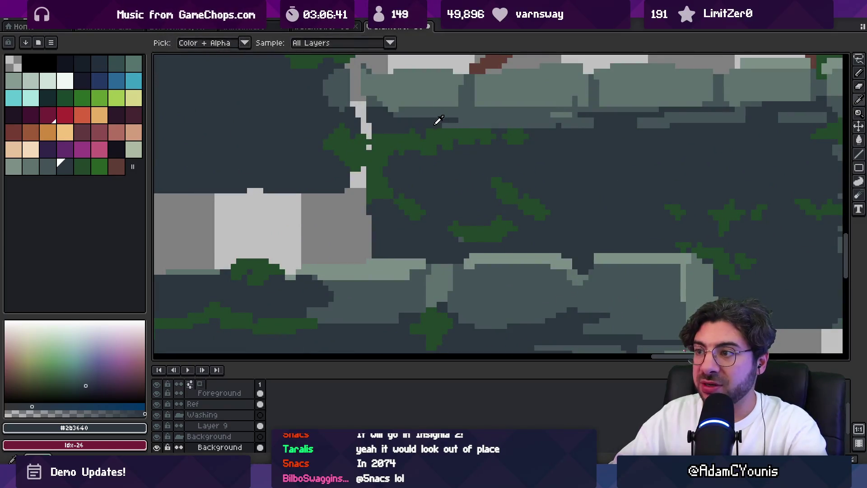
# On the Foreground layer, erase stray moss pixels along the boulder's right edge
pyautogui.keyDown('alt'); pyautogui.click(438, 131); pyautogui.keyUp('alt')
pyautogui.press('z')
pyautogui.scroll(-4, 429, 120)
pyautogui.hscroll(-6, 429, 120)
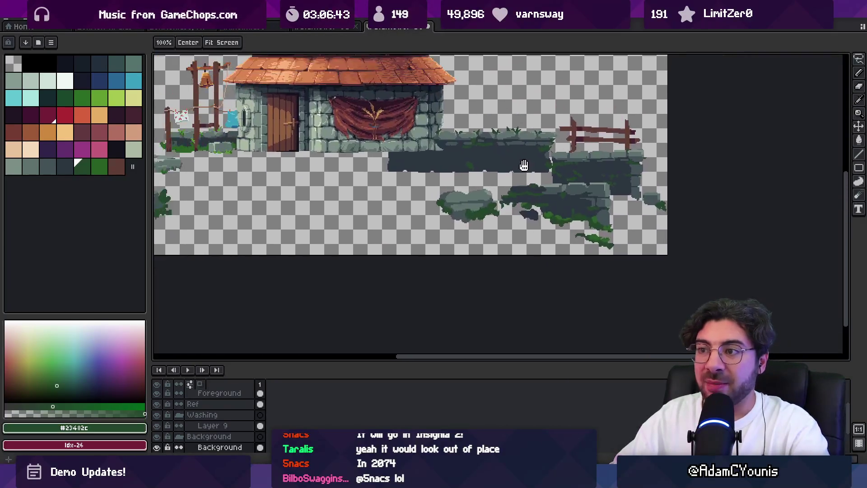
pyautogui.scroll(4, 411, 192)
pyautogui.press('v')
pyautogui.click(410, 192)
pyautogui.press('e')
pyautogui.moveTo(401, 173); pyautogui.dragTo(407, 167)
pyautogui.click(413, 174)
pyautogui.click(430, 204)
pyautogui.click(451, 239)
# Pencil a few new green moss pixels along the boulder's right edge
pyautogui.press('b')
pyautogui.scroll(-2, 447, 240)
pyautogui.click(450, 225)
pyautogui.click(443, 226)
pyautogui.click(465, 205)
# Erase stray green pixels from the rubble boulder's moss fringe
pyautogui.press('e')
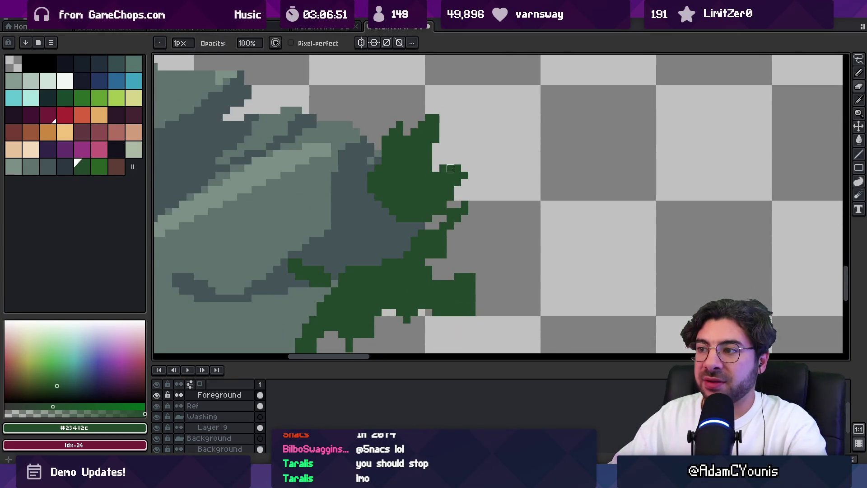
pyautogui.scroll(-3, 436, 168)
pyautogui.scroll(3, 448, 142)
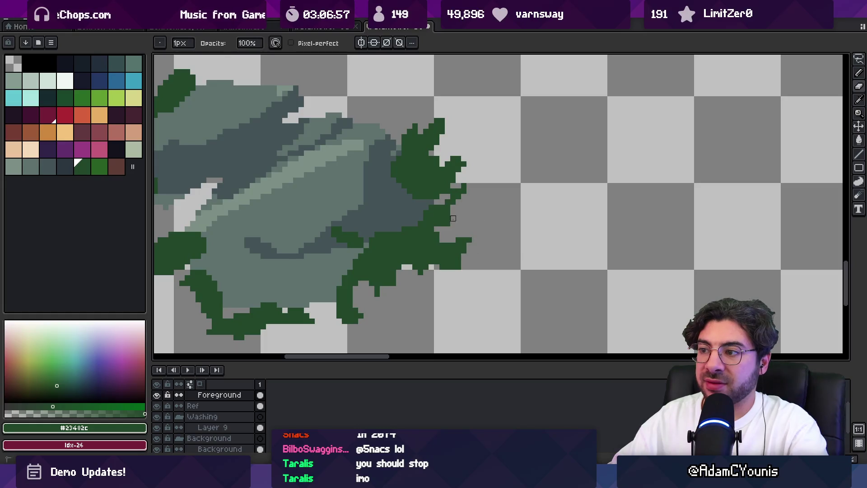
pyautogui.press('i')
pyautogui.press('b')
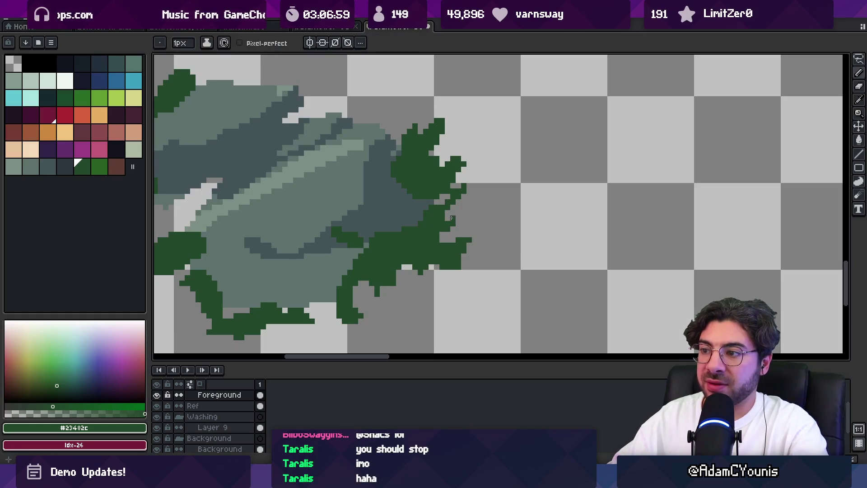
pyautogui.scroll(-3, 449, 219)
pyautogui.scroll(5, 368, 242)
pyautogui.press('e')
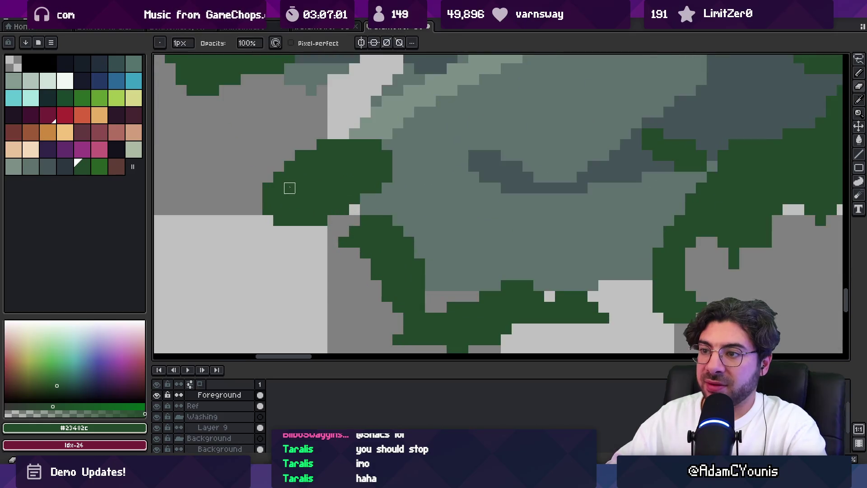
pyautogui.press('i')
pyautogui.moveTo(268, 198)
pyautogui.mouseDown()
pyautogui.moveTo(268, 210)
pyautogui.moveTo(279, 188)
pyautogui.mouseUp()
# Add a row of green moss pixels, erase two pixels, and add green along the moss edge
pyautogui.press('b')
pyautogui.press('e')
pyautogui.click(290, 177)
pyautogui.press('i')
pyautogui.press('b')
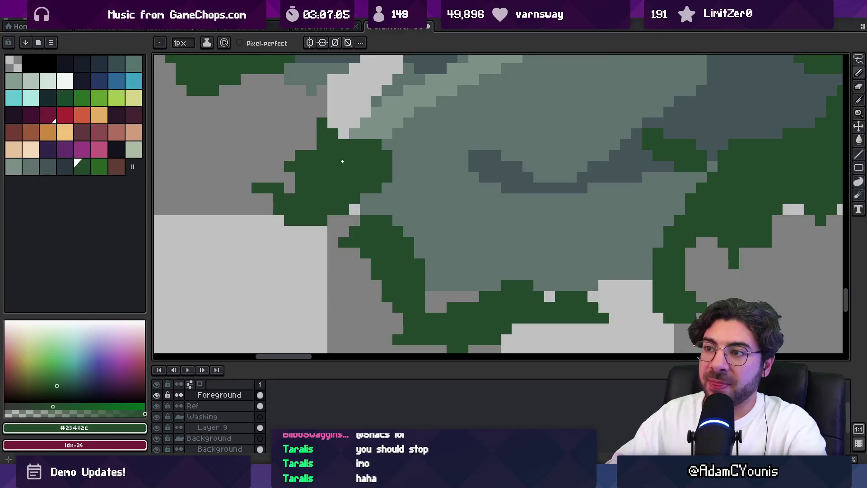
pyautogui.press('e')
pyautogui.moveTo(312, 155); pyautogui.dragTo(301, 156)
pyautogui.scroll(-3, 316, 185)
pyautogui.scroll(3, 334, 195)
pyautogui.press('b')
pyautogui.moveTo(361, 210); pyautogui.dragTo(428, 308)
pyautogui.click(344, 240)
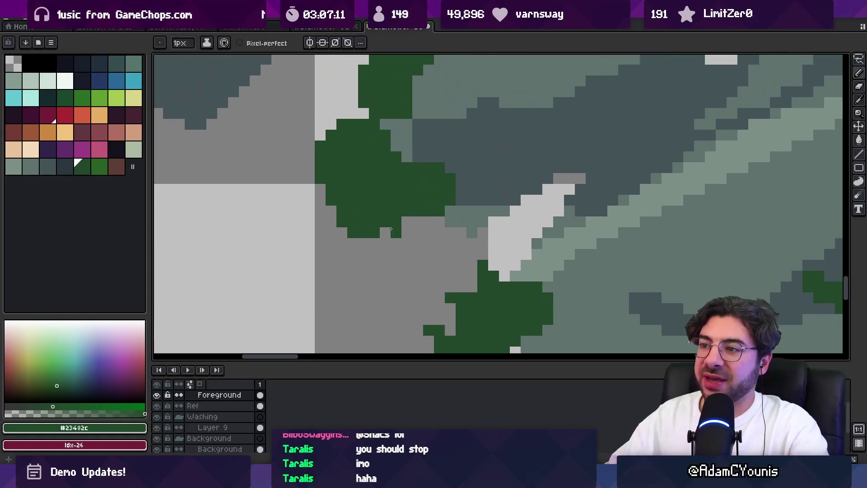
# Fill grey gaps in the moss with green, erase one notch, and extend the moss
pyautogui.press('i')
pyautogui.press('b')
pyautogui.click(329, 167)
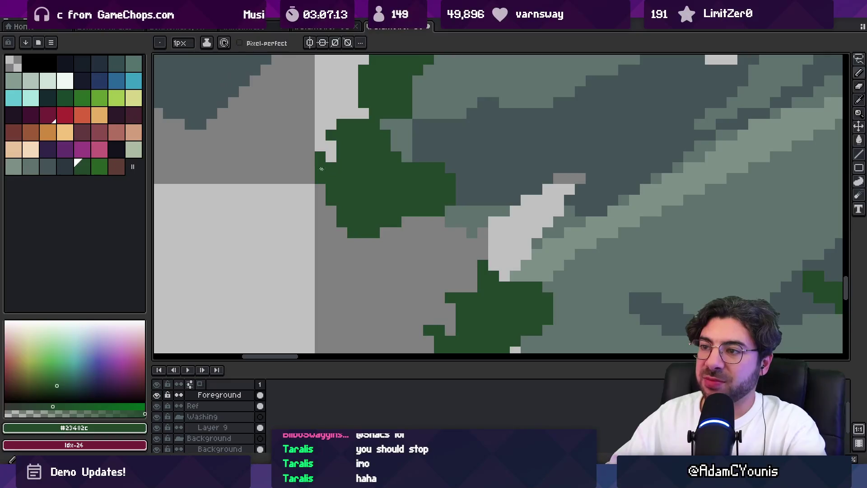
pyautogui.press('e')
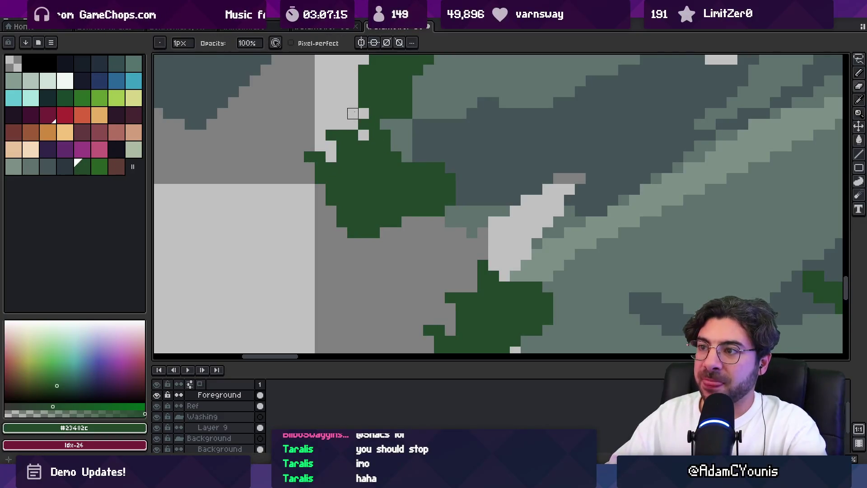
pyautogui.press('b')
pyautogui.click(335, 127)
pyautogui.press('e')
pyautogui.click(331, 134)
pyautogui.press('i')
pyautogui.press('b')
pyautogui.moveTo(439, 146)
pyautogui.mouseDown()
pyautogui.moveTo(429, 156)
pyautogui.moveTo(461, 190)
pyautogui.mouseUp()
# Repaint a green pixel dark slate, add green along the edge, and erase a moss patch
pyautogui.press('i')
pyautogui.click(452, 163)
pyautogui.press('b')
pyautogui.click(443, 176)
pyautogui.keyDown('alt'); pyautogui.click(447, 194); pyautogui.keyUp('alt')
pyautogui.click(450, 179)
pyautogui.press('e')
pyautogui.moveTo(385, 211)
pyautogui.mouseDown()
pyautogui.moveTo(343, 226)
pyautogui.moveTo(361, 199)
pyautogui.moveTo(331, 210)
pyautogui.mouseUp()
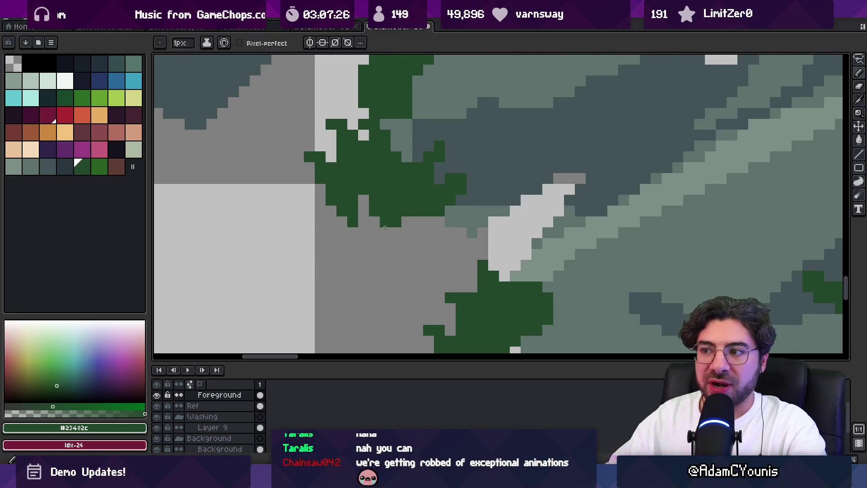
# Draw a small green moss sprig along the boulder's upper-left edge
pyautogui.scroll(-4, 431, 215)
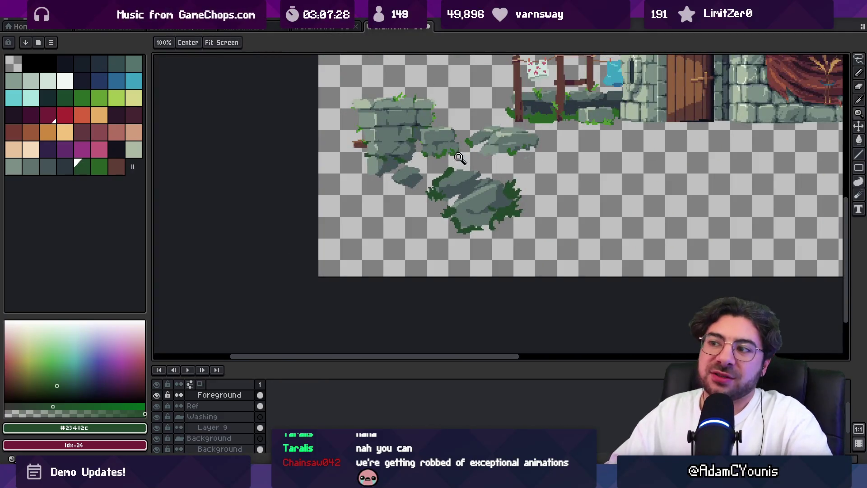
pyautogui.scroll(3, 398, 186)
pyautogui.press('b')
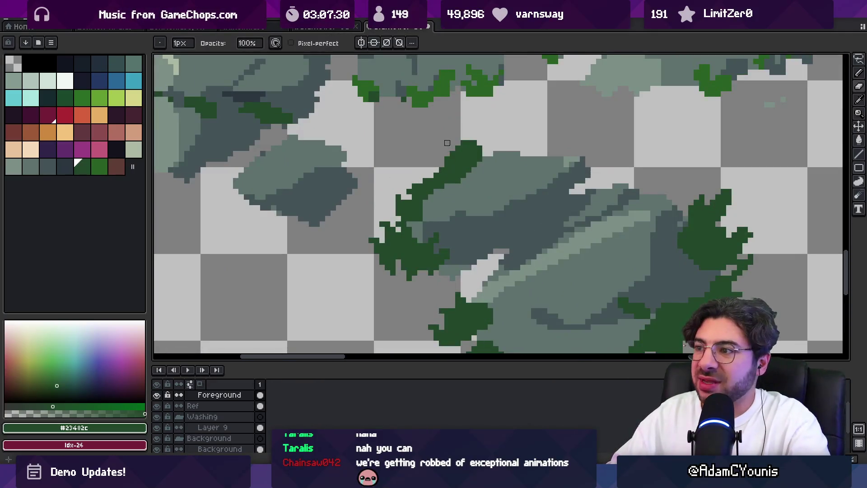
pyautogui.moveTo(437, 160)
pyautogui.mouseDown()
pyautogui.moveTo(444, 171)
pyautogui.moveTo(448, 162)
pyautogui.mouseUp()
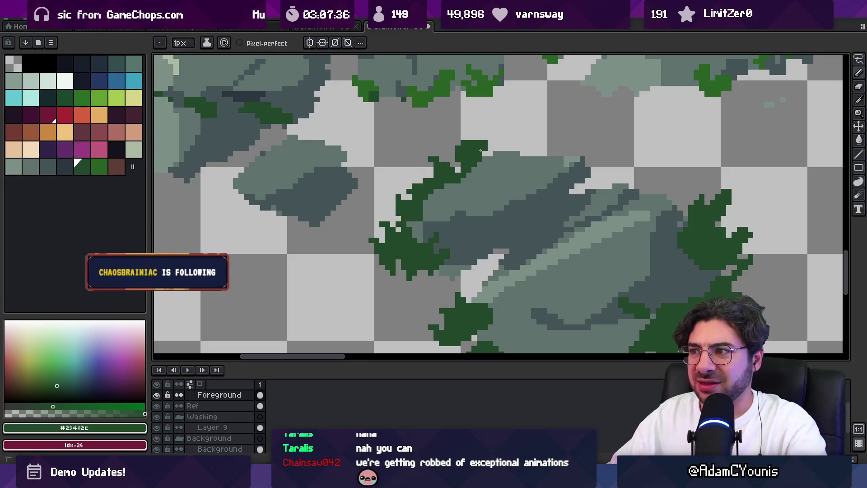
pyautogui.press('b')
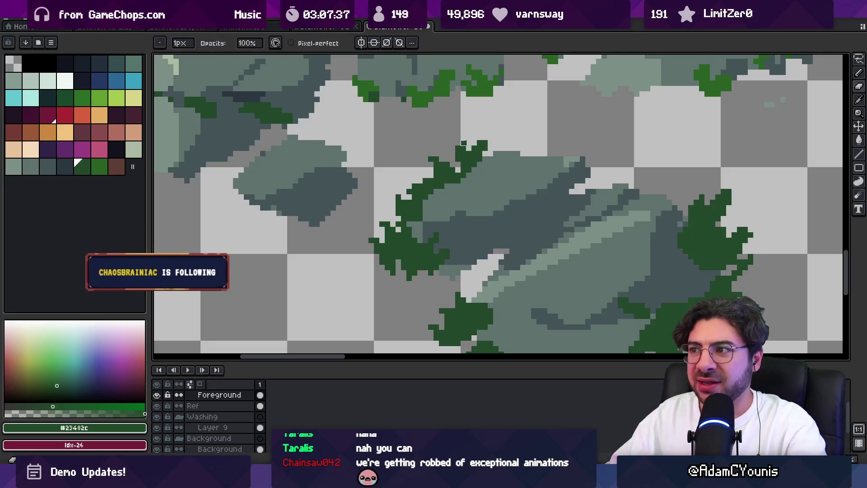
pyautogui.press('1')
pyautogui.hscroll(2, 468, 129)
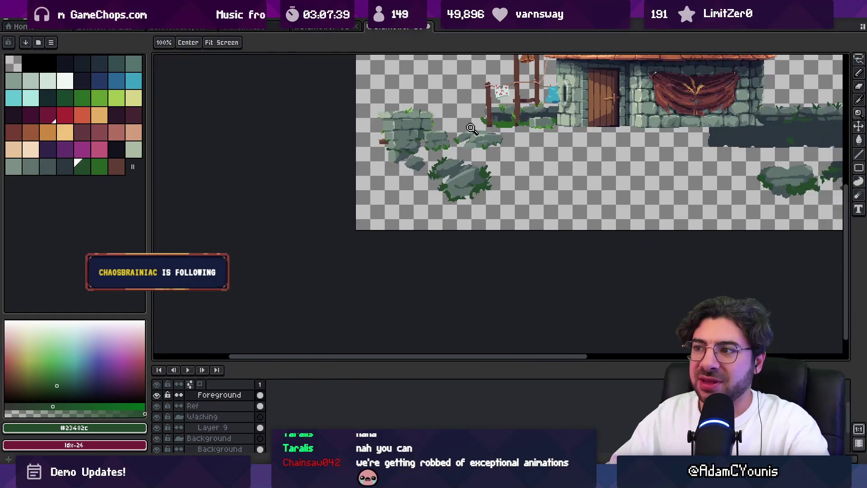
# Zoom onto the lone boulder and pencil green pixels into its moss's left edge
pyautogui.scroll(5, 459, 141)
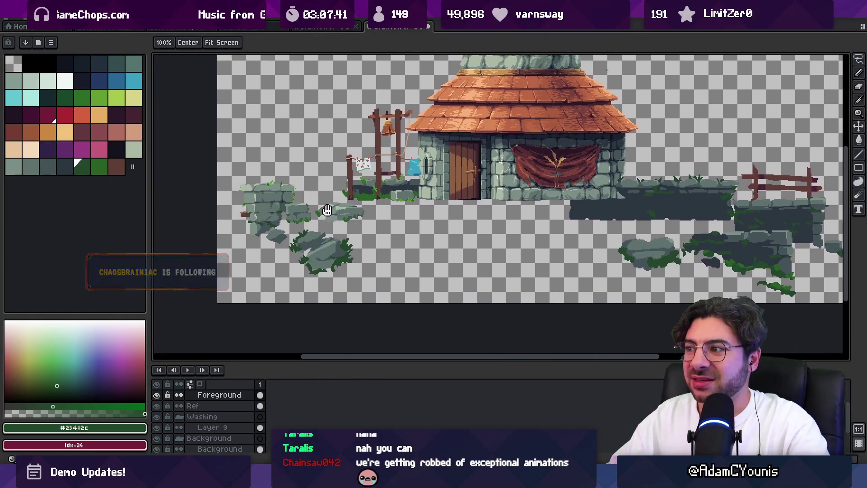
pyautogui.scroll(3, 607, 251)
pyautogui.press('b')
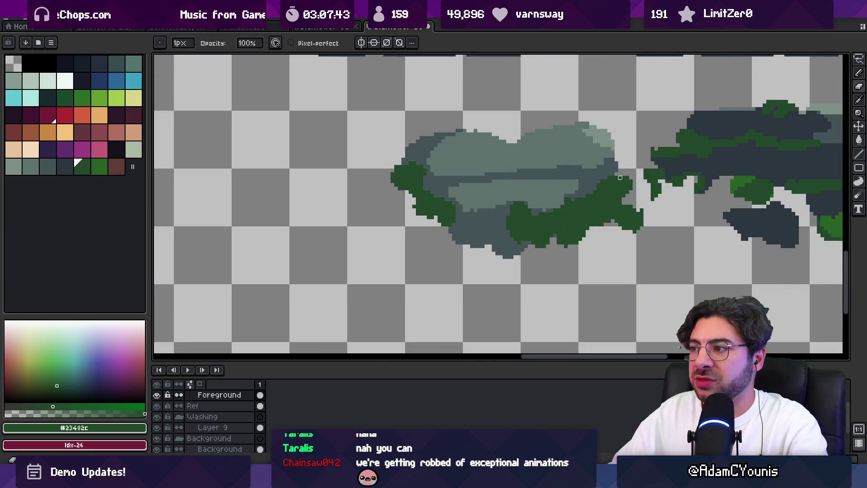
pyautogui.press('alt')
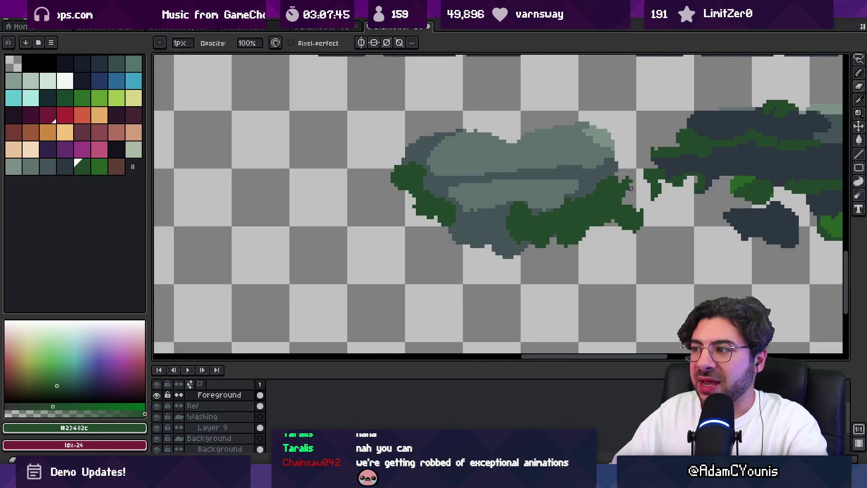
pyautogui.press('alt')
pyautogui.moveTo(385, 174); pyautogui.dragTo(398, 170)
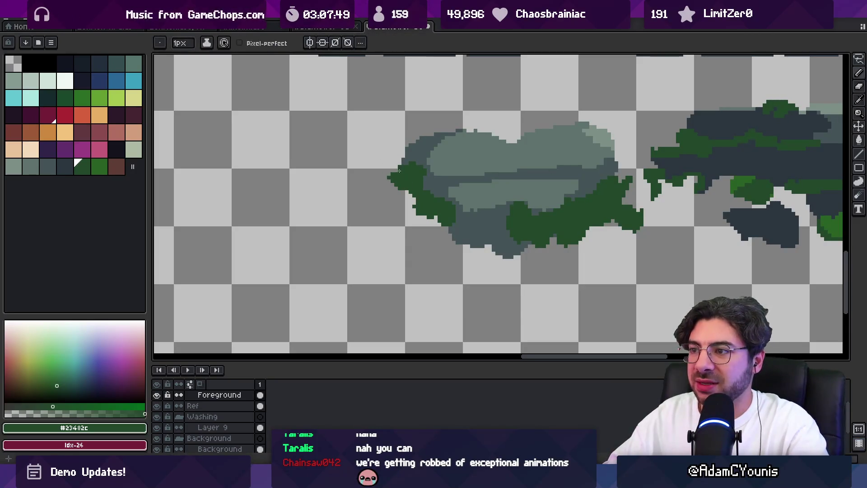
# Add a green moss pixel and fill transparent holes with dark slate #435356
pyautogui.scroll(2, 426, 176)
pyautogui.keyDown('alt'); pyautogui.click(420, 130); pyautogui.keyUp('alt')
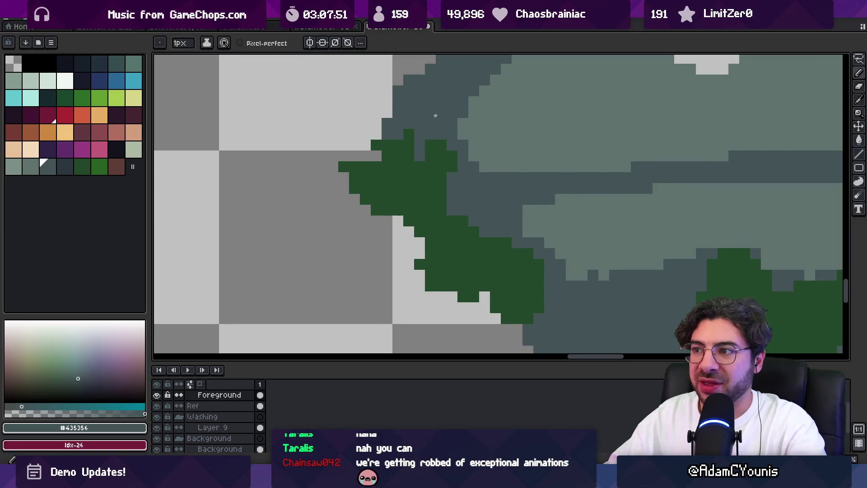
pyautogui.keyDown('alt'); pyautogui.click(420, 172); pyautogui.keyUp('alt')
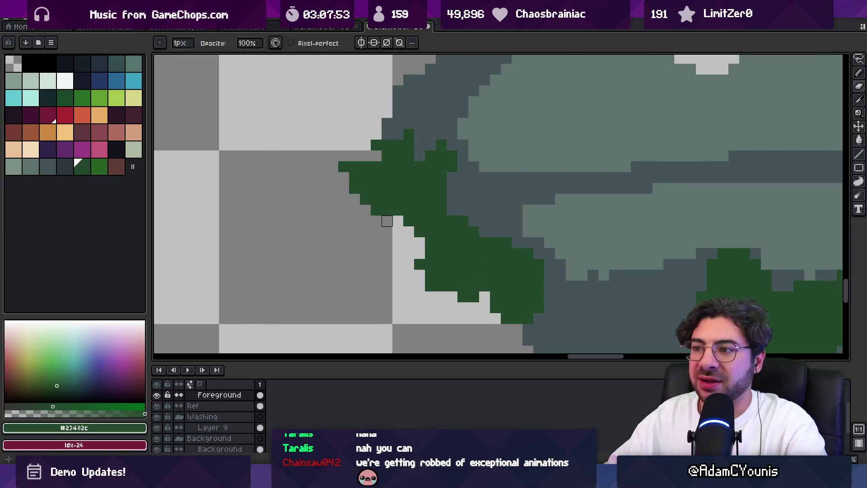
pyautogui.click(498, 223)
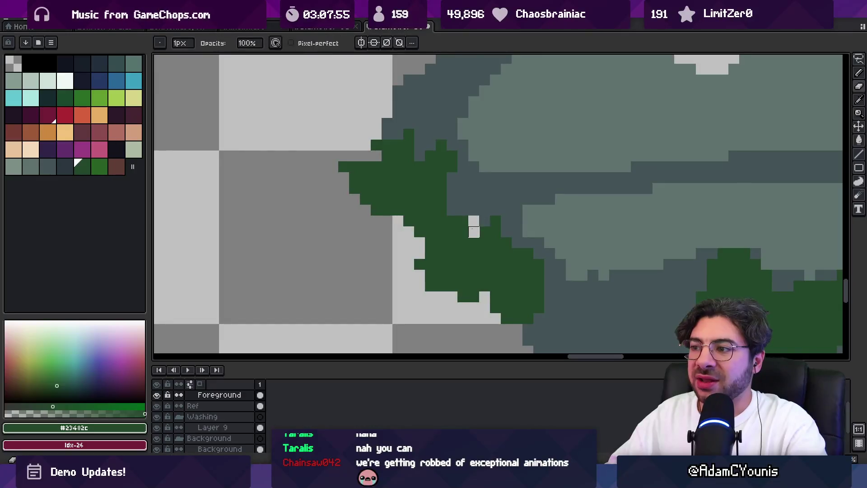
pyautogui.keyDown('alt'); pyautogui.click(473, 210); pyautogui.keyUp('alt')
pyautogui.moveTo(474, 221); pyautogui.dragTo(473, 232)
pyautogui.moveTo(507, 242); pyautogui.dragTo(479, 214)
pyautogui.keyDown('alt'); pyautogui.click(479, 226); pyautogui.keyUp('alt')
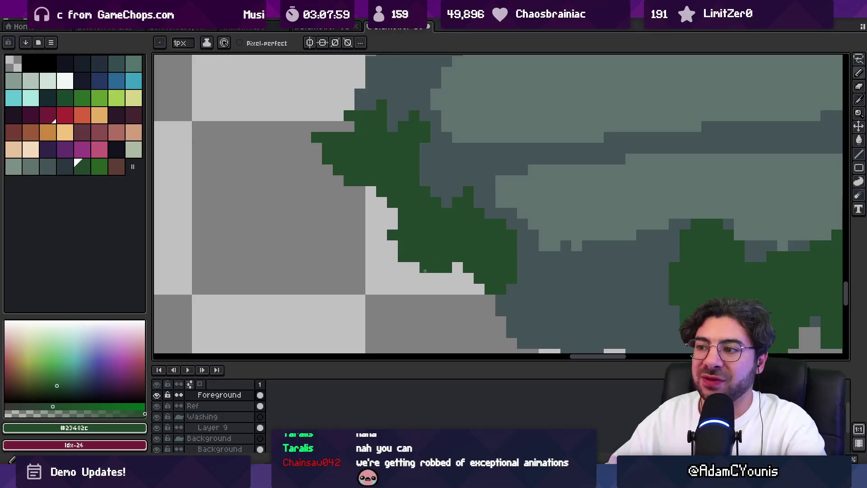
# Fill a gap in the moss fringe and break up its edge with slate pixels
pyautogui.press('z')
pyautogui.scroll(-3, 477, 210)
pyautogui.scroll(4, 477, 210)
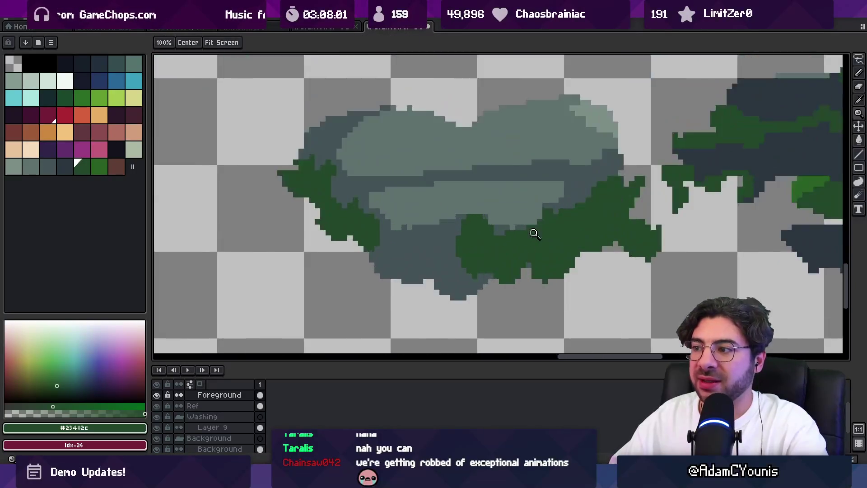
pyautogui.press('b')
pyautogui.click(434, 201)
pyautogui.keyDown('alt'); pyautogui.click(443, 196); pyautogui.keyUp('alt')
pyautogui.click(433, 211)
pyautogui.keyDown('alt'); pyautogui.click(426, 221); pyautogui.keyUp('alt')
pyautogui.click(445, 222)
pyautogui.keyDown('alt'); pyautogui.click(451, 204); pyautogui.keyUp('alt')
# Notch the moss's bottom edge with several dark slate pixels
pyautogui.scroll(-2, 488, 207)
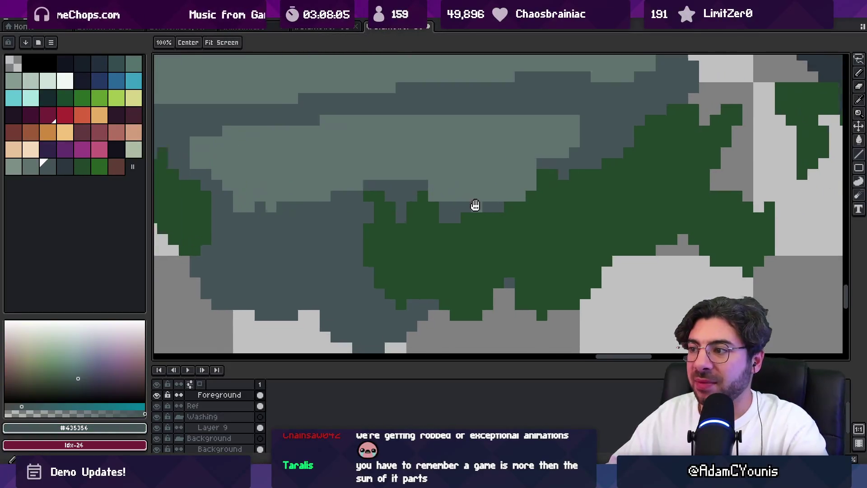
pyautogui.moveTo(446, 214); pyautogui.dragTo(448, 226)
pyautogui.click(424, 225)
pyautogui.scroll(-1, 447, 234)
pyautogui.scroll(1, 429, 265)
pyautogui.moveTo(461, 263); pyautogui.dragTo(460, 273)
pyautogui.click(472, 284)
pyautogui.click(558, 263)
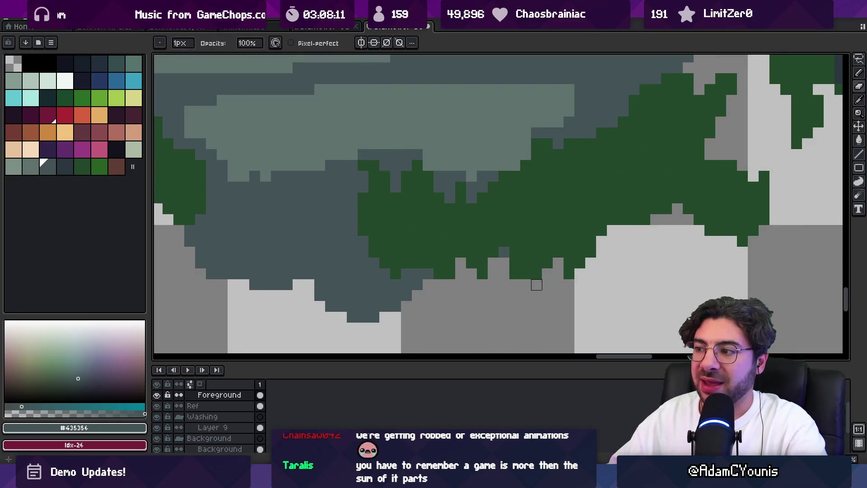
pyautogui.moveTo(623, 208); pyautogui.dragTo(634, 209)
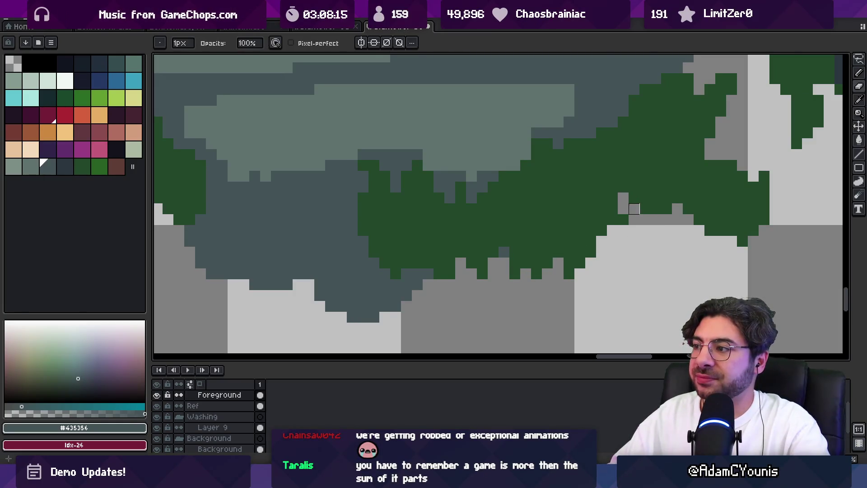
# Zoom out to review the boulder and re-sample the moss green from its fringe
pyautogui.press('z')
pyautogui.scroll(-3, 662, 203)
pyautogui.scroll(2, 610, 208)
pyautogui.press('b')
pyautogui.keyDown('alt'); pyautogui.click(581, 188); pyautogui.keyUp('alt')
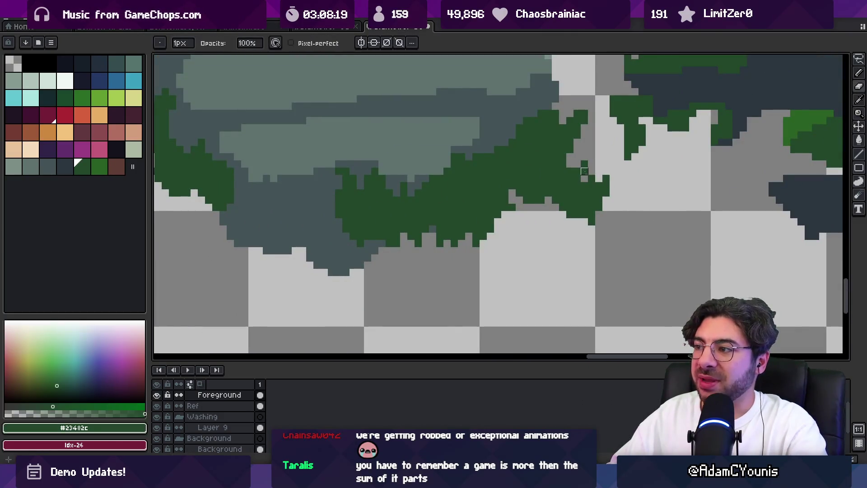
pyautogui.press('e')
pyautogui.scroll(-3, 599, 150)
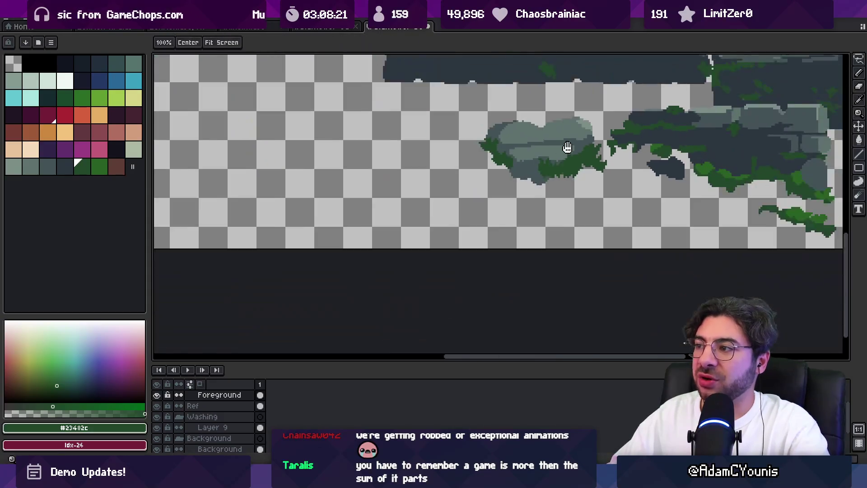
# Paint dark-green moss along the stone edge and add a bright green moss pixel on the ledge
pyautogui.scroll(4, 563, 149)
pyautogui.keyDown('alt'); pyautogui.click(507, 228); pyautogui.keyUp('alt')
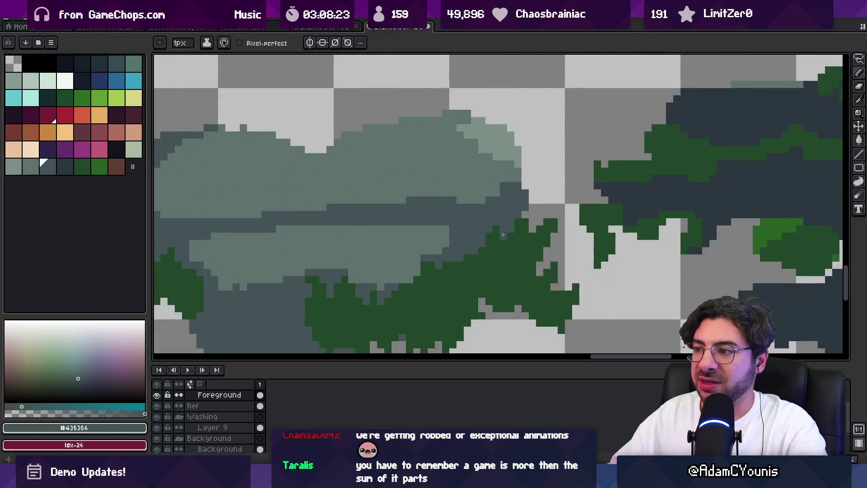
pyautogui.press('z')
pyautogui.scroll(-3, 537, 201)
pyautogui.scroll(4, 529, 203)
pyautogui.press('b')
pyautogui.moveTo(433, 226); pyautogui.dragTo(469, 246)
pyautogui.keyDown('alt'); pyautogui.click(490, 219); pyautogui.keyUp('alt')
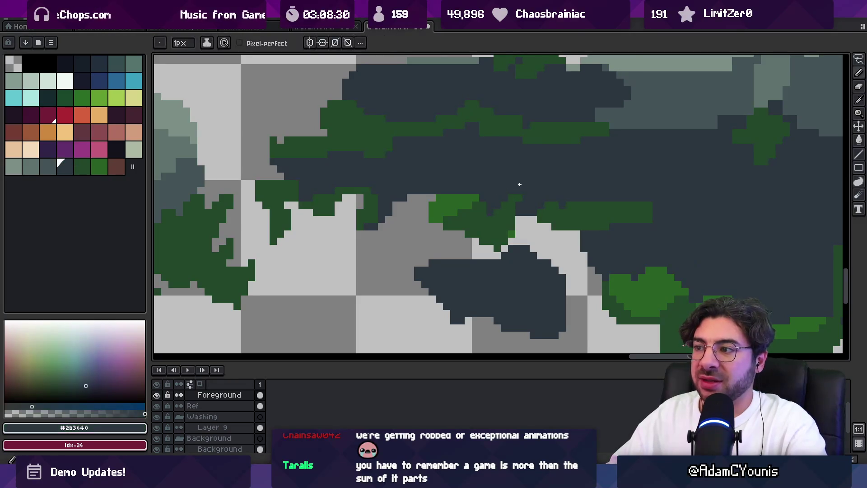
pyautogui.keyDown('alt'); pyautogui.click(461, 202); pyautogui.keyUp('alt')
pyautogui.click(439, 186)
# Add a dark-green moss pixel under the ledge further along its edge
pyautogui.press('space')
pyautogui.moveTo(507, 190); pyautogui.dragTo(389, 189)
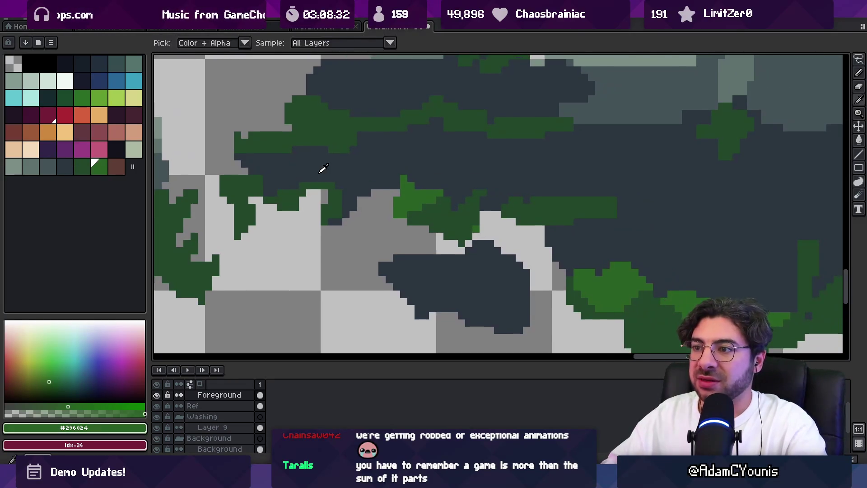
pyautogui.keyDown('alt'); pyautogui.click(326, 176); pyautogui.keyUp('alt')
pyautogui.keyDown('alt'); pyautogui.click(515, 199); pyautogui.keyUp('alt')
pyautogui.click(503, 192)
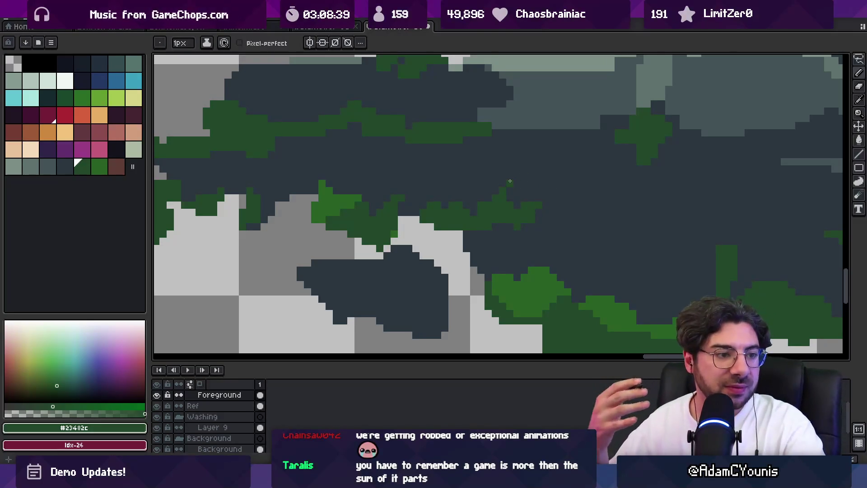
pyautogui.moveTo(468, 261)
pyautogui.mouseDown()
pyautogui.moveTo(445, 234)
pyautogui.moveTo(435, 197)
pyautogui.mouseUp()
pyautogui.scroll(-1, 443, 228)
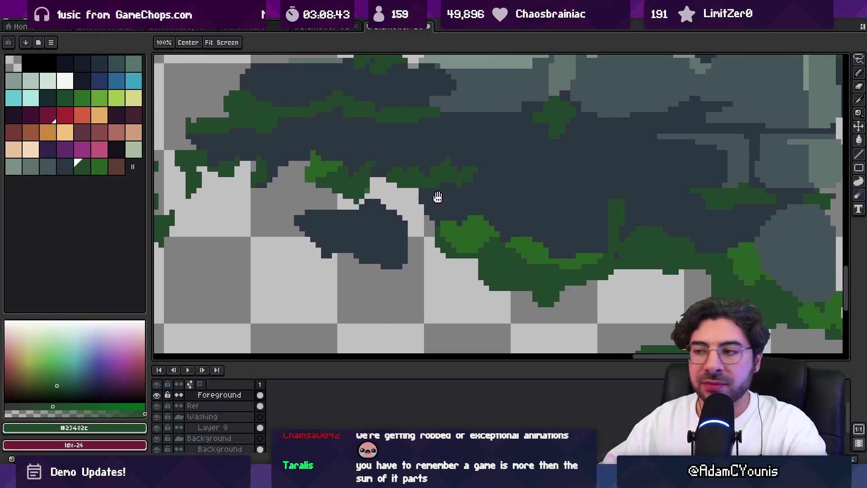
pyautogui.scroll(2, 452, 208)
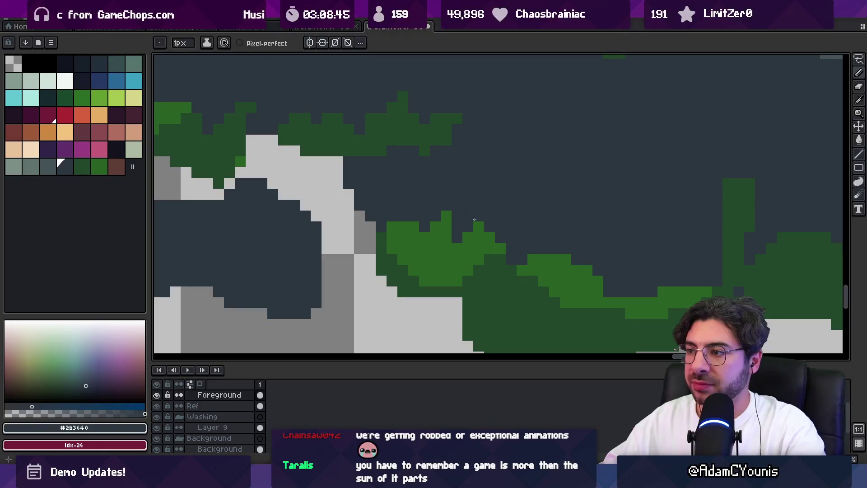
# Cover the lone green pixel and trim the moss column's top and right bump with dark slate
pyautogui.keyDown('alt'); pyautogui.click(467, 222); pyautogui.keyUp('alt')
pyautogui.moveTo(490, 222)
pyautogui.mouseDown()
pyautogui.moveTo(441, 204)
pyautogui.moveTo(354, 217)
pyautogui.mouseUp()
pyautogui.keyDown('alt'); pyautogui.click(576, 160); pyautogui.keyUp('alt')
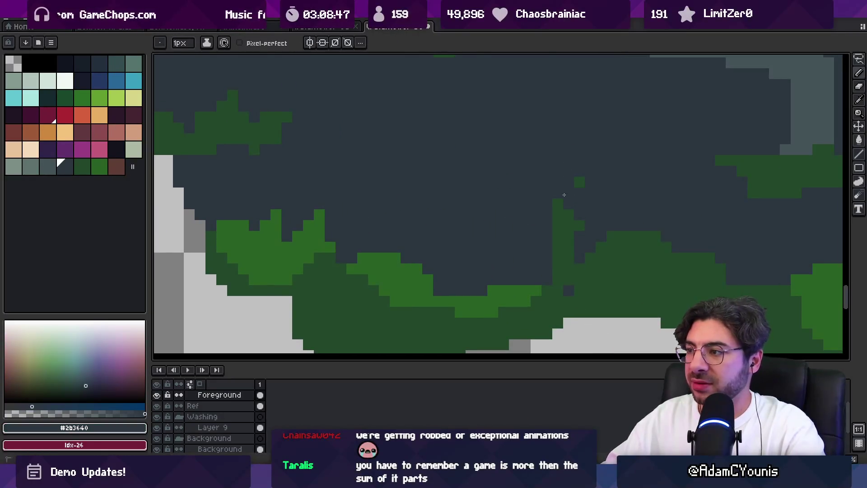
pyautogui.click(579, 182)
pyautogui.click(558, 194)
pyautogui.click(579, 225)
# Add dark and bright green moss pixels around the column and cover the lower green pixels with slate
pyautogui.keyDown('alt'); pyautogui.click(552, 240); pyautogui.keyUp('alt')
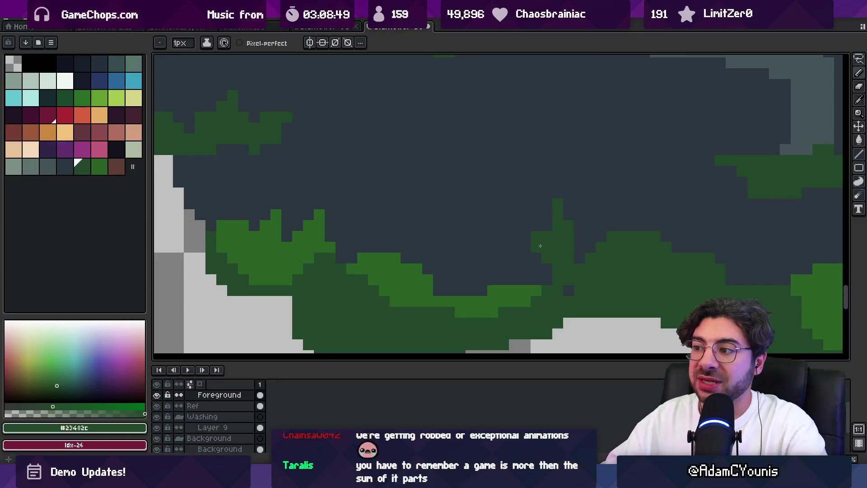
pyautogui.click(526, 236)
pyautogui.keyDown('alt'); pyautogui.click(416, 277); pyautogui.keyUp('alt')
pyautogui.click(428, 257)
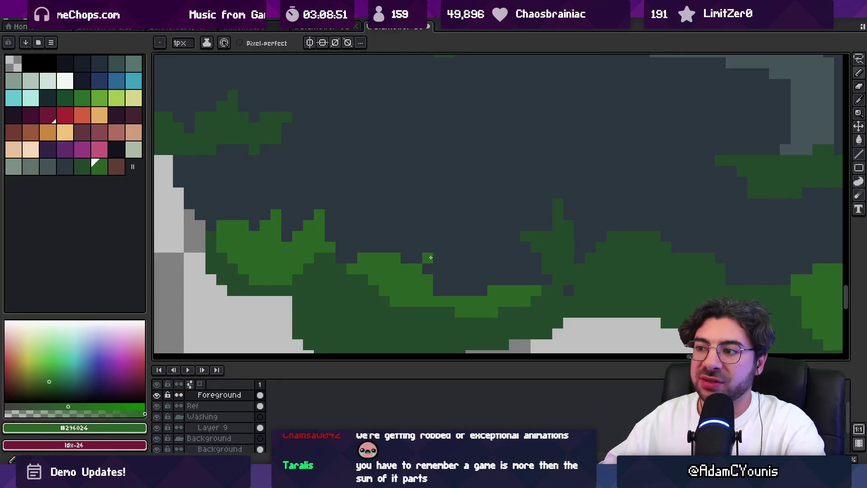
pyautogui.click(438, 257)
pyautogui.keyDown('alt'); pyautogui.click(445, 277); pyautogui.keyUp('alt')
pyautogui.moveTo(428, 280); pyautogui.dragTo(428, 290)
pyautogui.keyDown('alt'); pyautogui.click(428, 269); pyautogui.keyUp('alt')
pyautogui.click(428, 247)
# Zoom out to check the whole scene, then zoom back into the mossy ledge edge
pyautogui.keyDown('alt'); pyautogui.click(432, 244); pyautogui.keyUp('alt')
pyautogui.press('z')
pyautogui.scroll(-5, 433, 244)
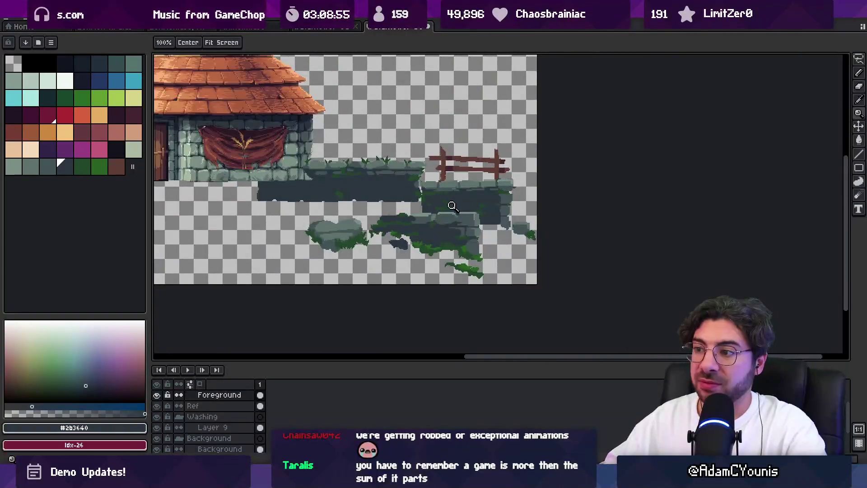
pyautogui.scroll(1, 435, 244)
pyautogui.scroll(4, 435, 244)
pyautogui.keyDown('alt'); pyautogui.click(422, 248); pyautogui.keyUp('alt')
pyautogui.press('b')
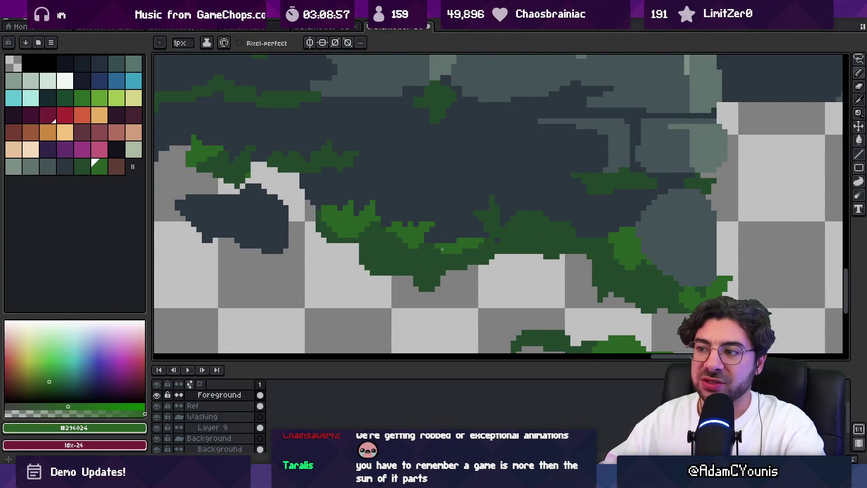
# Erase a stray green pixel below the moss
pyautogui.keyDown('alt'); pyautogui.click(452, 247); pyautogui.keyUp('alt')
pyautogui.keyDown('alt'); pyautogui.click(470, 230); pyautogui.keyUp('alt')
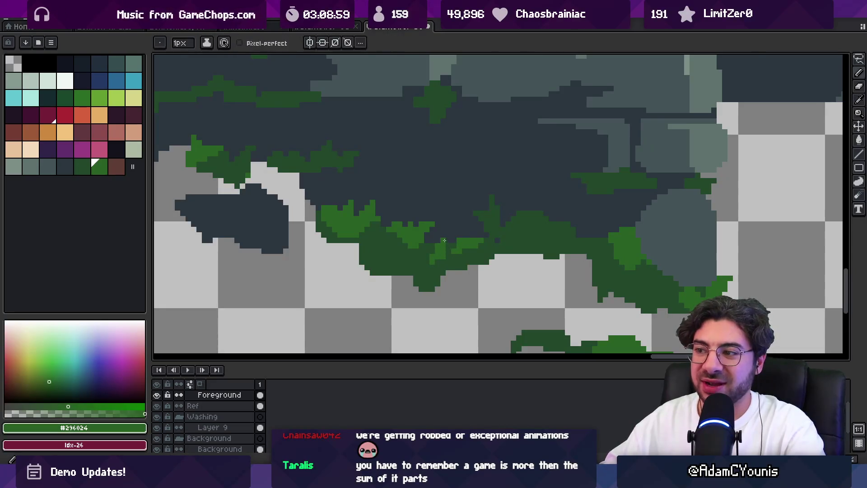
pyautogui.keyDown('alt'); pyautogui.click(471, 248); pyautogui.keyUp('alt')
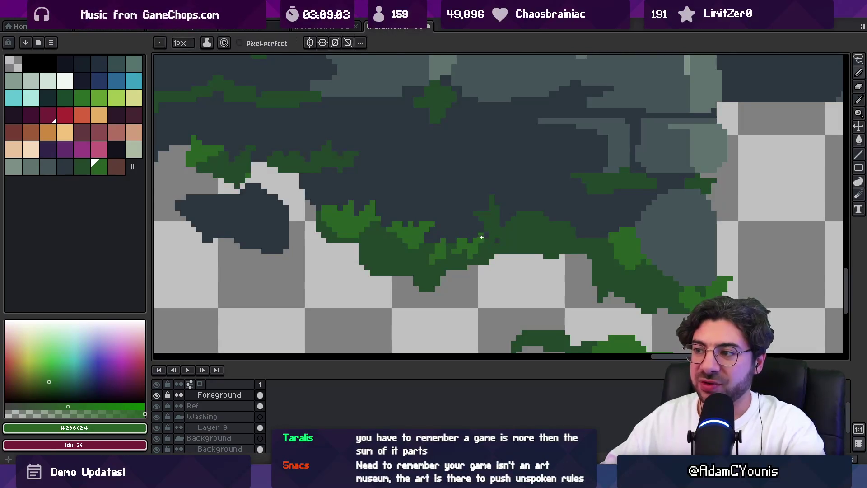
pyautogui.keyDown('alt'); pyautogui.click(331, 204); pyautogui.keyUp('alt')
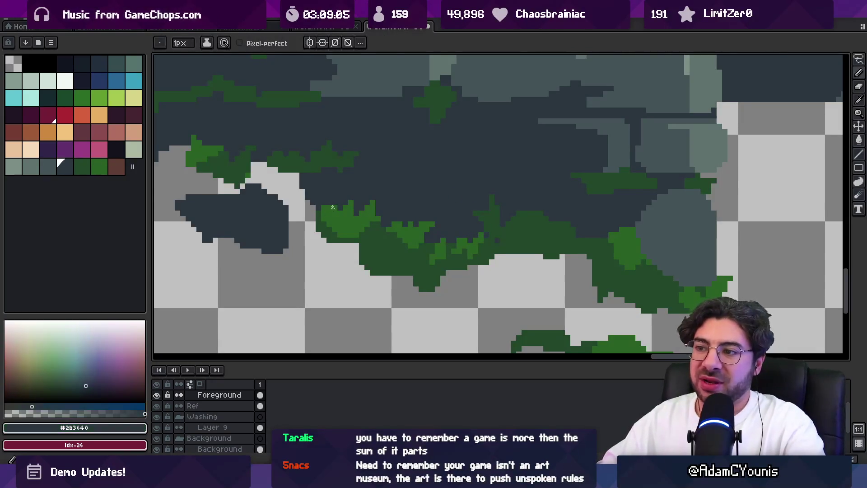
pyautogui.keyDown('alt'); pyautogui.click(338, 234); pyautogui.keyUp('alt')
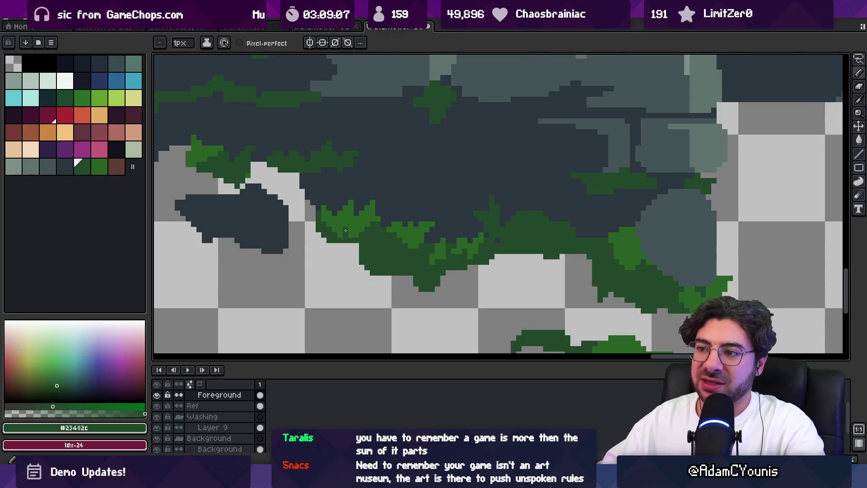
pyautogui.press('e')
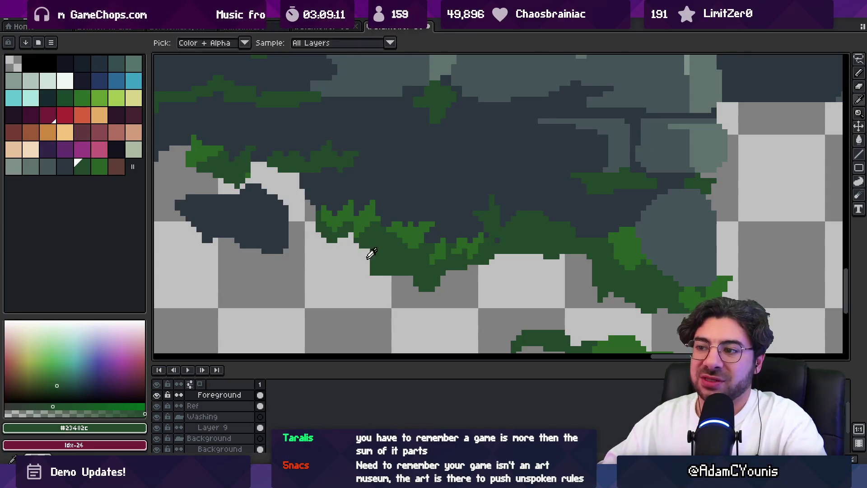
pyautogui.click(389, 263)
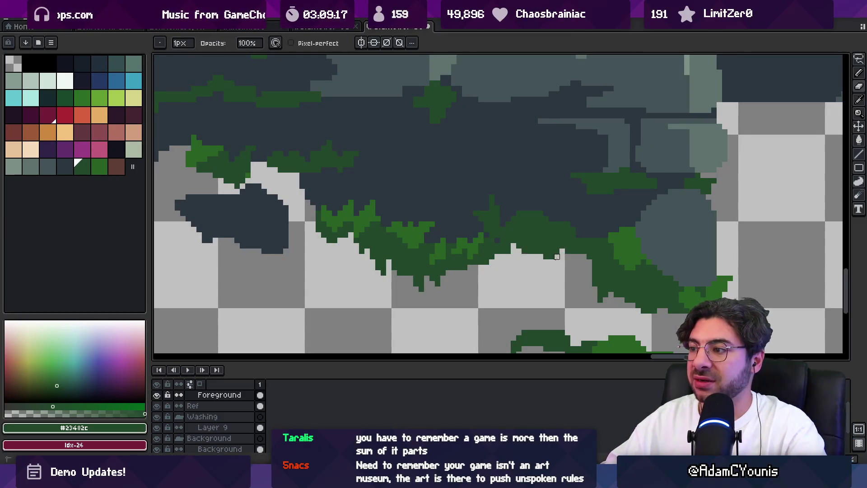
# Darken a green pixel atop the moss patch with dark slate stone
pyautogui.keyDown('alt'); pyautogui.click(585, 229); pyautogui.keyUp('alt')
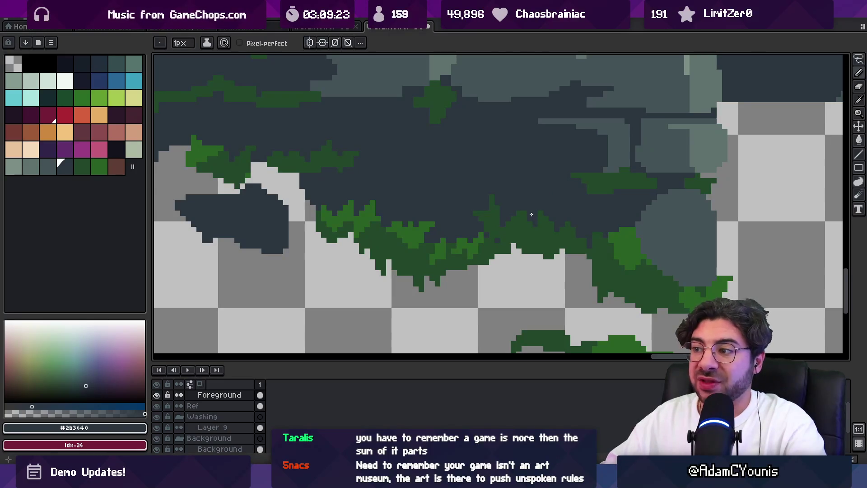
pyautogui.scroll(-3, 527, 186)
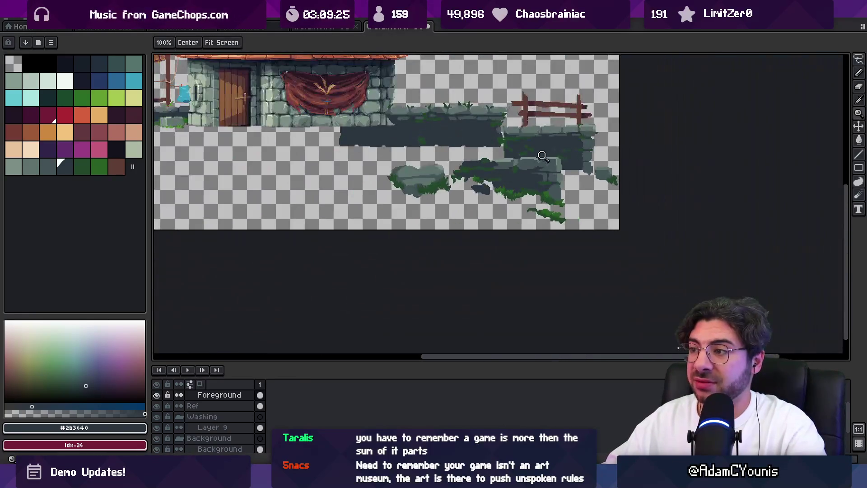
pyautogui.scroll(3, 547, 188)
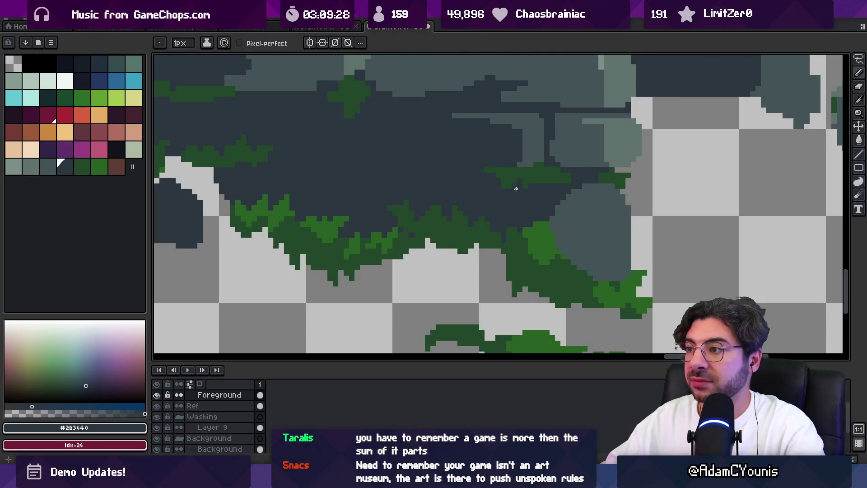
pyautogui.keyDown('alt'); pyautogui.click(541, 168); pyautogui.keyUp('alt')
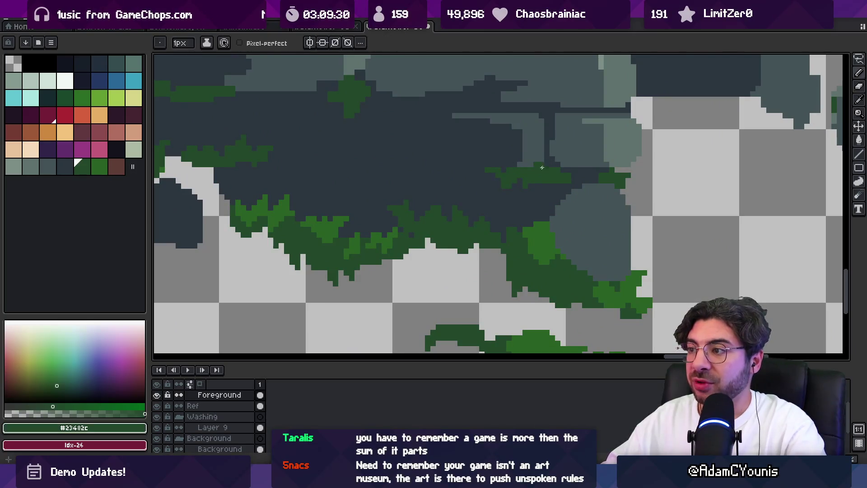
pyautogui.keyDown('alt'); pyautogui.click(552, 173); pyautogui.keyUp('alt')
pyautogui.keyDown('alt'); pyautogui.click(557, 178); pyautogui.keyUp('alt')
pyautogui.keyDown('alt'); pyautogui.click(578, 175); pyautogui.keyUp('alt')
pyautogui.click(546, 223)
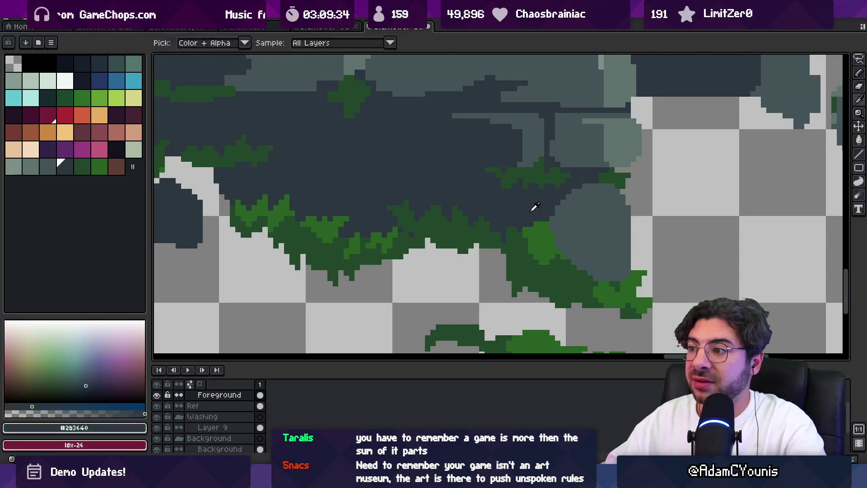
# Sample the bright and dark moss greens around the moss patch
pyautogui.keyDown('alt'); pyautogui.click(542, 222); pyautogui.keyUp('alt')
pyautogui.keyDown('alt'); pyautogui.click(552, 216); pyautogui.keyUp('alt')
pyautogui.keyDown('alt'); pyautogui.click(542, 219); pyautogui.keyUp('alt')
pyautogui.keyDown('alt'); pyautogui.click(530, 213); pyautogui.keyUp('alt')
pyautogui.keyDown('alt'); pyautogui.click(526, 257); pyautogui.keyUp('alt')
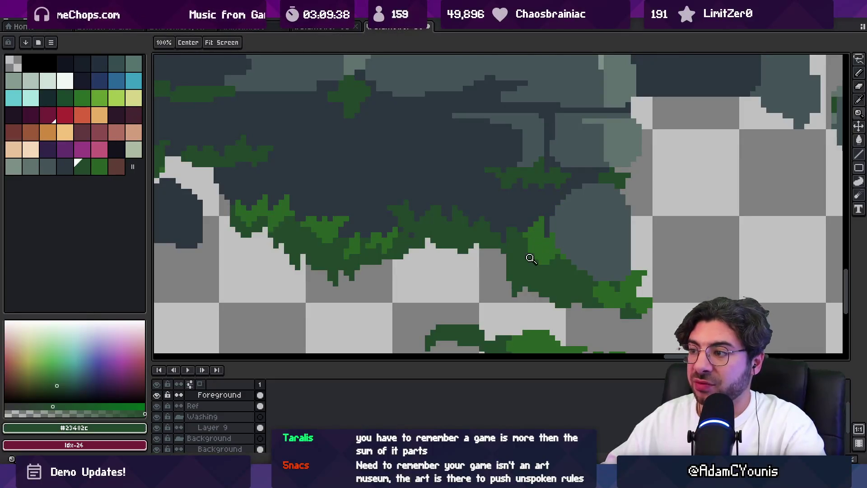
pyautogui.scroll(-3, 543, 262)
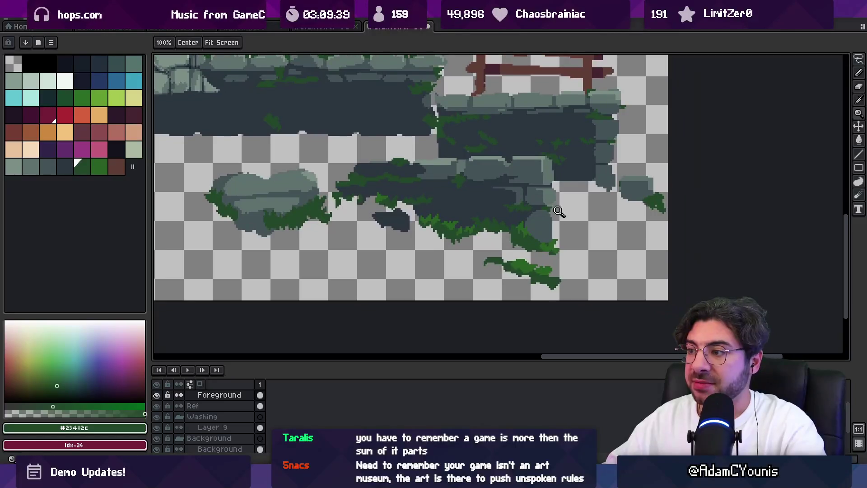
# Sample the dark slate stone and zoom out repeatedly to review the whole sprite
pyautogui.scroll(3, 511, 243)
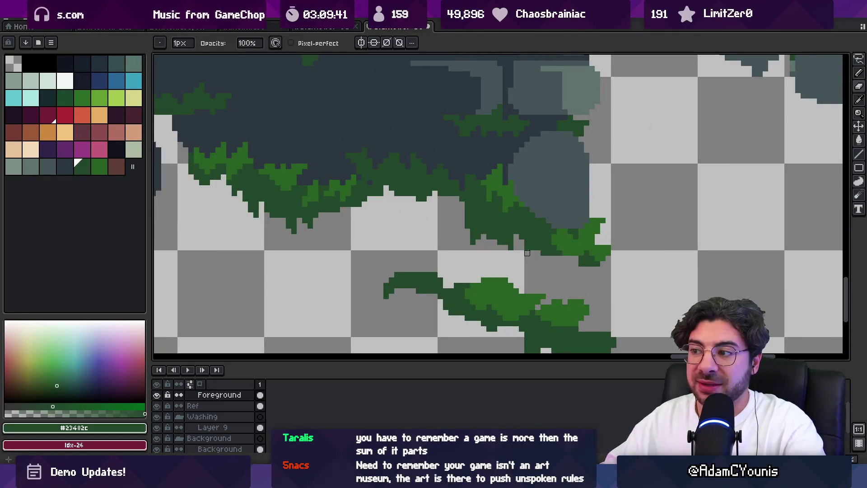
pyautogui.keyDown('alt'); pyautogui.click(534, 193); pyautogui.keyUp('alt')
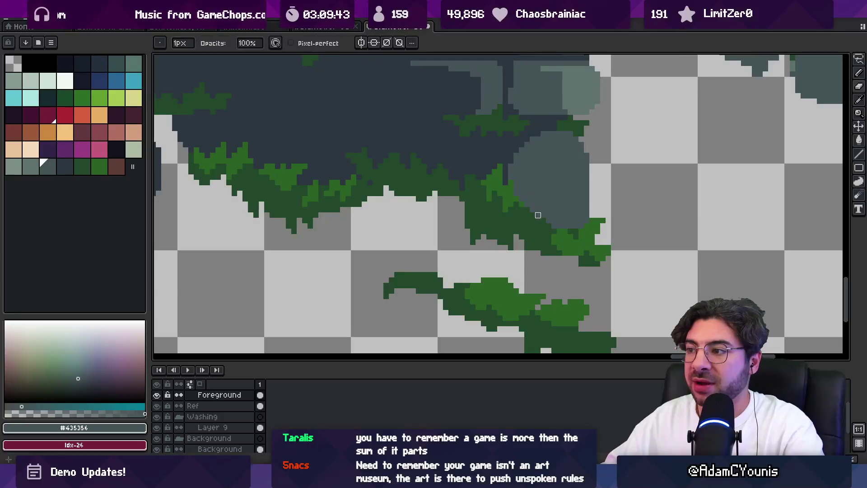
pyautogui.keyDown('alt'); pyautogui.click(496, 182); pyautogui.keyUp('alt')
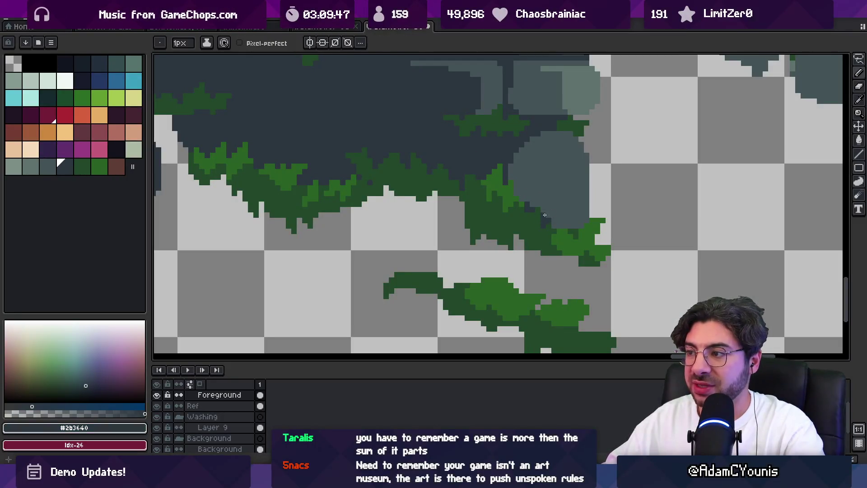
pyautogui.press('z')
pyautogui.scroll(-3, 538, 193)
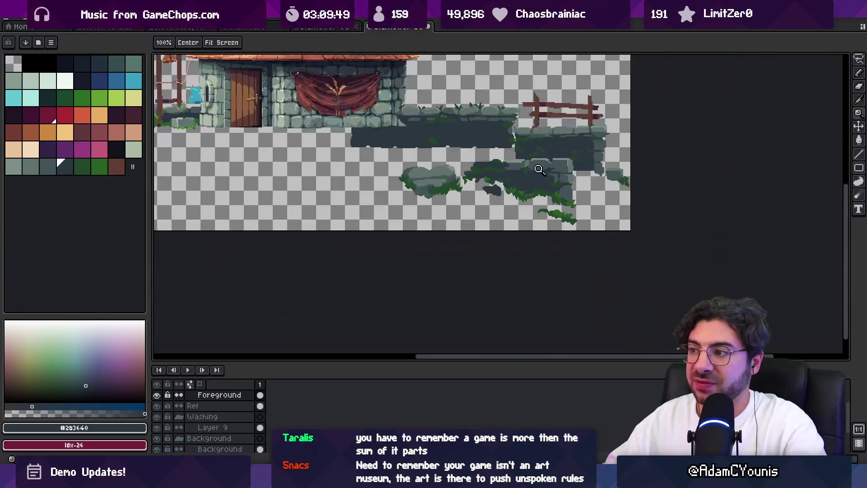
pyautogui.scroll(3, 576, 189)
pyautogui.press('b')
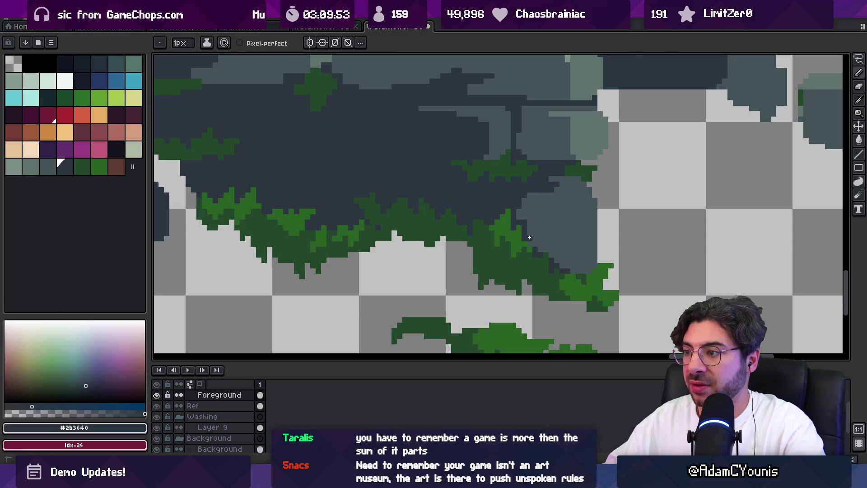
pyautogui.press('z')
pyautogui.scroll(-5, 559, 176)
pyautogui.scroll(5, 578, 212)
pyautogui.press('b')
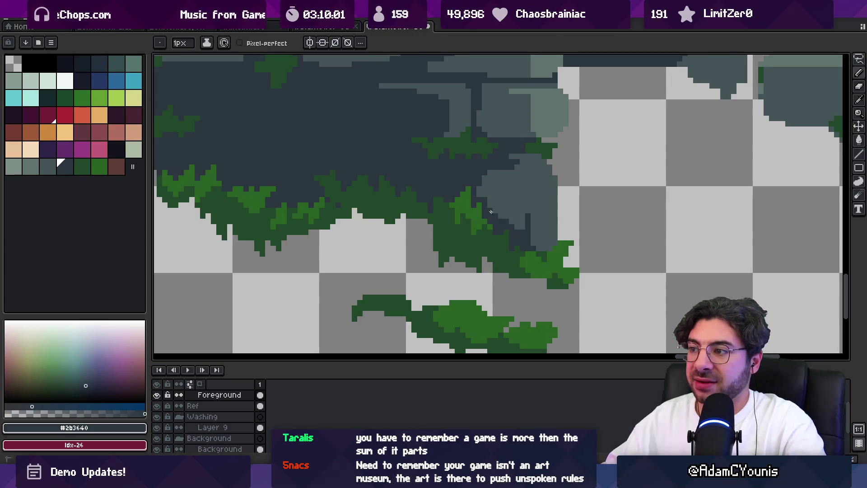
# After a final whole-sprite check, paint #435356 pixels along the ledge's dark underside
pyautogui.press('z')
pyautogui.scroll(-4, 497, 175)
pyautogui.scroll(4, 509, 173)
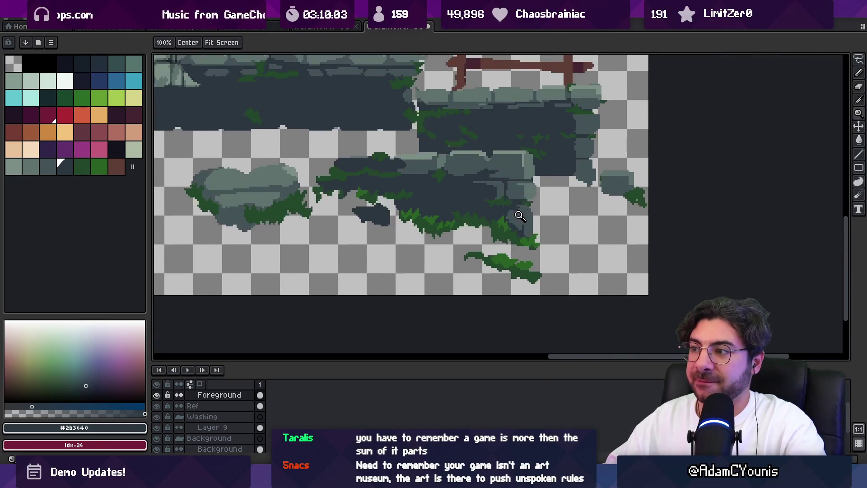
pyautogui.press('b')
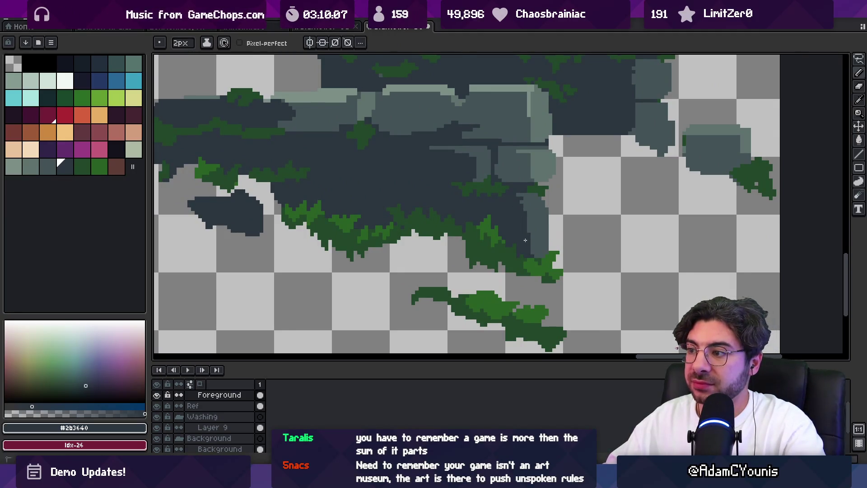
pyautogui.press('z')
pyautogui.scroll(-4, 521, 206)
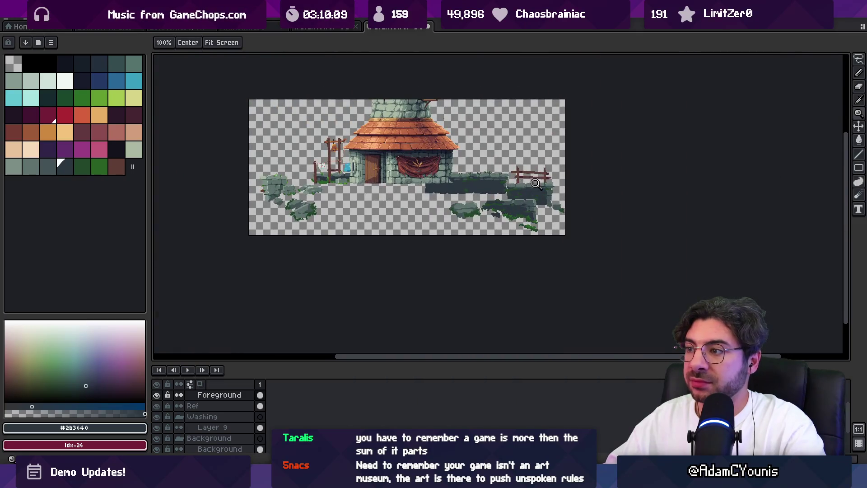
pyautogui.scroll(4, 530, 196)
pyautogui.scroll(2, 529, 196)
pyautogui.press('b')
pyautogui.keyDown('alt'); pyautogui.click(508, 198); pyautogui.keyUp('alt')
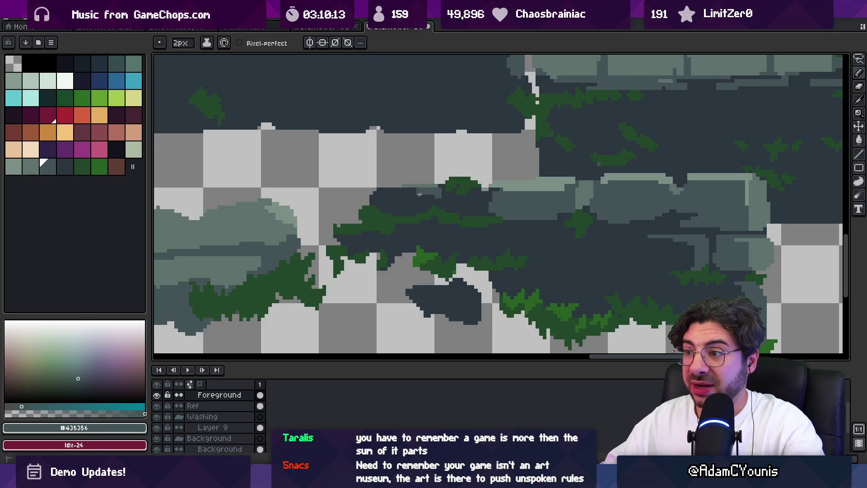
pyautogui.moveTo(425, 194); pyautogui.dragTo(415, 195)
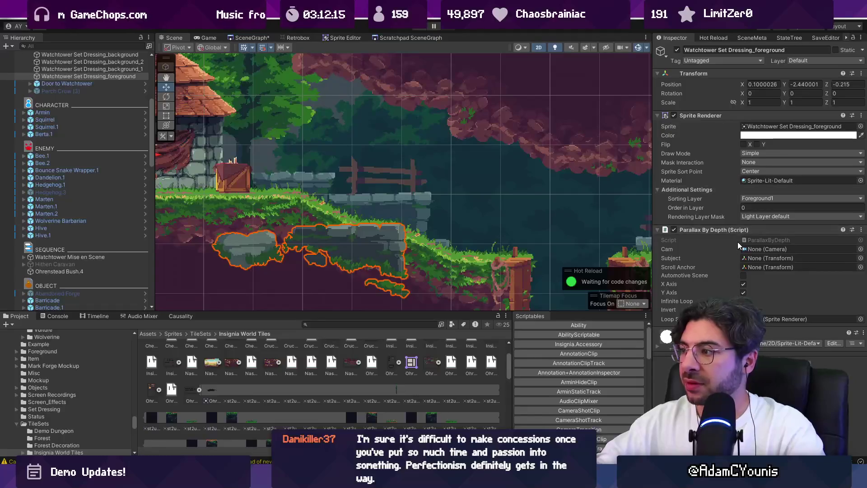
# Remove the Parallax By Depth component and set the object's Position Z to 0
pyautogui.rightClick(759, 233)
pyautogui.click(772, 252)
pyautogui.click(831, 85)
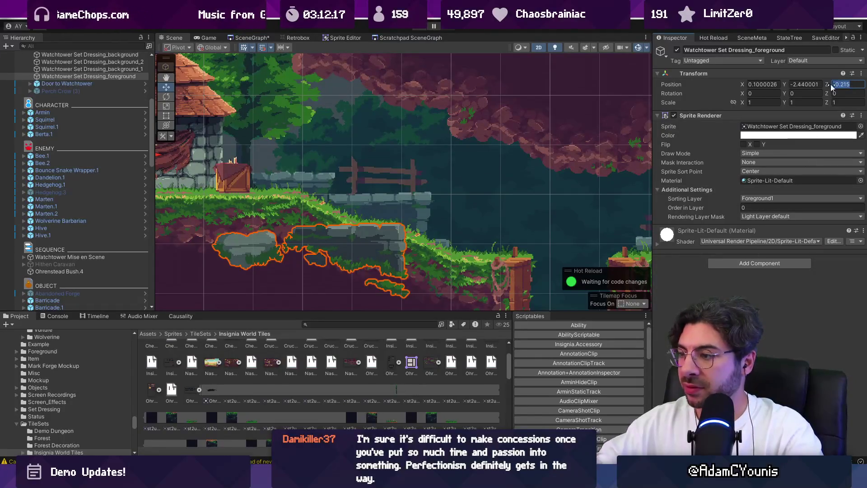
pyautogui.write('0')
pyautogui.hotkey('ctrl', 'p')
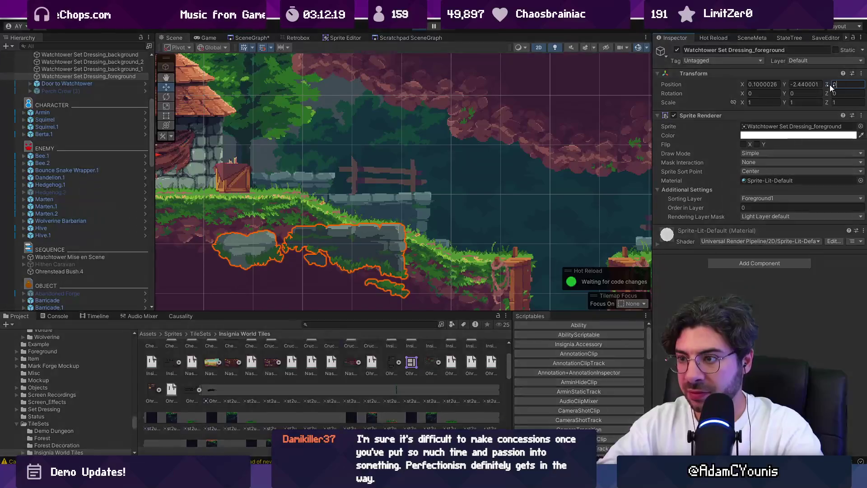
pyautogui.hotkey('ctrl', 'p')
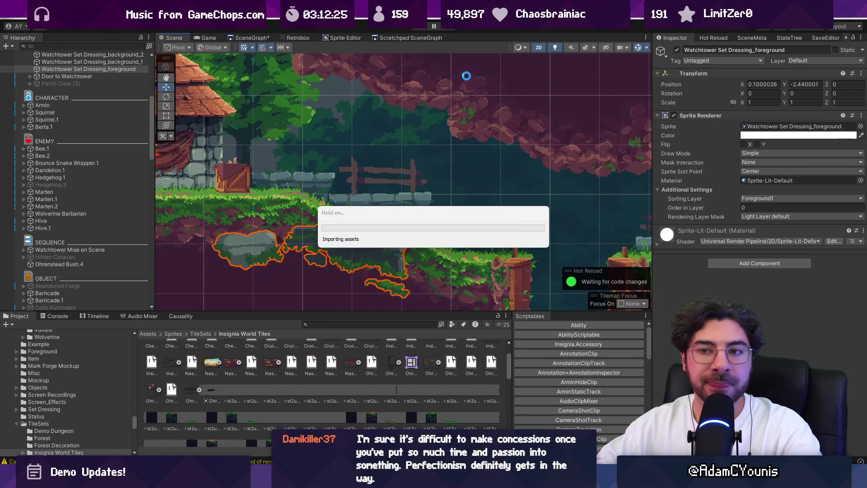
# Playtest by walking left and right past the watchtower cottage, then exit Play and return to Aseprite
pyautogui.hotkey('ctrl', 'p')
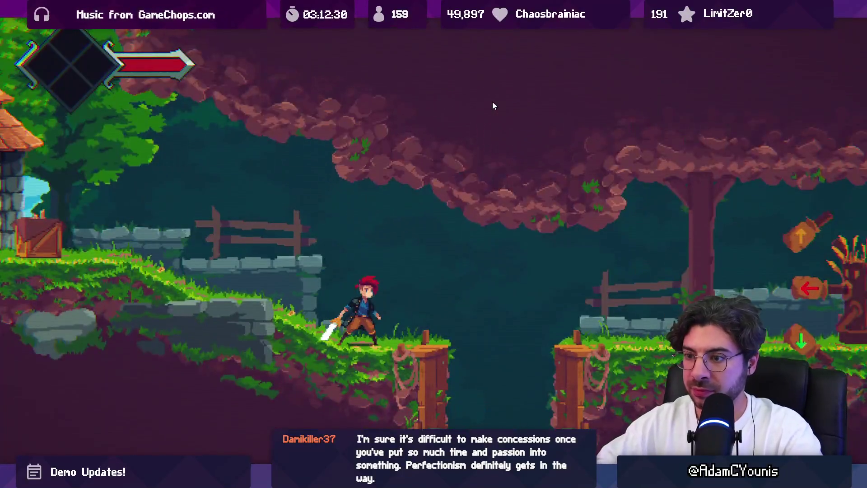
pyautogui.press('Left')
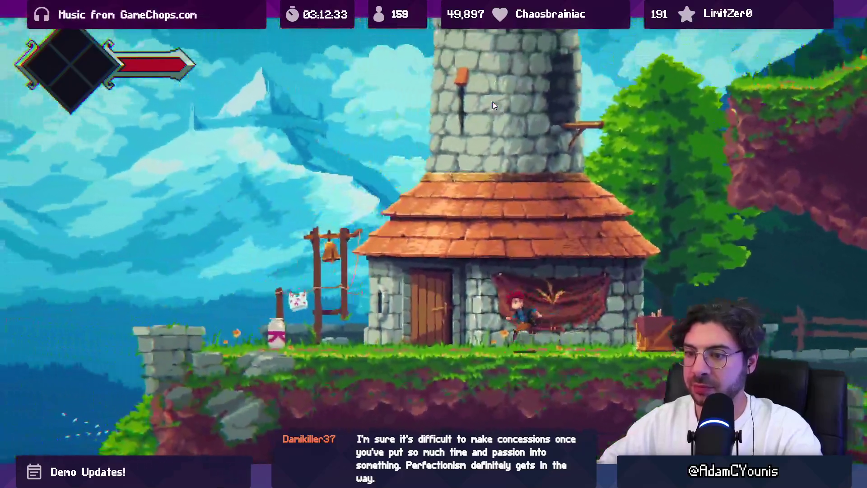
pyautogui.press('Left')
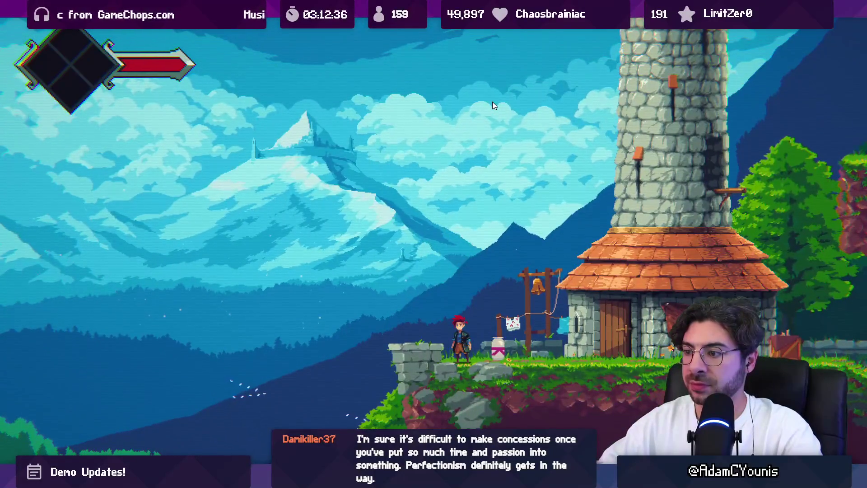
pyautogui.press('Right')
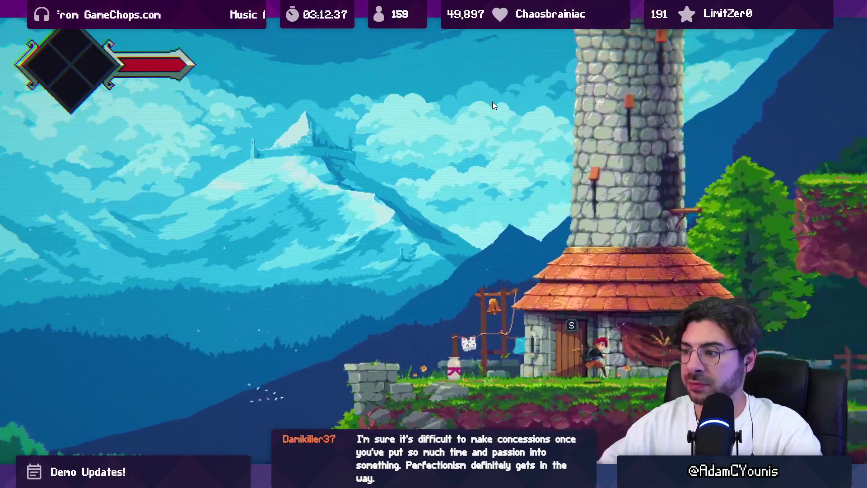
pyautogui.press('Right')
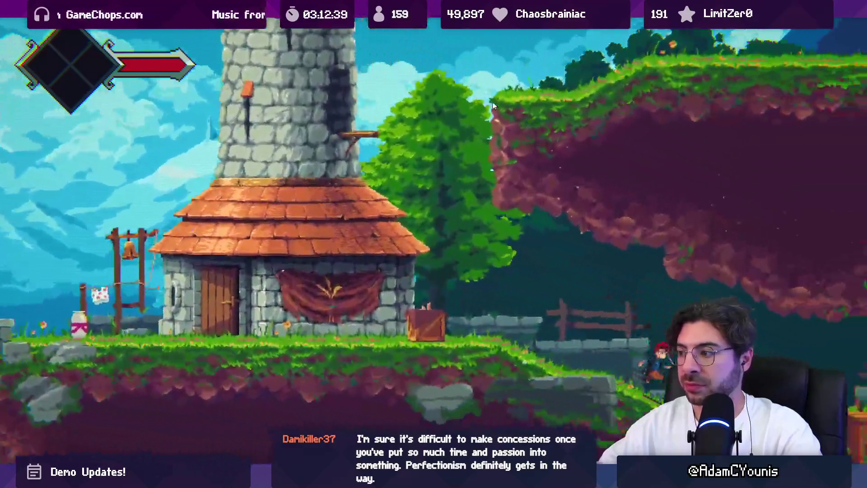
pyautogui.press('Right')
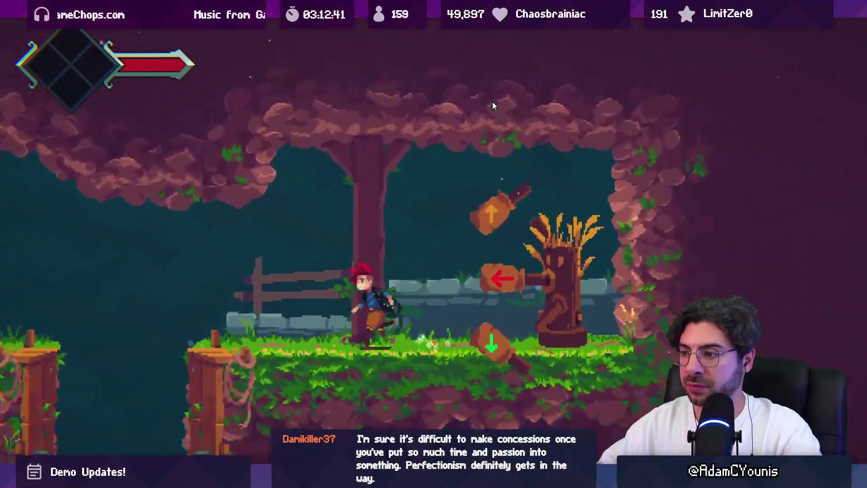
pyautogui.press('Left')
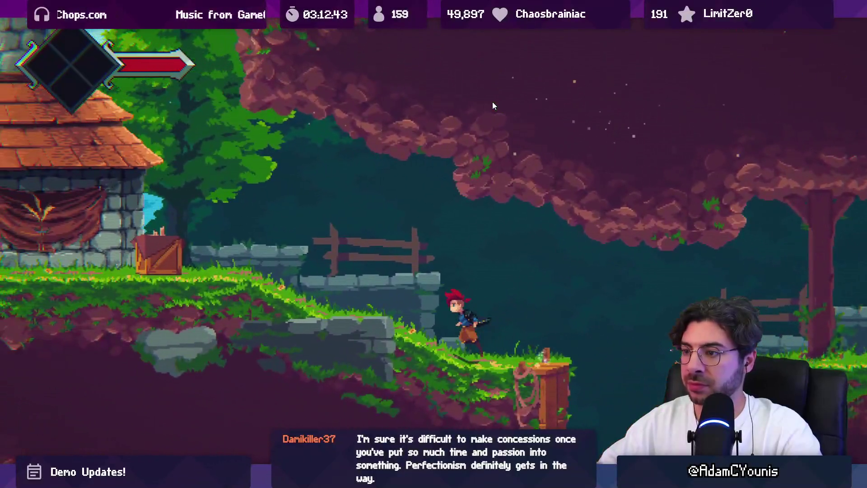
pyautogui.press('Left')
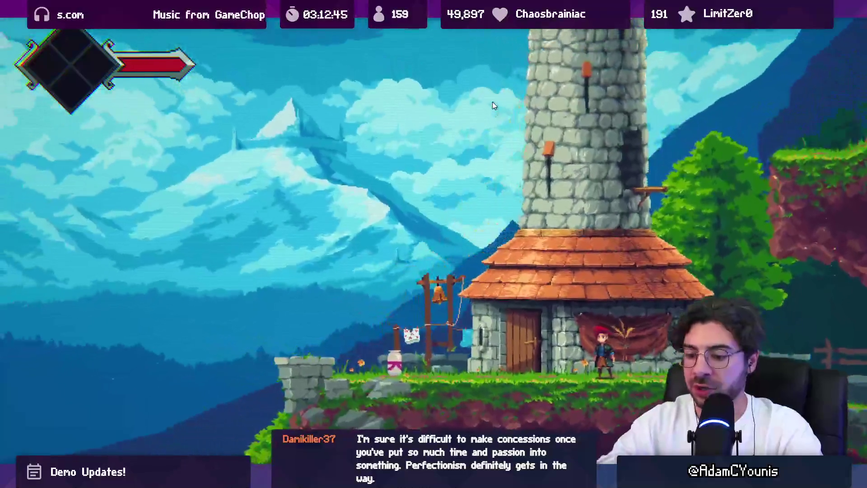
pyautogui.hotkey('ctrl', 'shift', 'p')
pyautogui.hotkey('shift', 'space')
pyautogui.hotkey('alt', 'Tab')
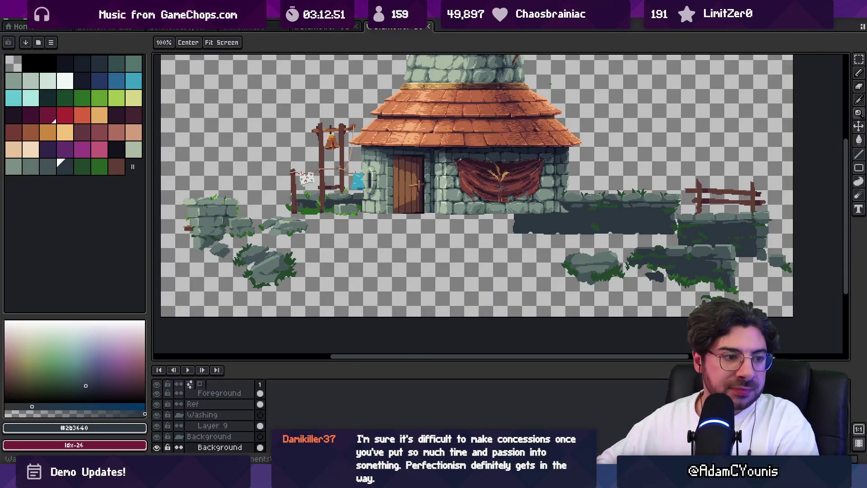
# Alternate between the #5F726C and #435356 boulder shades, switching between pencil and eraser
pyautogui.scroll(5, 521, 198)
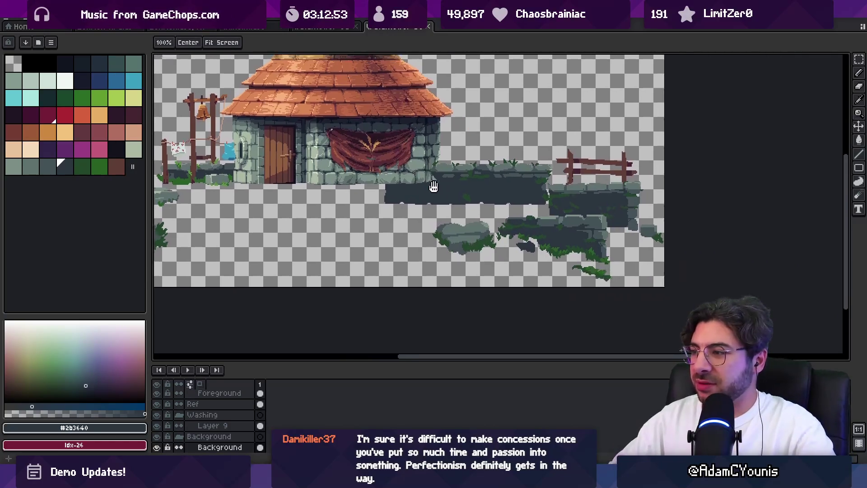
pyautogui.press('b')
pyautogui.keyDown('alt'); pyautogui.click(385, 228); pyautogui.keyUp('alt')
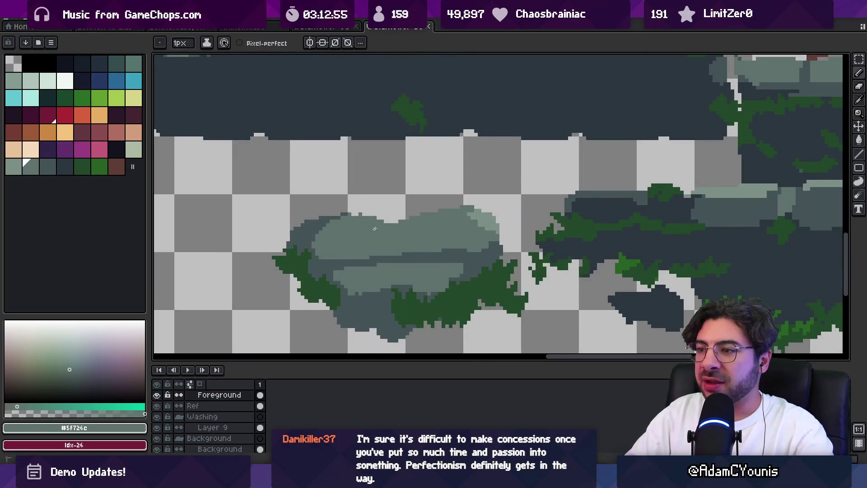
pyautogui.press('e')
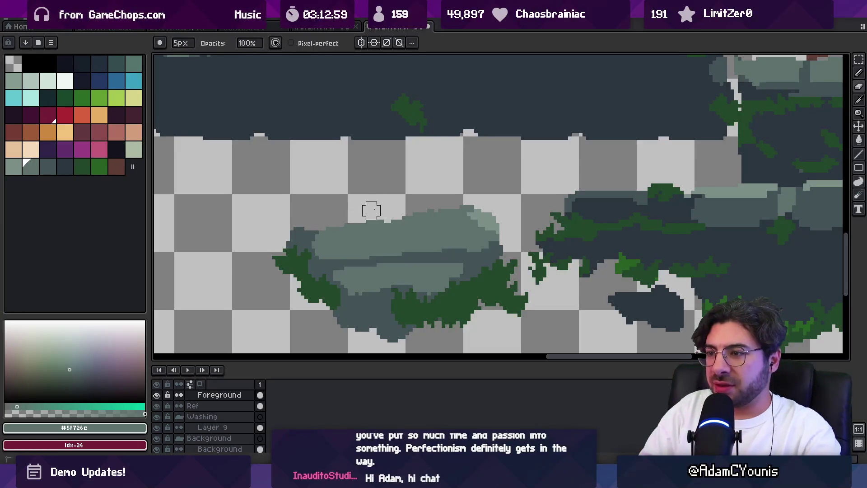
pyautogui.press('b')
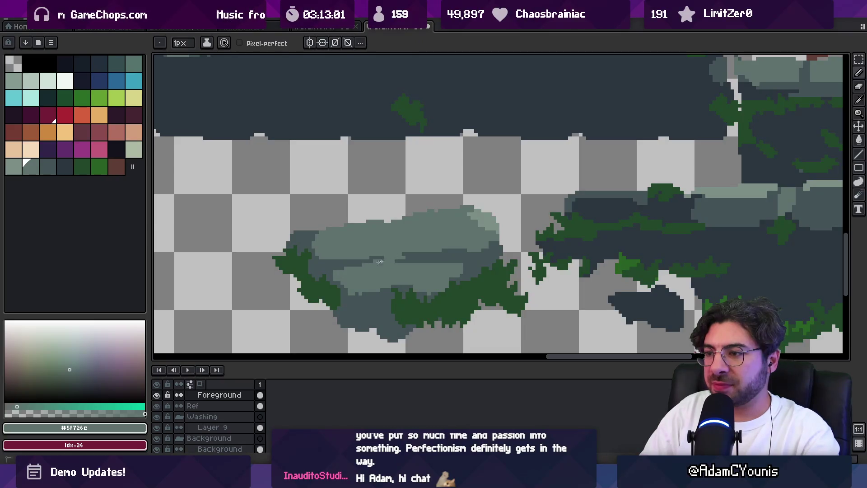
pyautogui.keyDown('alt'); pyautogui.click(458, 262); pyautogui.keyUp('alt')
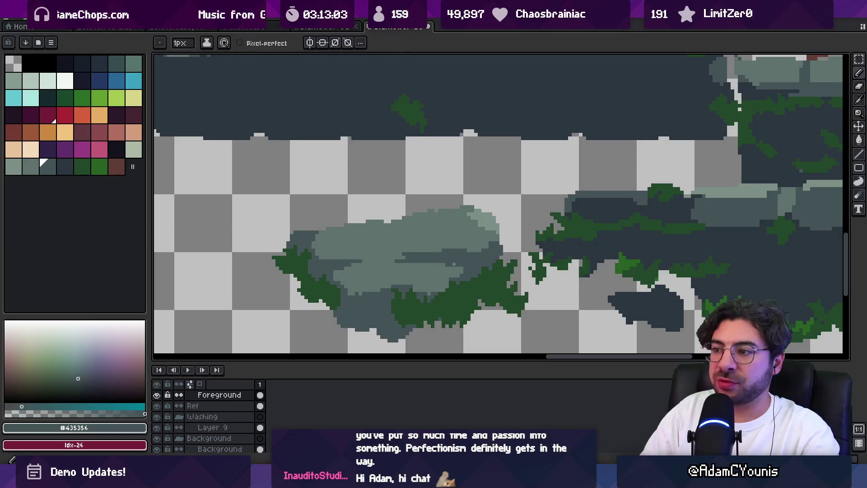
pyautogui.keyDown('alt'); pyautogui.click(444, 280); pyautogui.keyUp('alt')
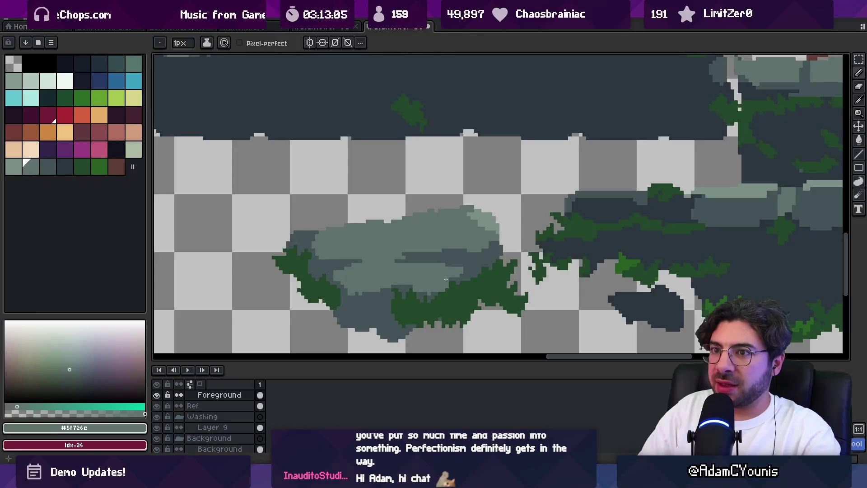
pyautogui.keyDown('alt'); pyautogui.click(444, 280); pyautogui.keyUp('alt')
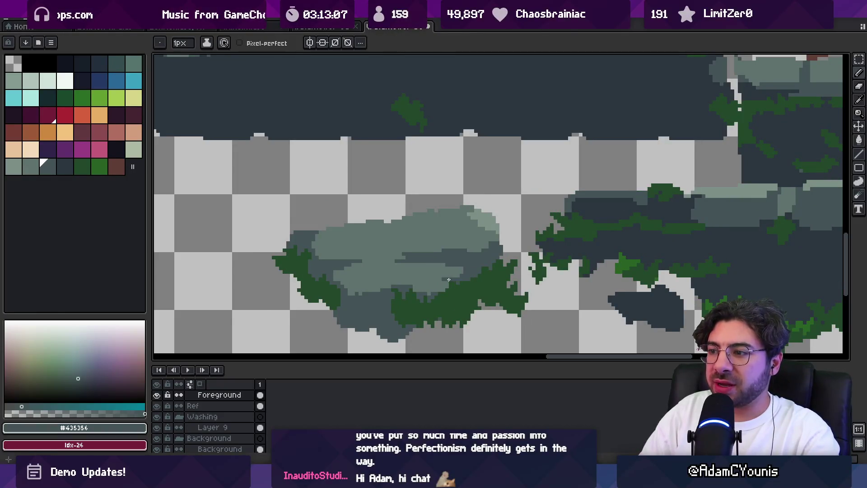
pyautogui.keyDown('alt'); pyautogui.click(431, 261); pyautogui.keyUp('alt')
pyautogui.keyDown('alt'); pyautogui.click(337, 267); pyautogui.keyUp('alt')
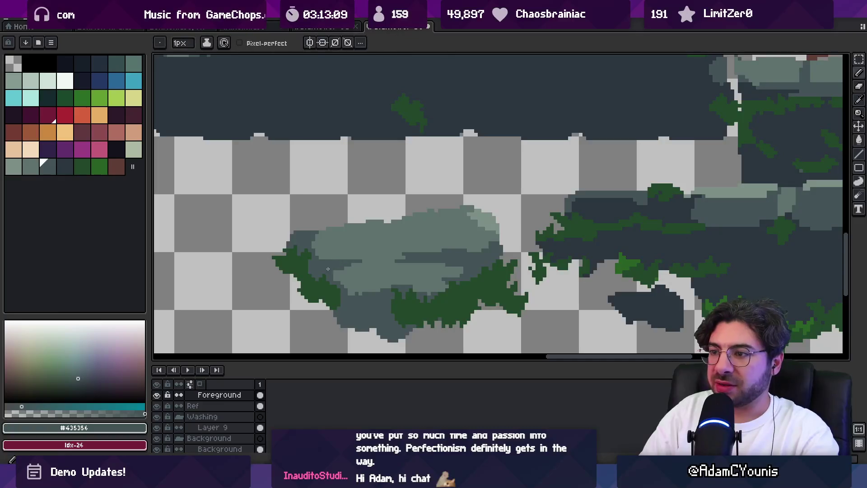
# Resample the #5F726C and #435356 shades and view the rubble against the wall
pyautogui.scroll(-2, 395, 252)
pyautogui.scroll(2, 379, 271)
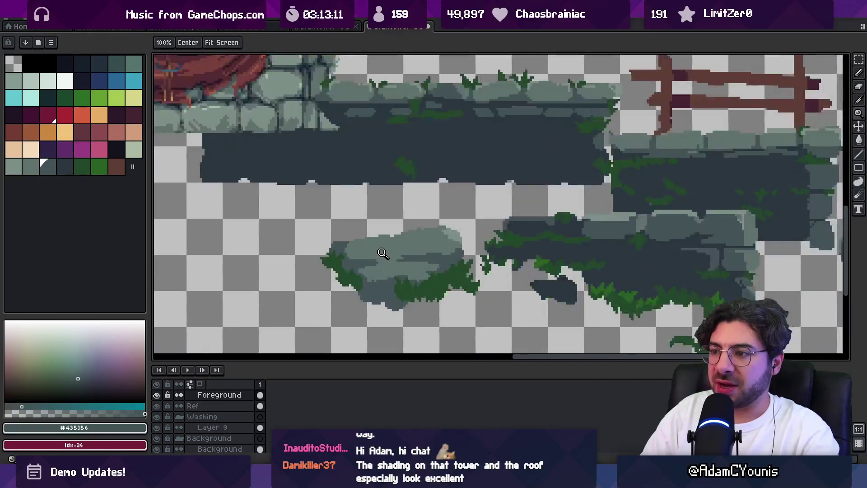
pyautogui.keyDown('alt'); pyautogui.click(379, 272); pyautogui.keyUp('alt')
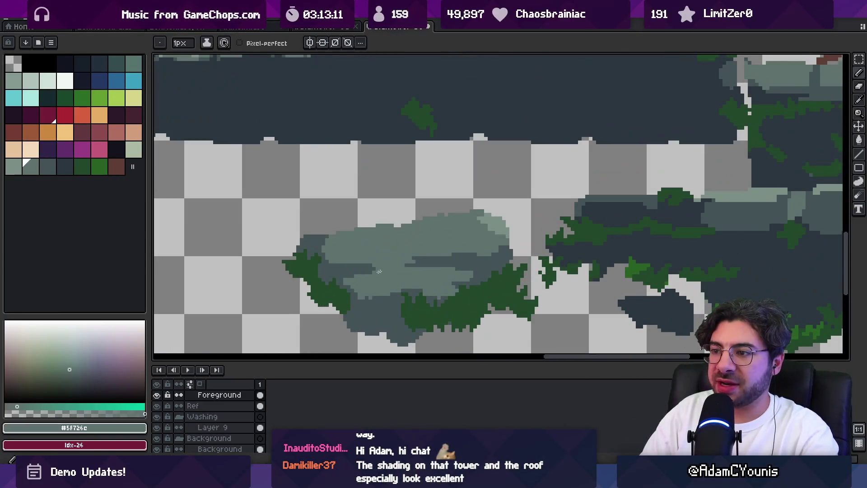
pyautogui.keyDown('alt'); pyautogui.click(348, 283); pyautogui.keyUp('alt')
pyautogui.scroll(-3, 379, 268)
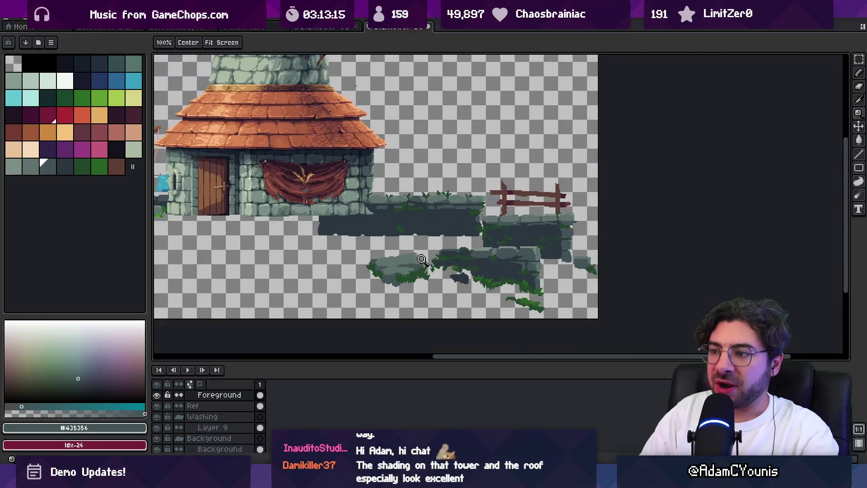
pyautogui.scroll(2, 431, 257)
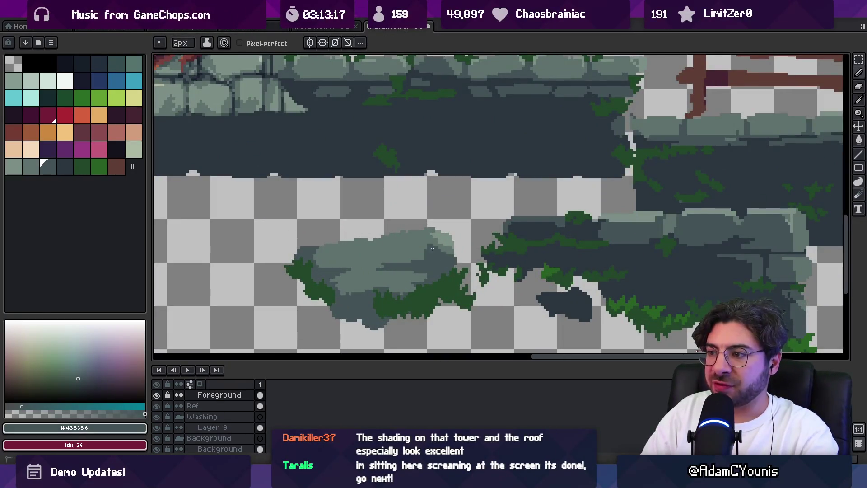
pyautogui.keyDown('alt'); pyautogui.click(419, 255); pyautogui.keyUp('alt')
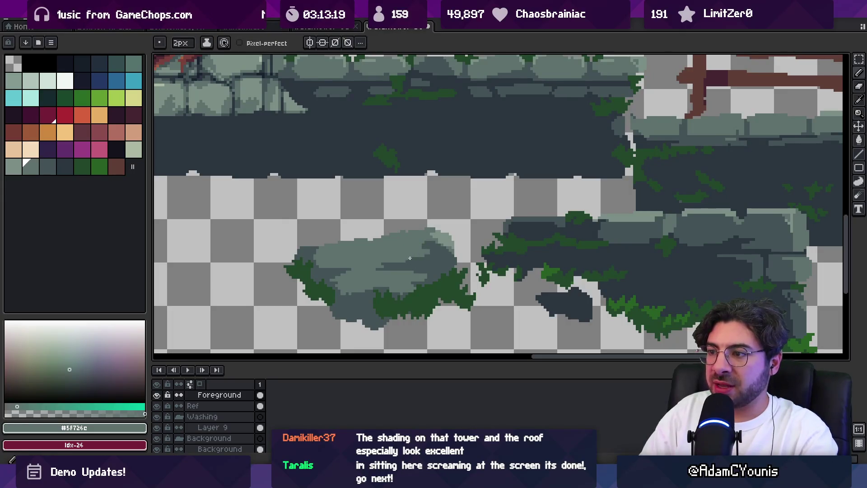
pyautogui.press('z')
pyautogui.scroll(-3, 410, 257)
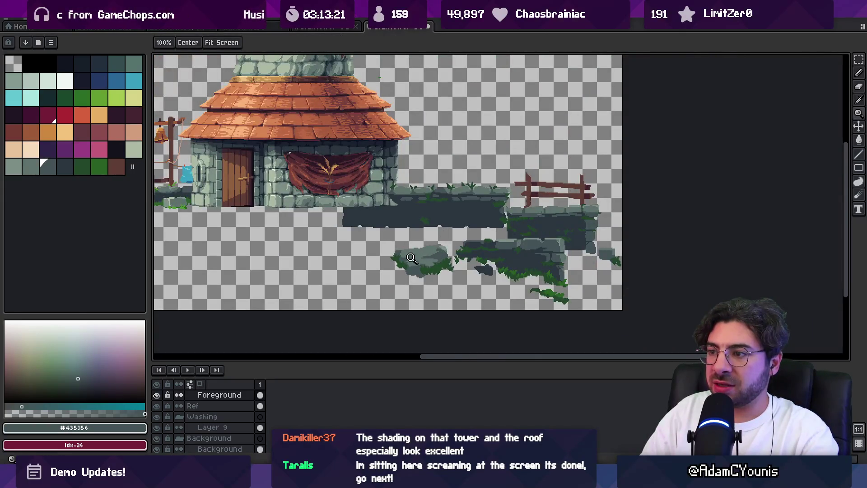
pyautogui.scroll(3, 410, 257)
# Draw a light #7C9087 diagonal highlight across the boulder
pyautogui.keyDown('alt'); pyautogui.click(678, 210); pyautogui.keyUp('alt')
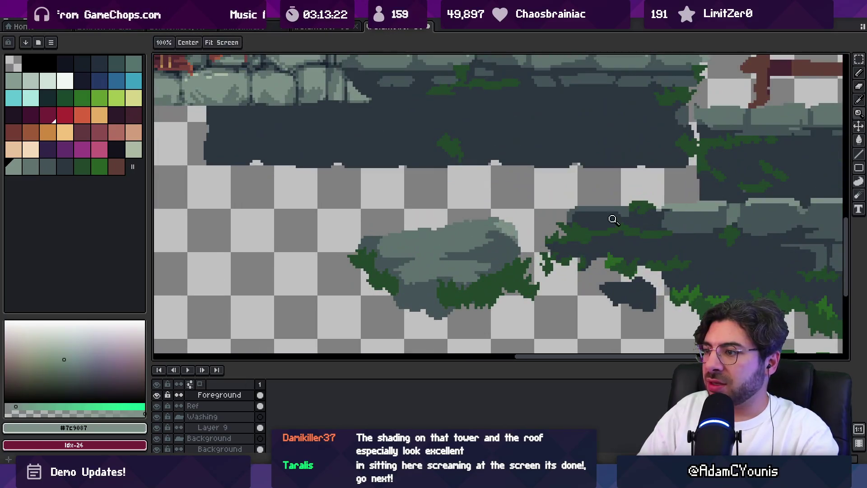
pyautogui.keyDown('alt'); pyautogui.click(484, 237); pyautogui.keyUp('alt')
pyautogui.scroll(2, 533, 229)
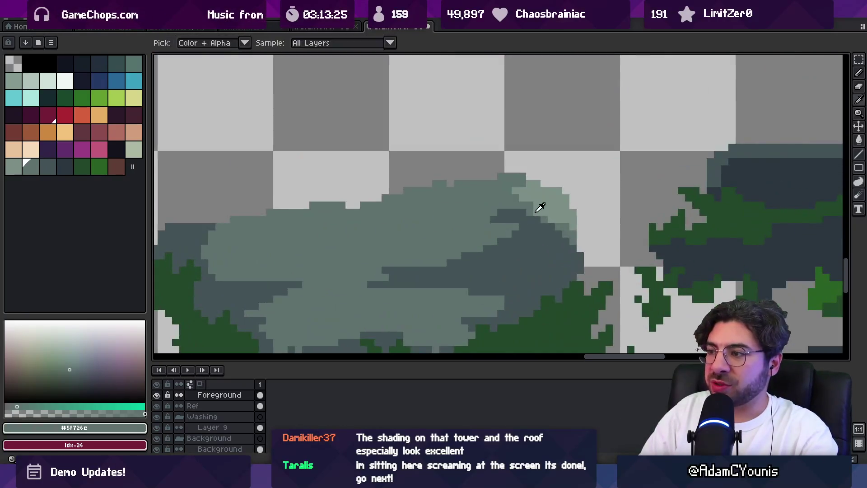
pyautogui.keyDown('alt'); pyautogui.click(538, 209); pyautogui.keyUp('alt')
pyautogui.moveTo(501, 233); pyautogui.dragTo(442, 263)
pyautogui.keyDown('alt'); pyautogui.click(463, 235); pyautogui.keyUp('alt')
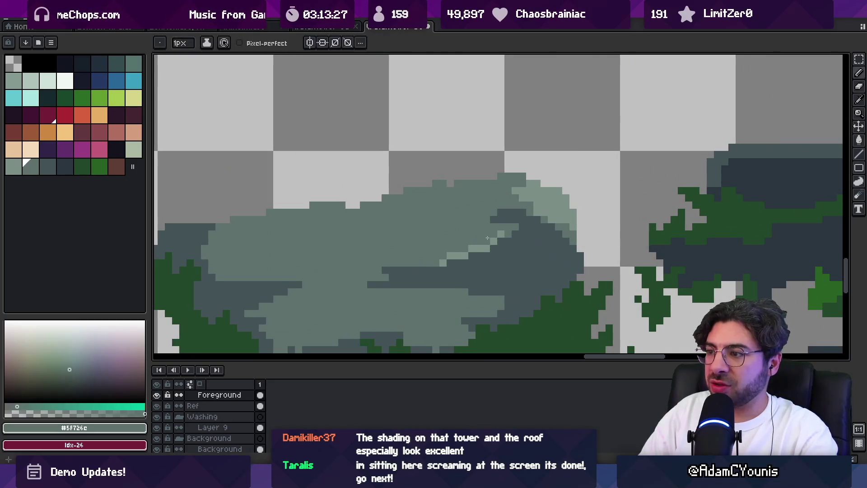
# Place dark #435356 pixels along the boulder's top edge
pyautogui.press('z')
pyautogui.scroll(-4, 488, 244)
pyautogui.scroll(2, 488, 244)
pyautogui.scroll(1, 488, 244)
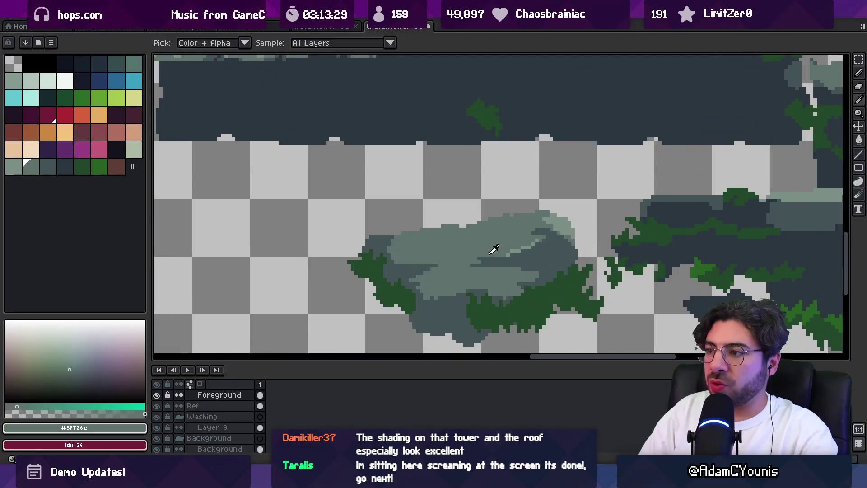
pyautogui.press('b')
pyautogui.keyDown('alt'); pyautogui.click(440, 239); pyautogui.keyUp('alt')
pyautogui.click(440, 239)
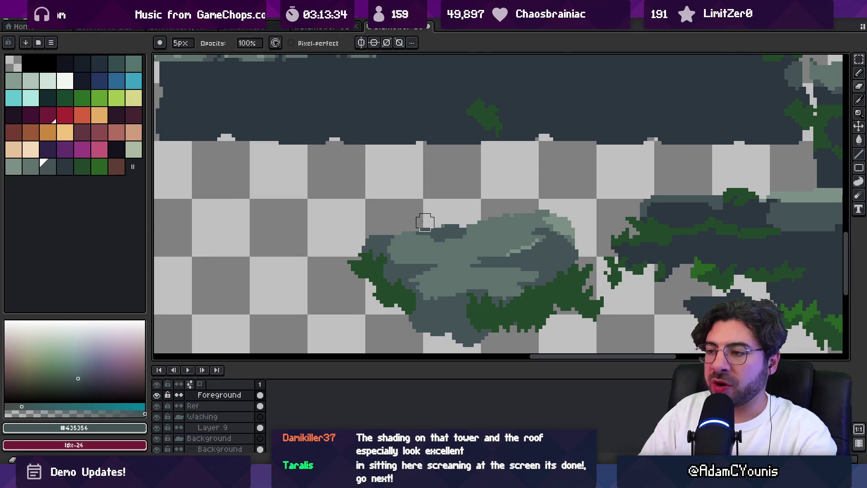
# Sample the lighter and dark rock tones while toggling pencil and eraser on the edge
pyautogui.keyDown('alt'); pyautogui.click(426, 231); pyautogui.keyUp('alt')
pyautogui.press('e')
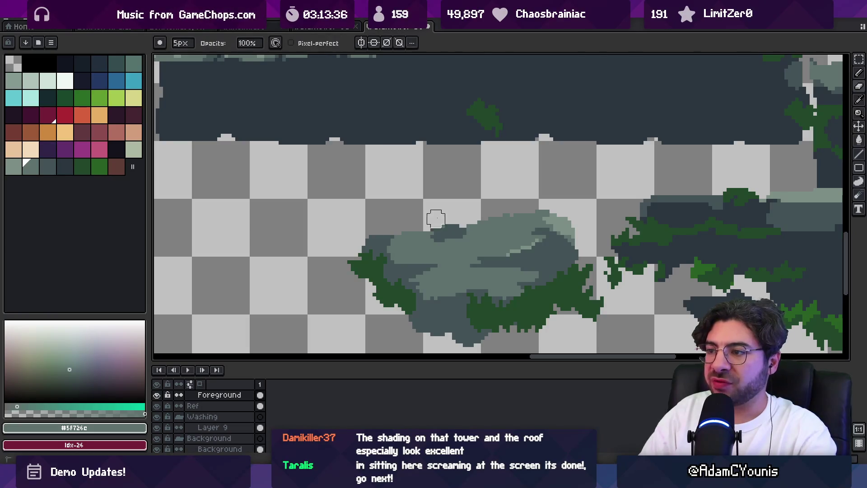
pyautogui.press('b')
pyautogui.keyDown('alt'); pyautogui.click(423, 236); pyautogui.keyUp('alt')
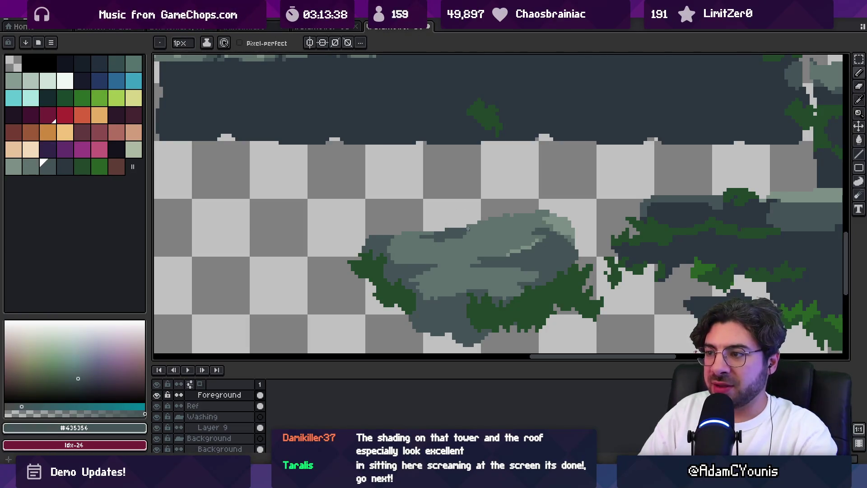
pyautogui.scroll(-3, 485, 229)
pyautogui.scroll(4, 406, 242)
pyautogui.keyDown('alt'); pyautogui.click(401, 244); pyautogui.keyUp('alt')
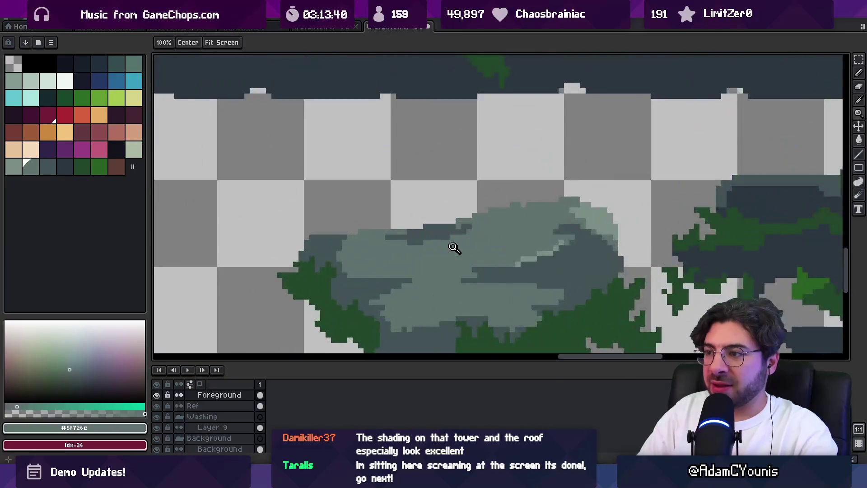
pyautogui.keyDown('alt'); pyautogui.click(452, 229); pyautogui.keyUp('alt')
pyautogui.scroll(-2, 490, 221)
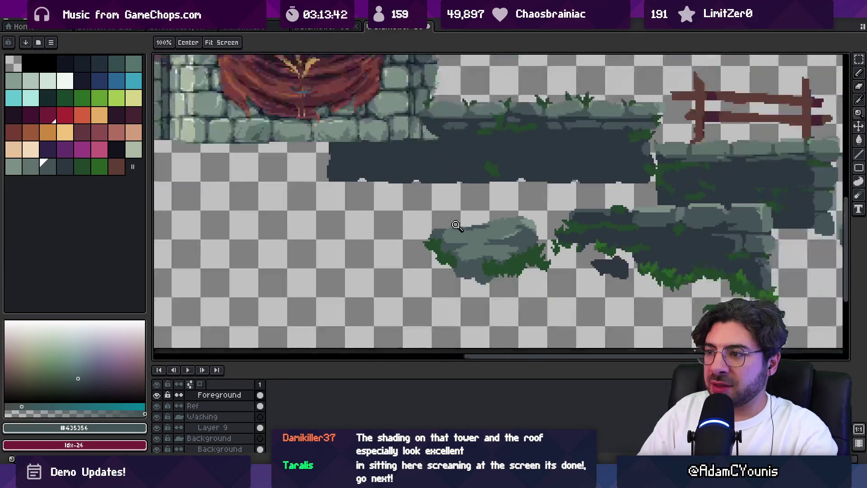
pyautogui.scroll(2, 472, 205)
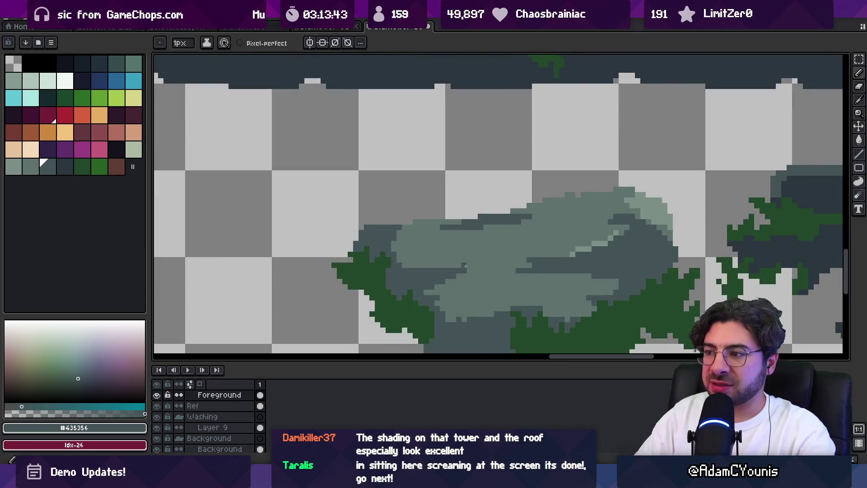
pyautogui.keyDown('alt'); pyautogui.click(484, 262); pyautogui.keyUp('alt')
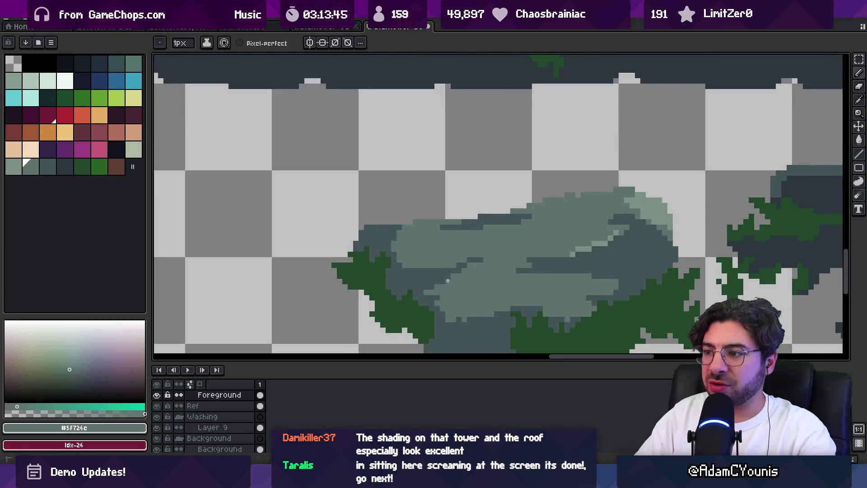
# Zoom out to check the boulder in the scene, then pick the darker rock colour
pyautogui.press('z')
pyautogui.scroll(-4, 444, 283)
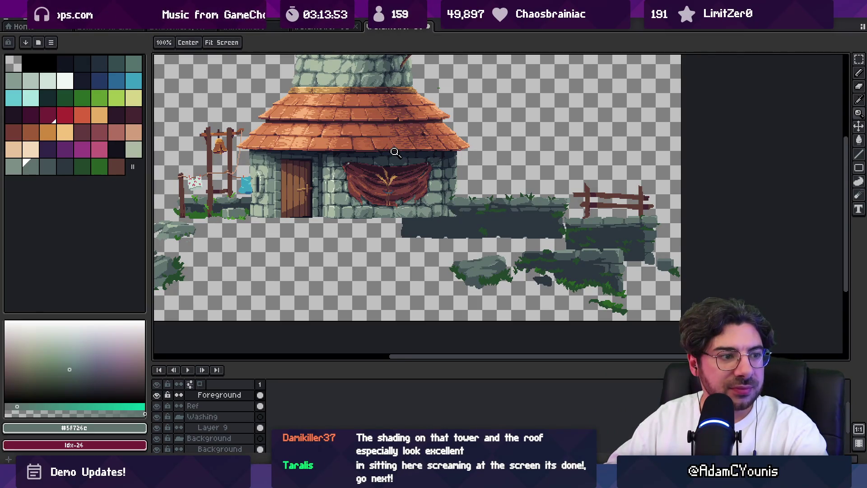
pyautogui.scroll(4, 489, 262)
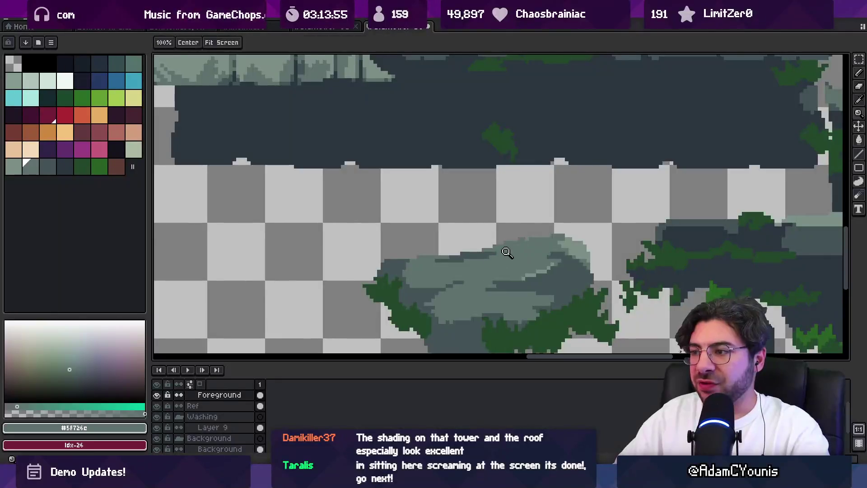
pyautogui.press('b')
pyautogui.press('e')
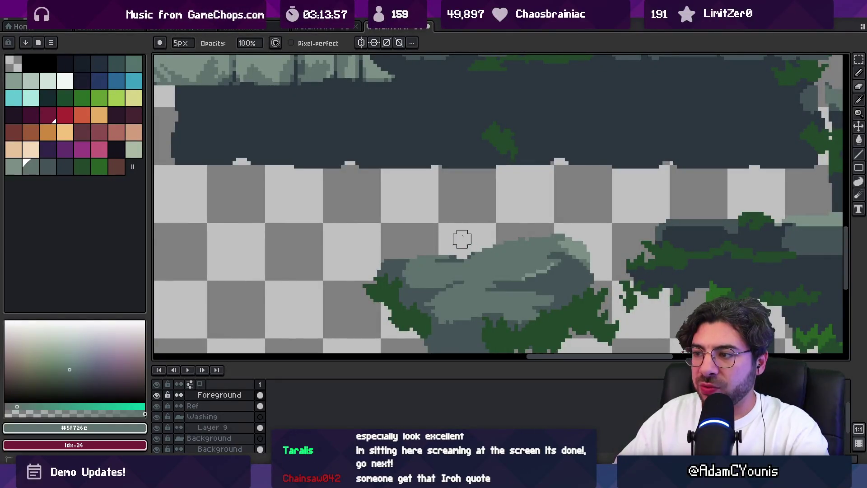
pyautogui.scroll(-2, 461, 236)
pyautogui.scroll(3, 449, 252)
pyautogui.press('b')
pyautogui.keyDown('alt'); pyautogui.click(475, 243); pyautogui.keyUp('alt')
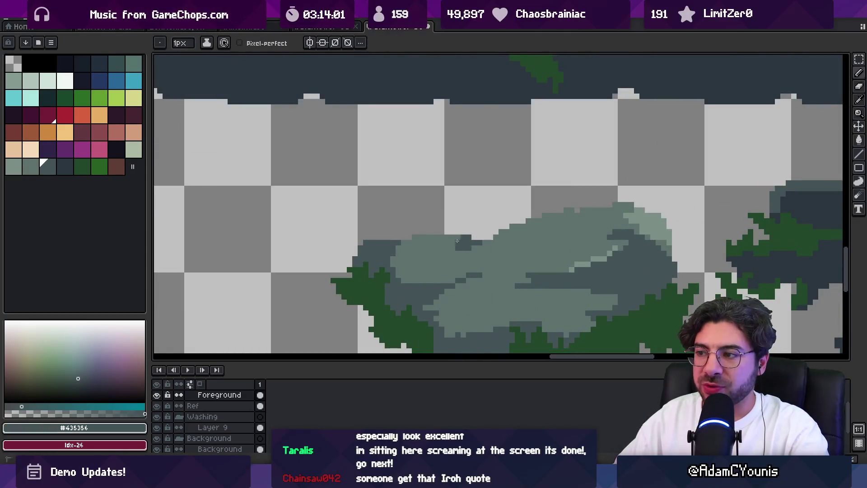
# Erase stray pixels along the rock's top and zoom out to review
pyautogui.press('e')
pyautogui.moveTo(422, 230); pyautogui.dragTo(447, 229)
pyautogui.press('b')
pyautogui.keyDown('alt'); pyautogui.click(429, 251); pyautogui.keyUp('alt')
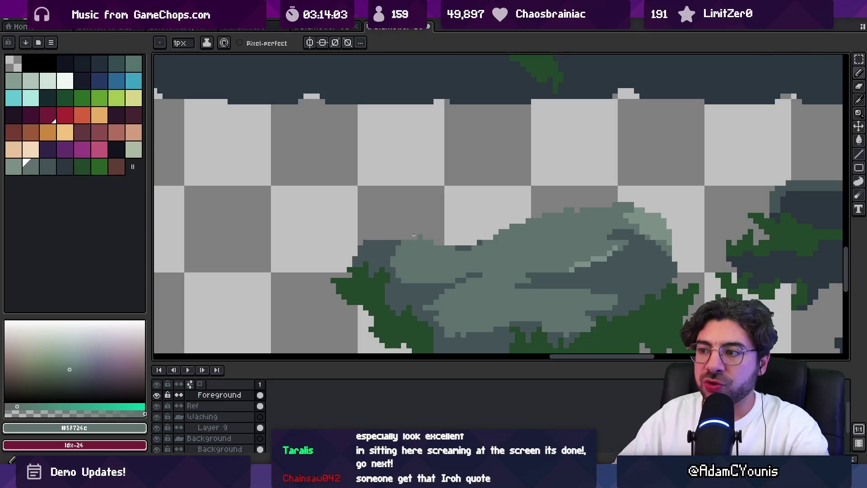
pyautogui.press('e')
pyautogui.press('z')
pyautogui.scroll(-3, 431, 222)
pyautogui.scroll(-2, 431, 222)
pyautogui.scroll(5, 452, 221)
# Lighten a few dark pixels near the boulder's upper outline
pyautogui.press('b')
pyautogui.keyDown('alt'); pyautogui.click(445, 224); pyautogui.keyUp('alt')
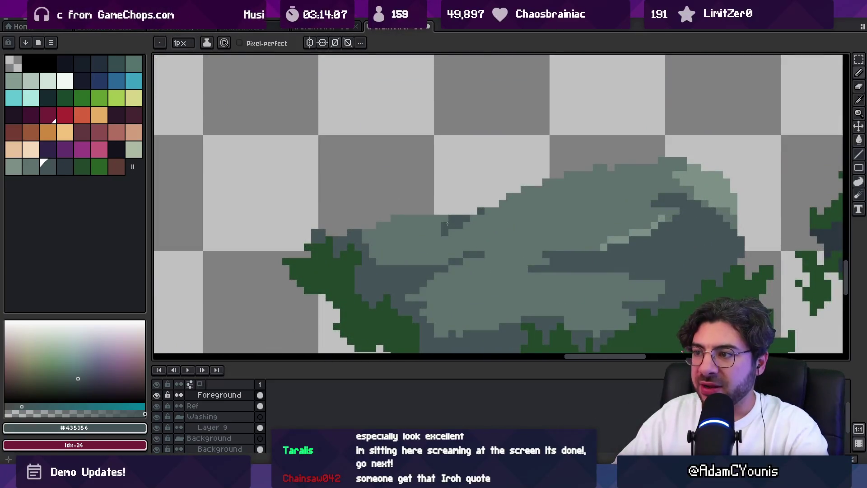
pyautogui.keyDown('alt'); pyautogui.click(447, 224); pyautogui.keyUp('alt')
pyautogui.click(455, 218)
pyautogui.press('z')
pyautogui.scroll(-4, 474, 212)
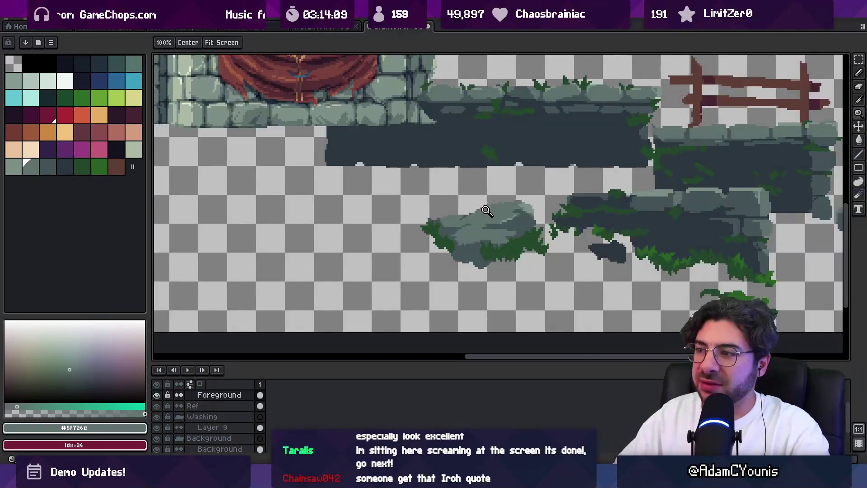
pyautogui.scroll(5, 489, 208)
# Select an 11×5 area of the rock, cancel it, and view the whole scene
pyautogui.press('m')
pyautogui.moveTo(409, 207); pyautogui.dragTo(474, 239)
pyautogui.hotkey('ctrl', 'd')
pyautogui.press('b')
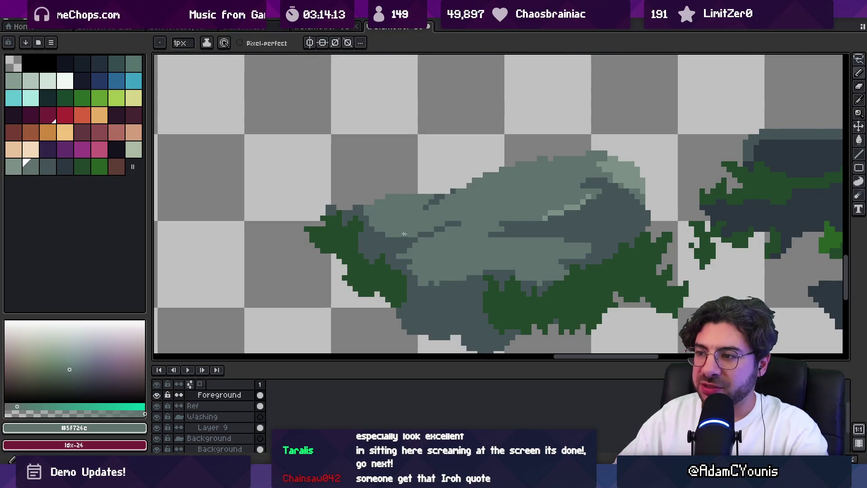
pyautogui.keyDown('alt'); pyautogui.click(358, 209); pyautogui.keyUp('alt')
pyautogui.press('z')
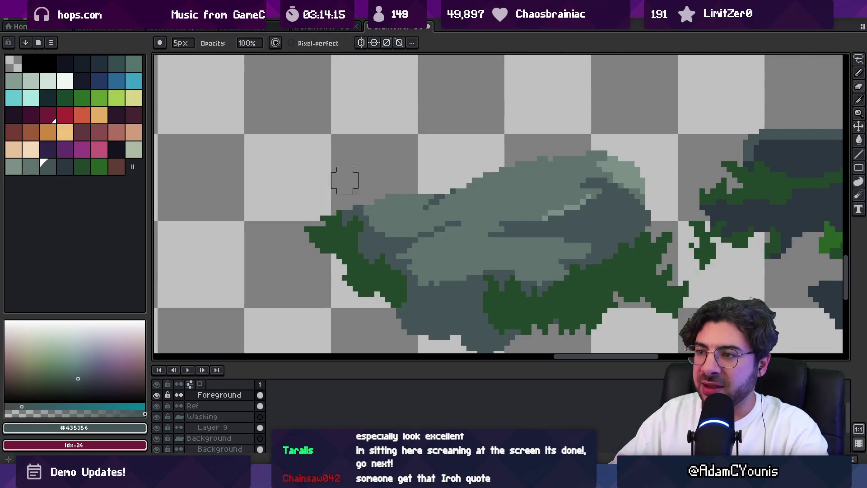
pyautogui.scroll(-5, 399, 160)
pyautogui.scroll(5, 411, 180)
# Sample alternating lighter and dark rock colours along the boulder's top
pyautogui.press('b')
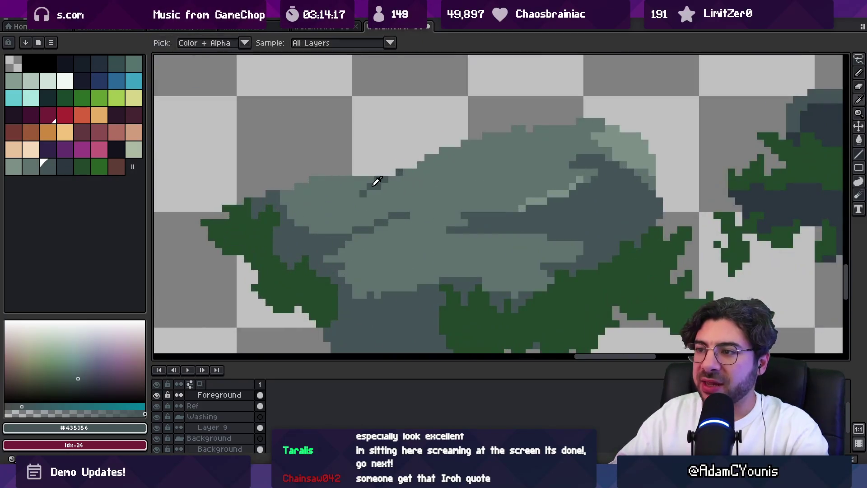
pyautogui.keyDown('alt'); pyautogui.click(364, 195); pyautogui.keyUp('alt')
pyautogui.keyDown('alt'); pyautogui.click(390, 173); pyautogui.keyUp('alt')
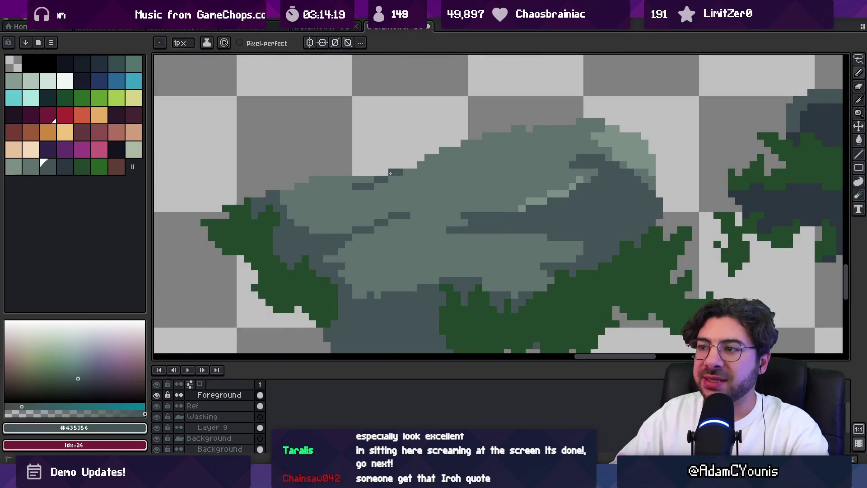
pyautogui.keyDown('alt'); pyautogui.click(423, 166); pyautogui.keyUp('alt')
pyautogui.press('z')
pyautogui.scroll(-5, 420, 168)
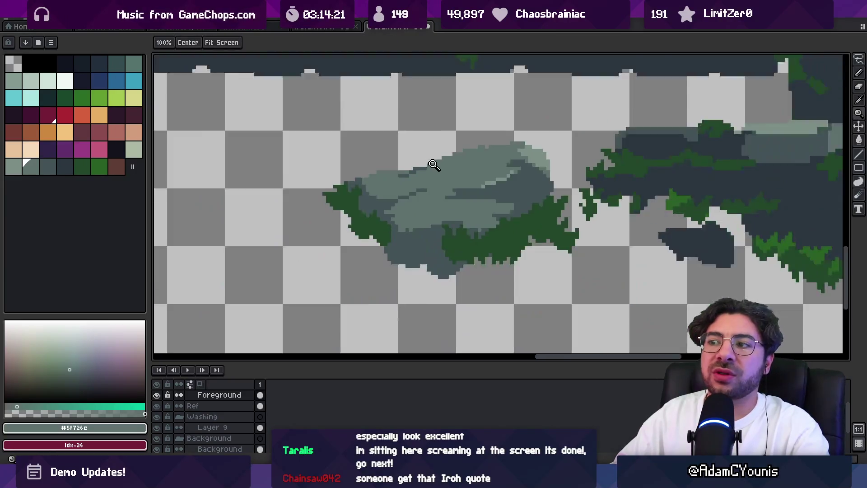
pyautogui.scroll(5, 420, 170)
# Shrink the brush to a single pixel and zoom out to see the boulder in the scene
pyautogui.press('b')
pyautogui.press('-')
pyautogui.press('-')
pyautogui.press('-')
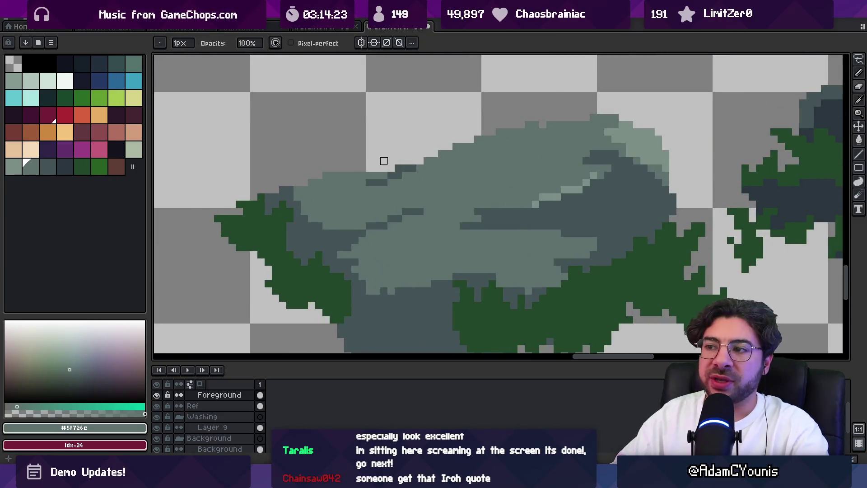
pyautogui.press('v')
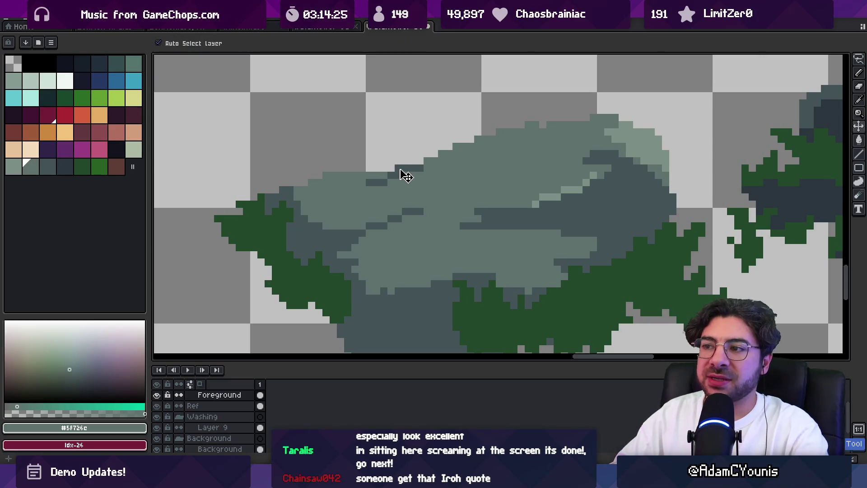
pyautogui.press('b')
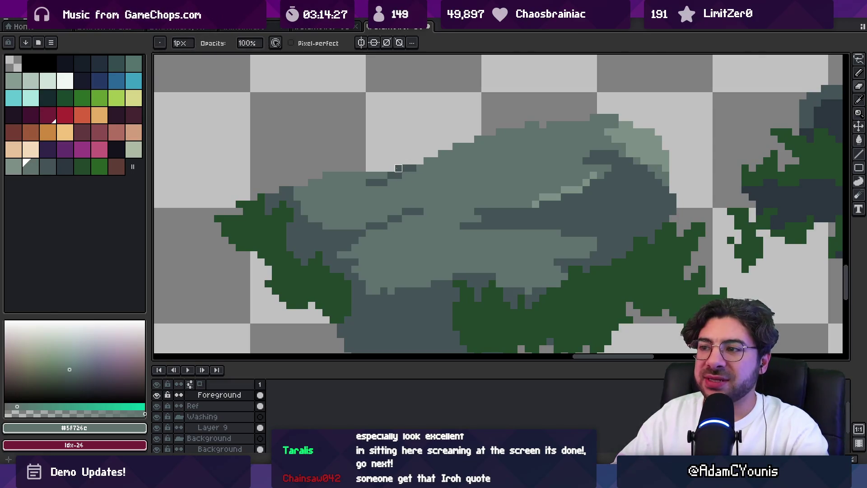
pyautogui.press('z')
pyautogui.scroll(-5, 397, 154)
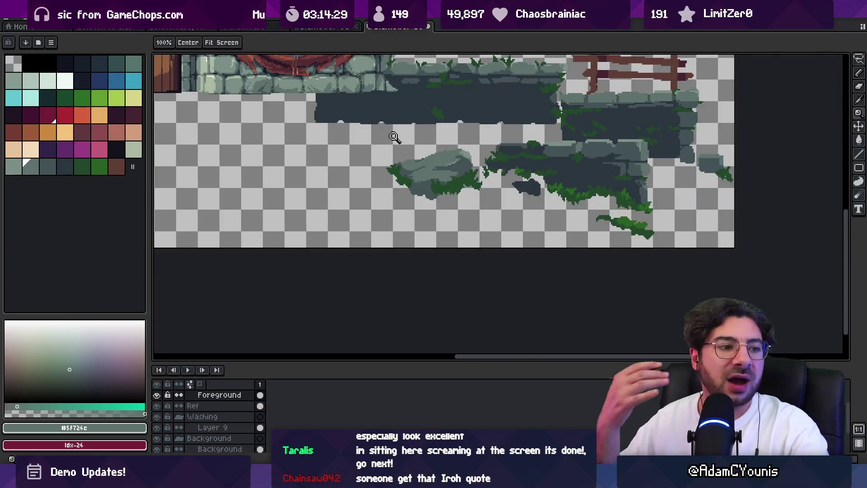
# Eyedrop the boulder's pale highlight colour and adjust the zoom on the rock
pyautogui.scroll(4, 467, 154)
pyautogui.press('i')
pyautogui.click(466, 158)
pyautogui.click(434, 160)
pyautogui.press('z')
pyautogui.scroll(-2, 444, 141)
pyautogui.scroll(-1, 444, 141)
pyautogui.scroll(3, 490, 140)
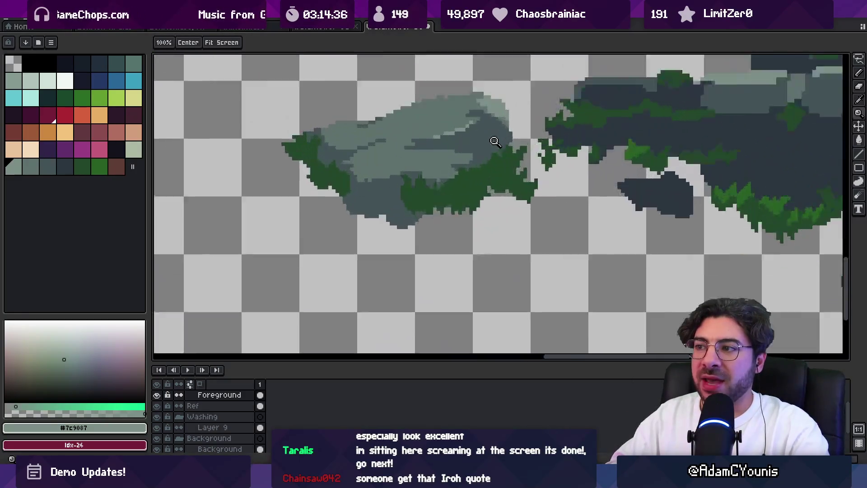
# Sample the dark and lighter rock shades from the boulder while zooming
pyautogui.press('i')
pyautogui.click(458, 157)
pyautogui.keyDown('alt'); pyautogui.click(459, 156); pyautogui.keyUp('alt')
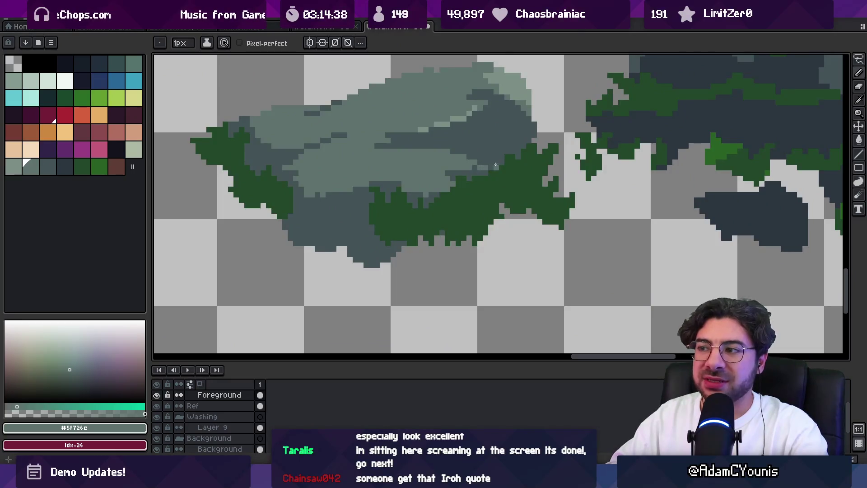
pyautogui.press('z')
pyautogui.scroll(-2, 484, 160)
pyautogui.scroll(3, 477, 156)
pyautogui.keyDown('alt'); pyautogui.click(478, 156); pyautogui.keyUp('alt')
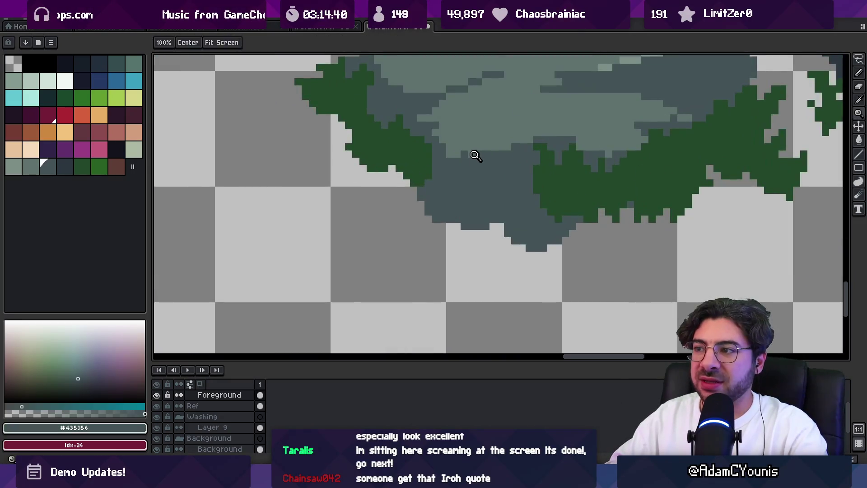
pyautogui.press('b')
pyautogui.keyDown('alt'); pyautogui.click(443, 158); pyautogui.keyUp('alt')
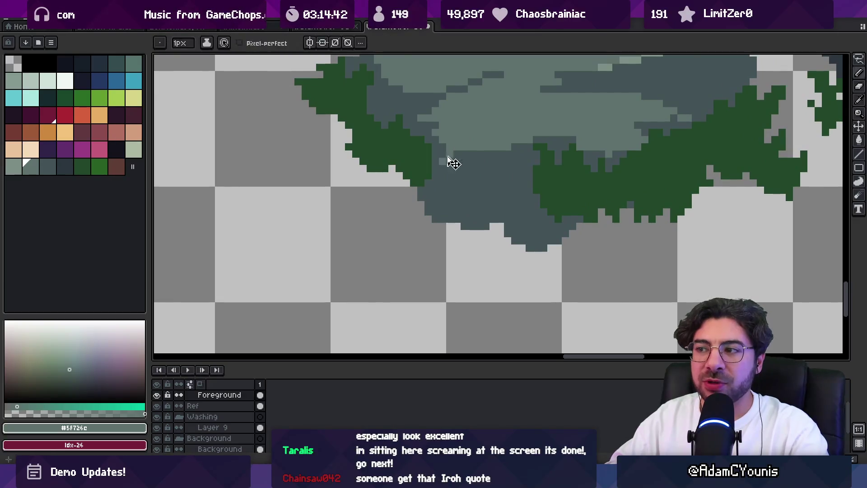
pyautogui.keyDown('alt'); pyautogui.click(445, 153); pyautogui.keyUp('alt')
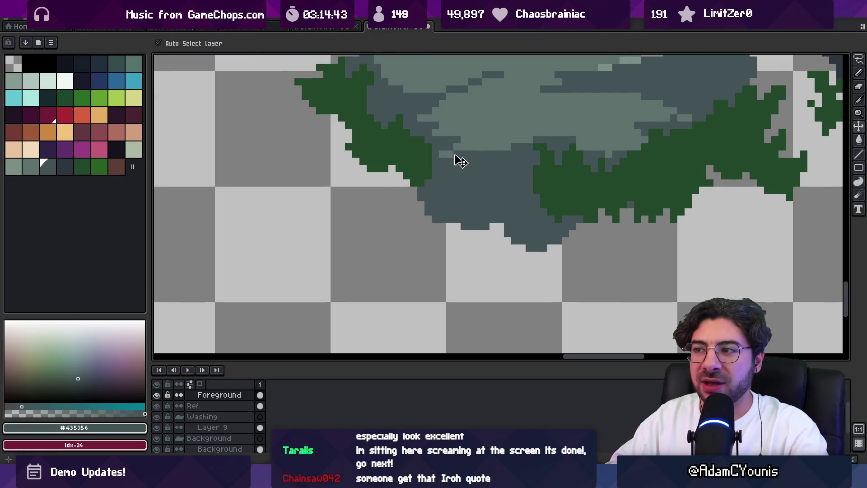
# Pick the lighter grey-green, dark grey-blue and mid grey-green rock colours from the canvas
pyautogui.hscroll(4, 476, 139)
pyautogui.scroll(2, 476, 139)
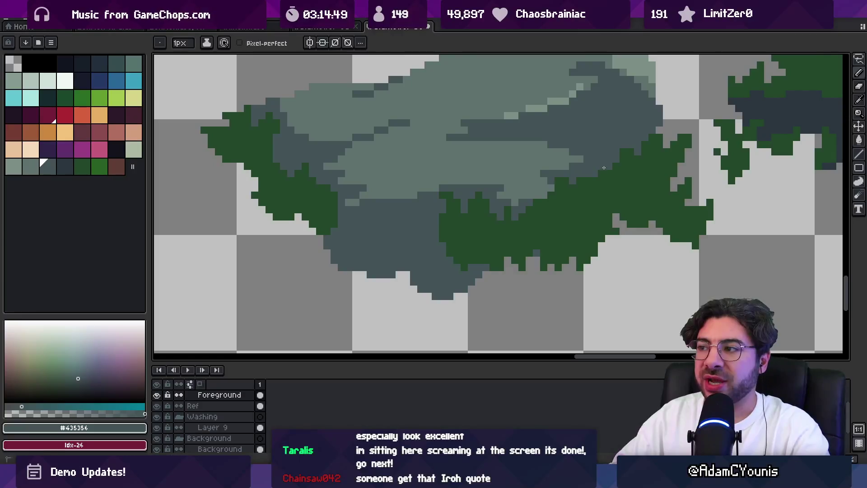
pyautogui.keyDown('alt'); pyautogui.click(588, 154); pyautogui.keyUp('alt')
pyautogui.scroll(-4, 611, 149)
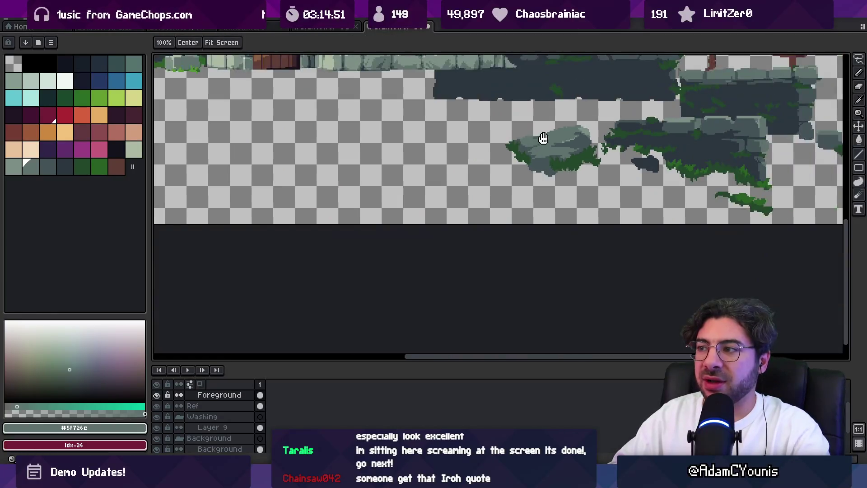
pyautogui.scroll(3, 496, 165)
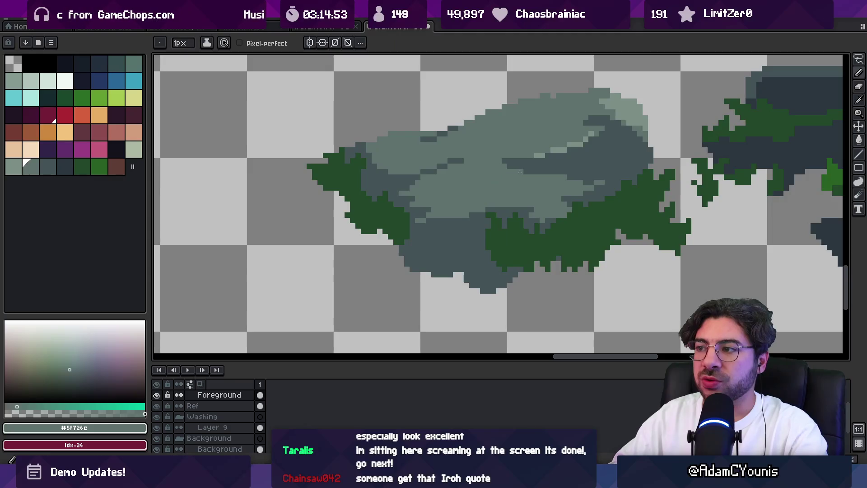
pyautogui.press('b')
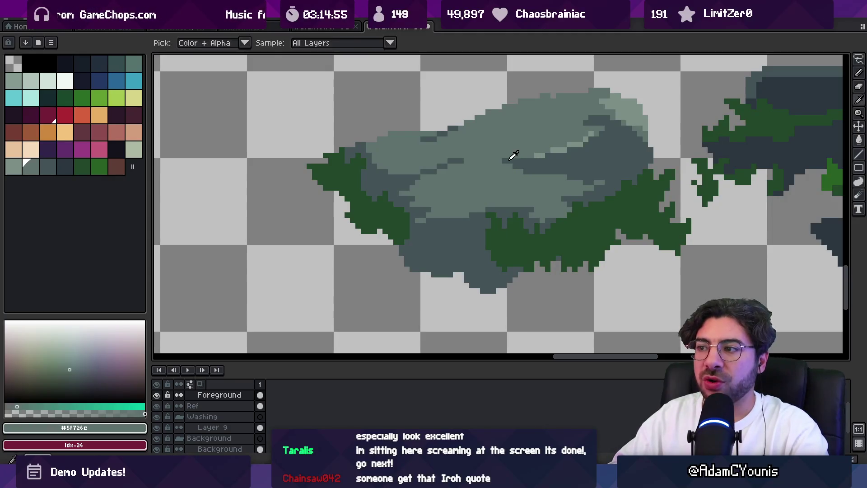
pyautogui.keyDown('alt'); pyautogui.click(515, 154); pyautogui.keyUp('alt')
pyautogui.scroll(-3, 477, 145)
pyautogui.scroll(-1, 477, 144)
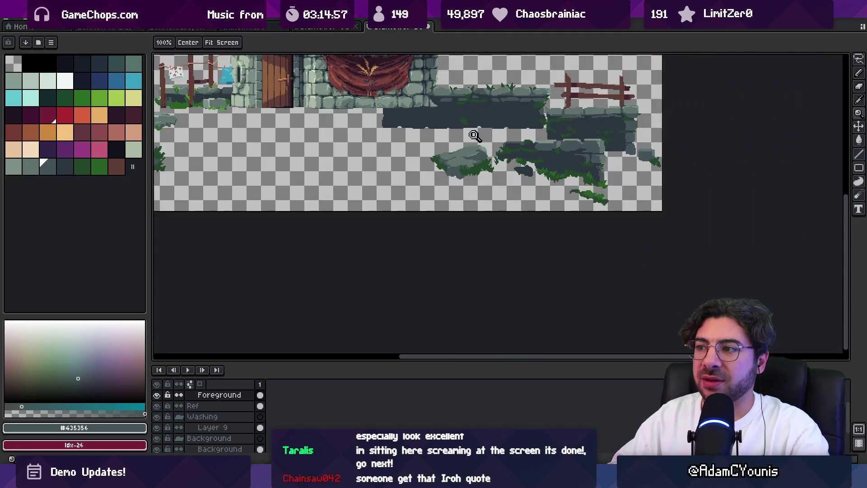
pyautogui.scroll(4, 482, 147)
pyautogui.keyDown('alt'); pyautogui.click(483, 147); pyautogui.keyUp('alt')
pyautogui.scroll(-3, 479, 183)
# Bring the boulder into view and add dark shadow pixels to its shading
pyautogui.moveTo(438, 173); pyautogui.dragTo(399, 188)
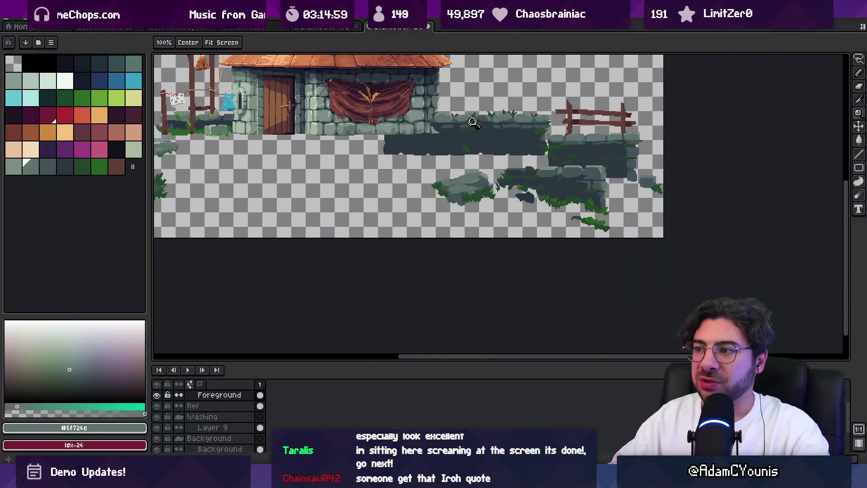
pyautogui.scroll(4, 468, 172)
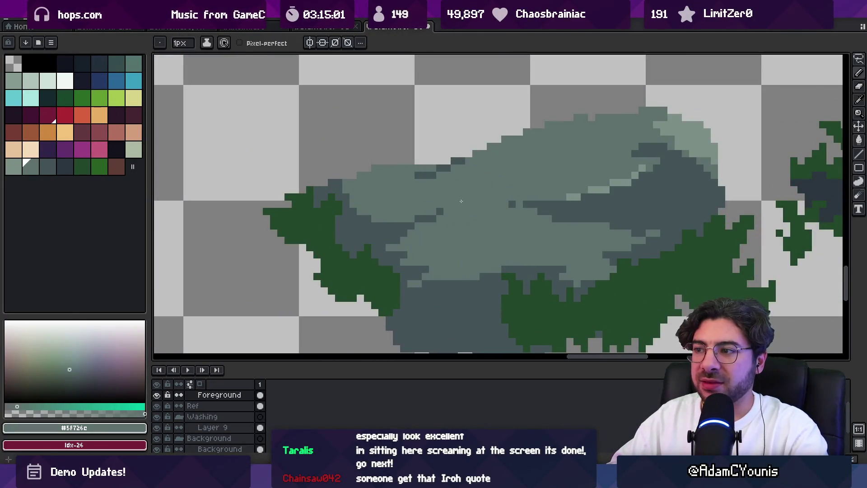
pyautogui.keyDown('alt'); pyautogui.click(439, 216); pyautogui.keyUp('alt')
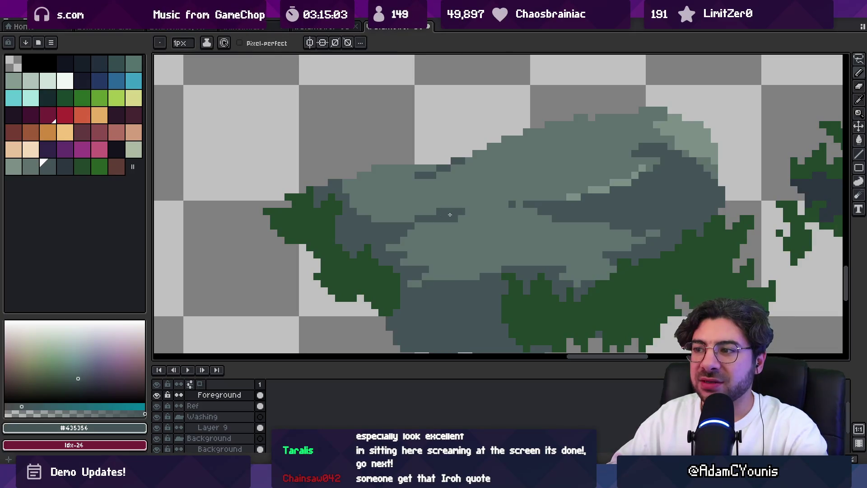
pyautogui.keyDown('alt'); pyautogui.click(449, 195); pyautogui.keyUp('alt')
pyautogui.scroll(-3, 465, 187)
pyautogui.scroll(1, 454, 197)
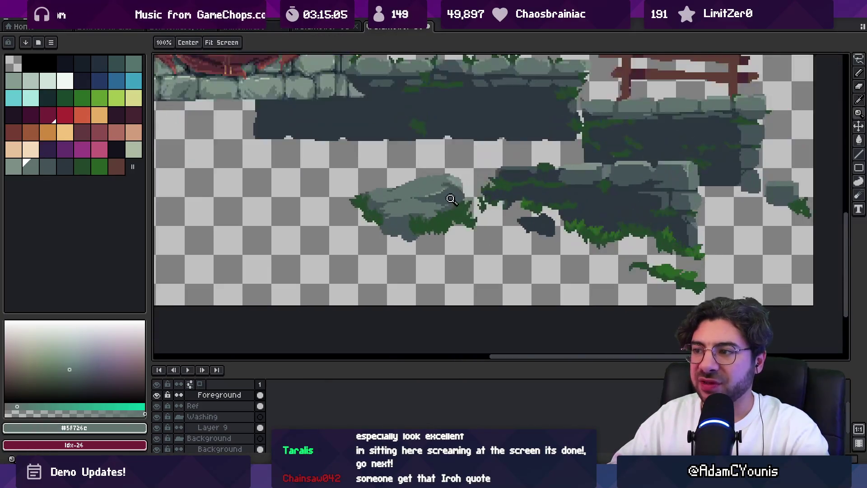
pyautogui.scroll(2, 455, 197)
pyautogui.keyDown('alt'); pyautogui.click(449, 163); pyautogui.keyUp('alt')
pyautogui.click(422, 142)
pyautogui.keyDown('alt'); pyautogui.click(434, 152); pyautogui.keyUp('alt')
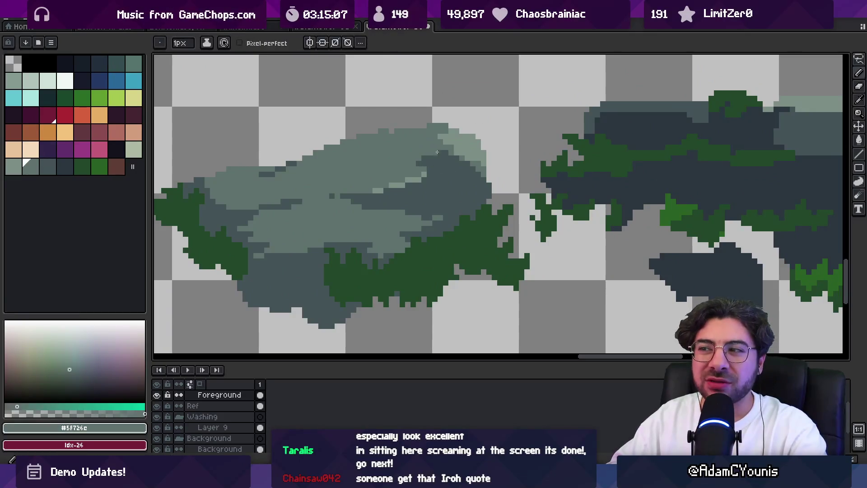
pyautogui.moveTo(424, 158); pyautogui.dragTo(423, 168)
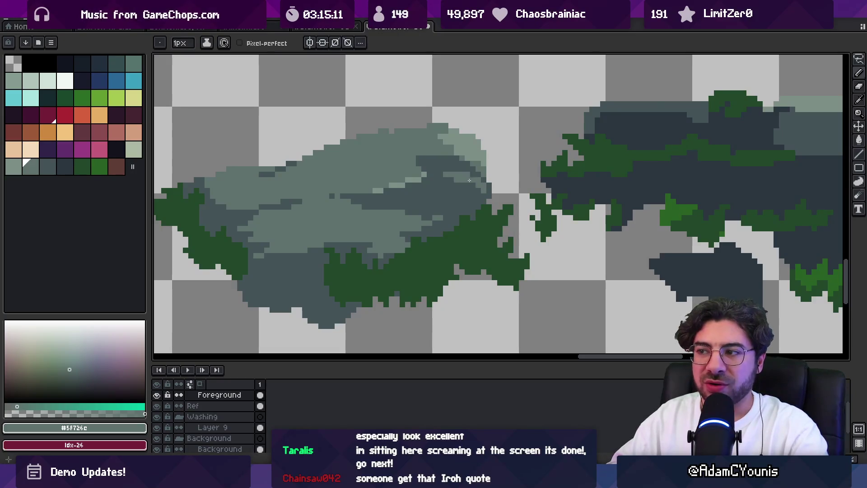
# Paint lighter pixels on the boulder's top and darken shading pixels at its upper right
pyautogui.scroll(-3, 470, 180)
pyautogui.scroll(3, 433, 178)
pyautogui.moveTo(432, 176); pyautogui.dragTo(444, 182)
pyautogui.keyDown('alt'); pyautogui.click(441, 164); pyautogui.keyUp('alt')
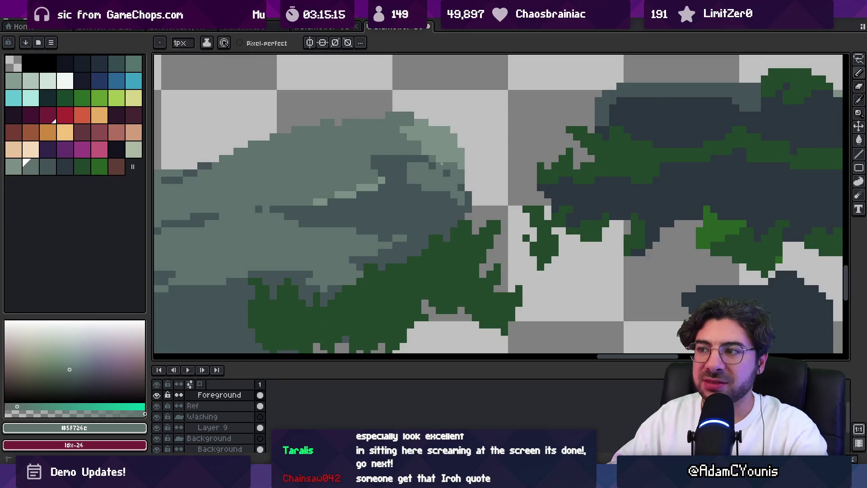
pyautogui.keyDown('alt'); pyautogui.click(429, 159); pyautogui.keyUp('alt')
pyautogui.click(415, 165)
pyautogui.keyDown('alt'); pyautogui.click(416, 165); pyautogui.keyUp('alt')
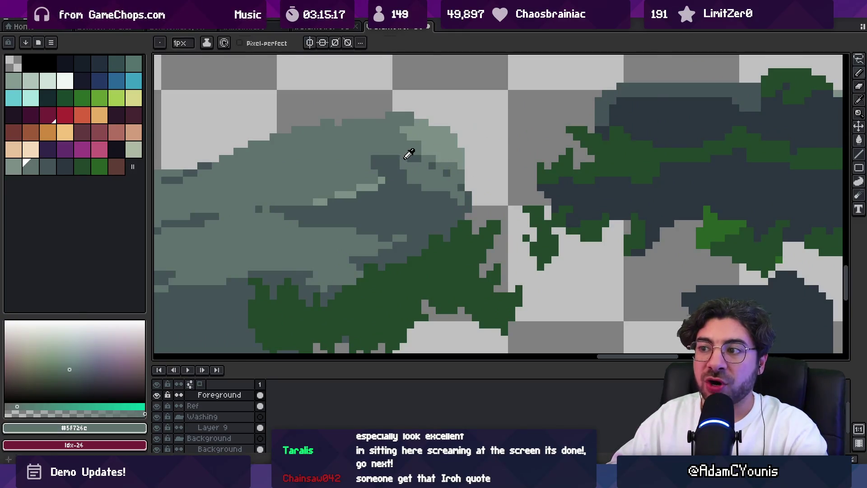
pyautogui.scroll(-3, 422, 153)
pyautogui.scroll(3, 422, 162)
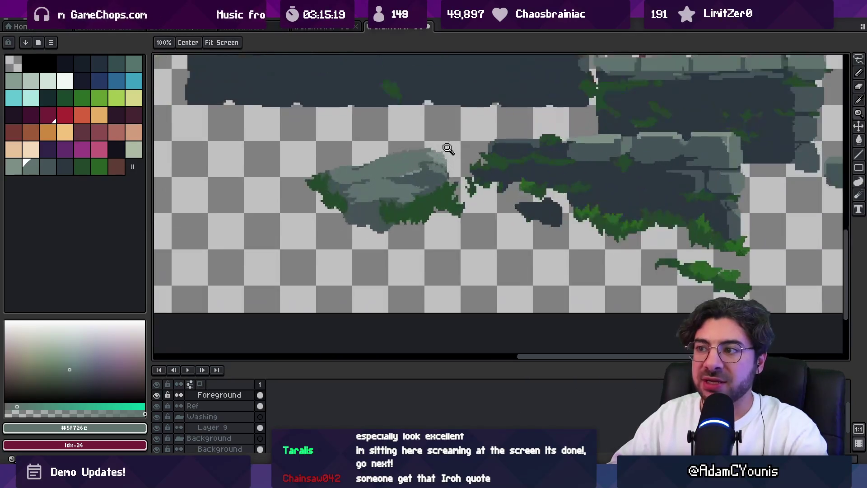
pyautogui.keyDown('alt'); pyautogui.click(423, 172); pyautogui.keyUp('alt')
pyautogui.click(440, 176)
pyautogui.keyDown('alt'); pyautogui.click(438, 183); pyautogui.keyUp('alt')
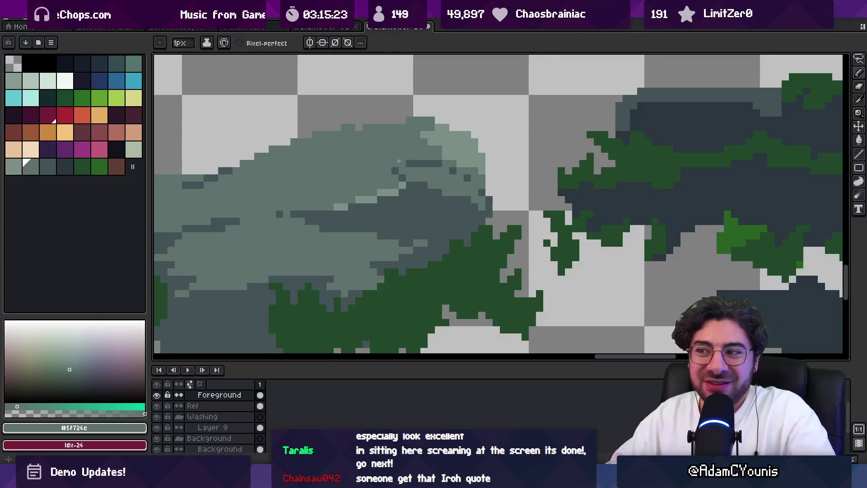
# Lighten the boulder's top in pale green, erase stray edge pixels, and highlight its right edge
pyautogui.keyDown('alt'); pyautogui.click(403, 174); pyautogui.keyUp('alt')
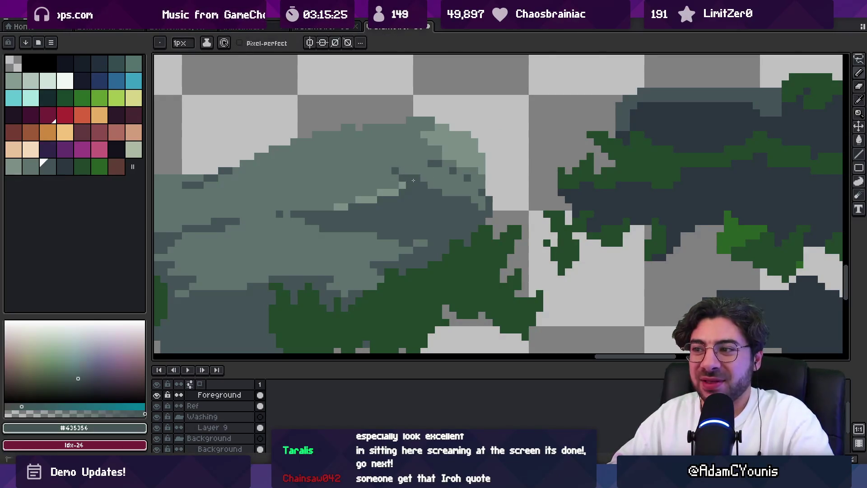
pyautogui.keyDown('alt'); pyautogui.click(451, 174); pyautogui.keyUp('alt')
pyautogui.moveTo(434, 164)
pyautogui.mouseDown()
pyautogui.moveTo(469, 179)
pyautogui.moveTo(450, 161)
pyautogui.moveTo(474, 143)
pyautogui.mouseUp()
pyautogui.press('e')
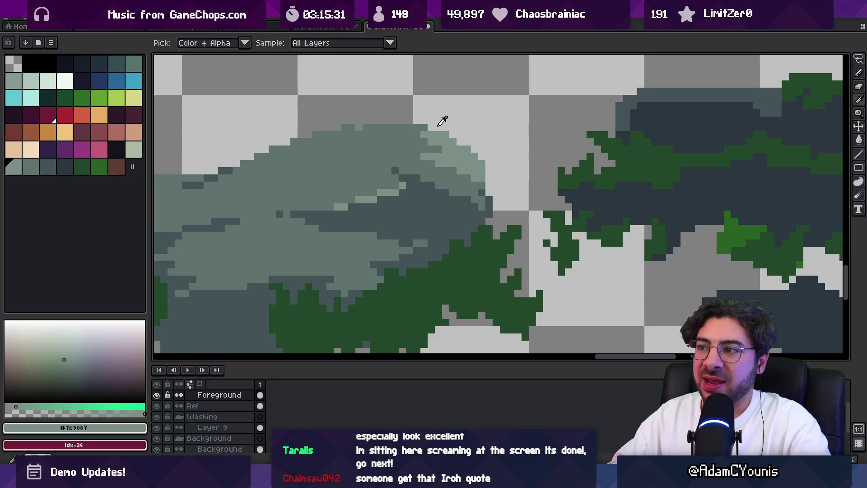
pyautogui.press('b')
pyautogui.moveTo(491, 180); pyautogui.dragTo(495, 194)
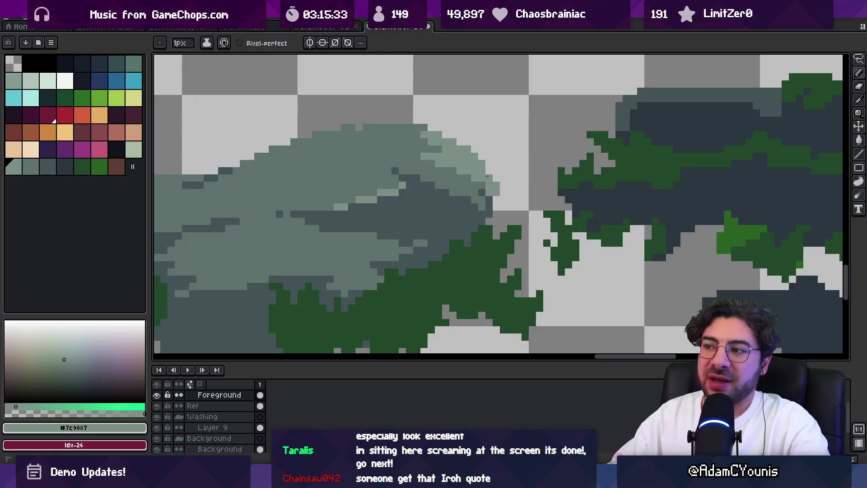
pyautogui.keyDown('alt'); pyautogui.click(492, 199); pyautogui.keyUp('alt')
# Paint mid grey-green pixels along the boulder's top edge, then zoom out to check
pyautogui.press('z')
pyautogui.scroll(-5, 515, 170)
pyautogui.scroll(6, 515, 170)
pyautogui.keyDown('alt'); pyautogui.click(467, 216); pyautogui.keyUp('alt')
pyautogui.press('b')
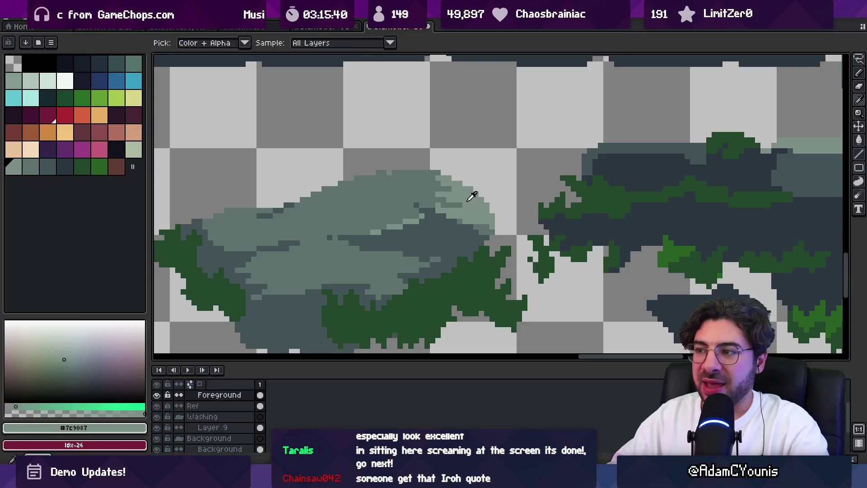
pyautogui.keyDown('alt'); pyautogui.click(465, 201); pyautogui.keyUp('alt')
pyautogui.moveTo(462, 202)
pyautogui.mouseDown()
pyautogui.moveTo(442, 197)
pyautogui.moveTo(472, 200)
pyautogui.mouseUp()
pyautogui.keyDown('alt'); pyautogui.click(467, 194); pyautogui.keyUp('alt')
pyautogui.press('z')
pyautogui.scroll(-5, 480, 180)
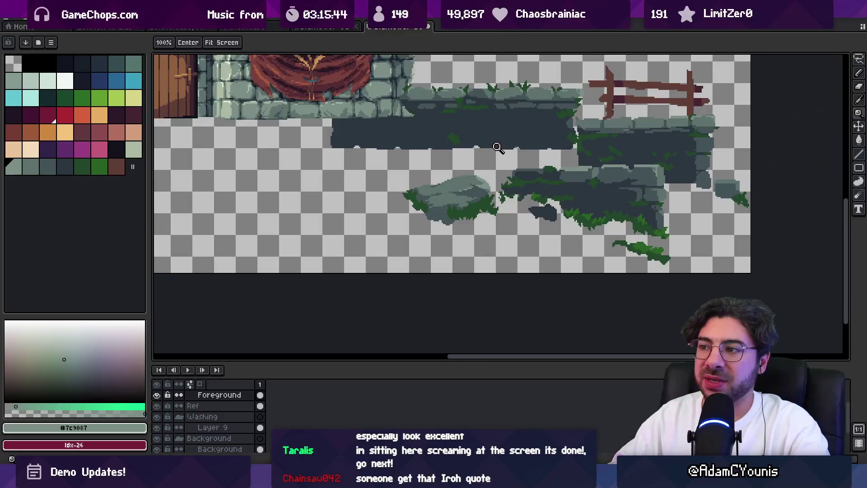
# Zoom in on the wall ledge and sample its mid grey-green and dark grey-blue tones
pyautogui.scroll(-3, 495, 151)
pyautogui.scroll(2, 517, 145)
pyautogui.scroll(1, 497, 167)
pyautogui.scroll(1, 497, 183)
pyautogui.scroll(2, 545, 182)
pyautogui.keyDown('alt'); pyautogui.click(592, 167); pyautogui.keyUp('alt')
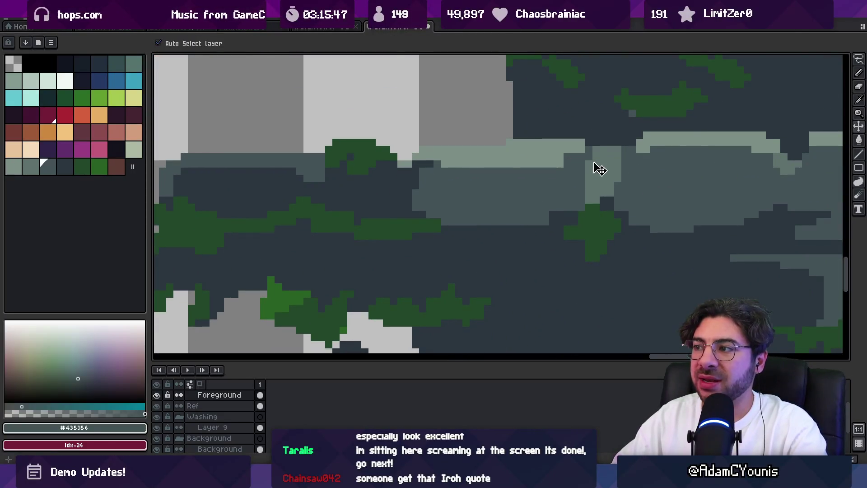
pyautogui.press('b')
pyautogui.keyDown('alt'); pyautogui.click(584, 147); pyautogui.keyUp('alt')
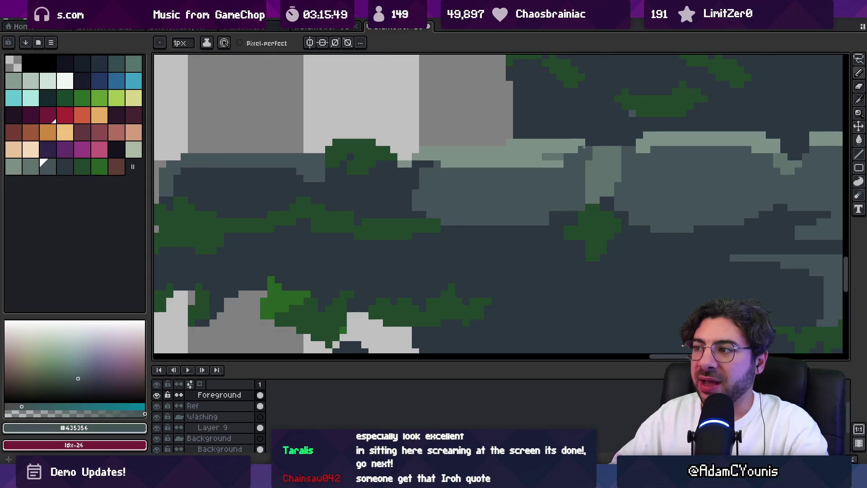
pyautogui.press('e')
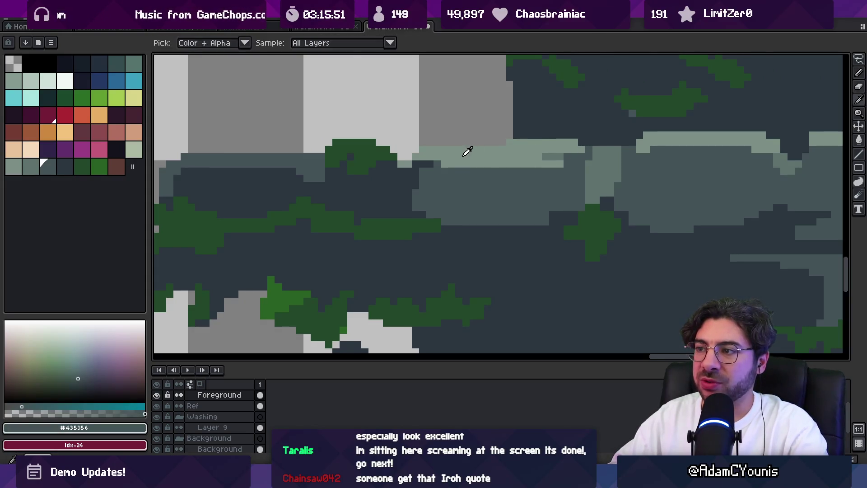
# Repaint the ledge's top-edge pixels in mid grey-green and return to 100% zoom
pyautogui.keyDown('alt'); pyautogui.click(558, 146); pyautogui.keyUp('alt')
pyautogui.press('b')
pyautogui.moveTo(429, 157); pyautogui.dragTo(447, 157)
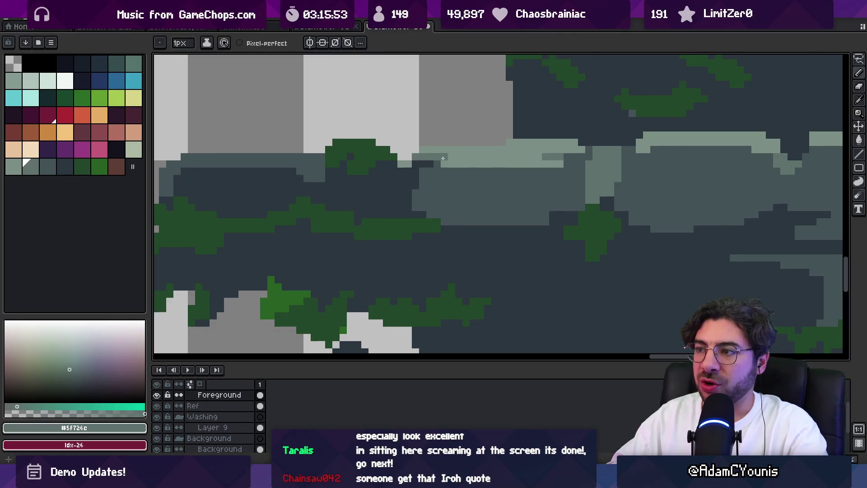
pyautogui.keyDown('alt'); pyautogui.click(444, 164); pyautogui.keyUp('alt')
pyautogui.press('z')
pyautogui.press('1')
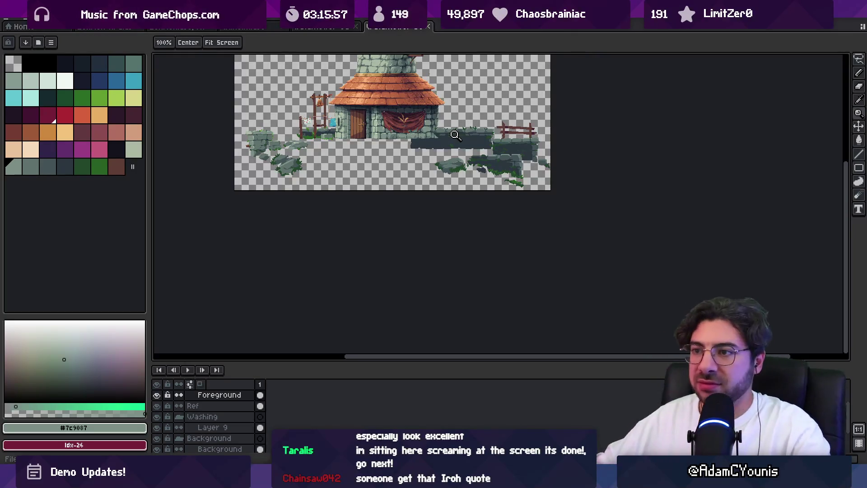
# Darken the stone wall's edge with a dark grey-blue stroke
pyautogui.scroll(5, 456, 136)
pyautogui.press('b')
pyautogui.keyDown('alt'); pyautogui.click(333, 118); pyautogui.keyUp('alt')
pyautogui.moveTo(264, 140); pyautogui.dragTo(282, 133)
pyautogui.keyDown('alt'); pyautogui.click(337, 120); pyautogui.keyUp('alt')
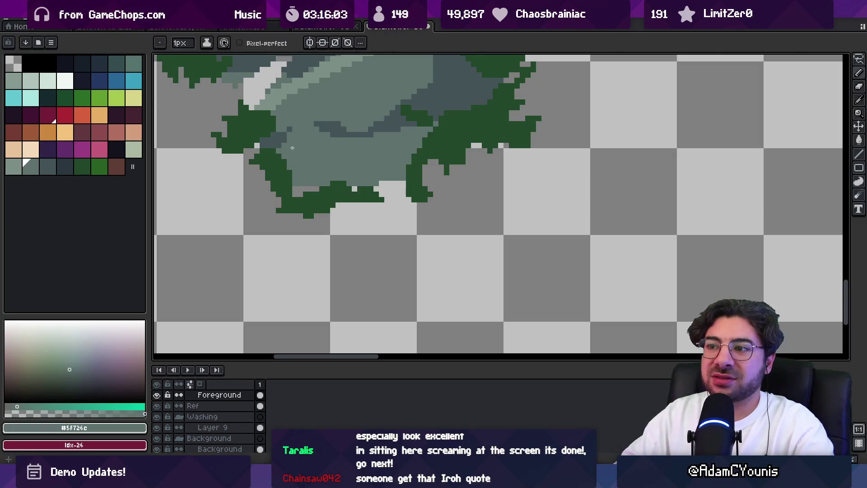
pyautogui.press('alt')
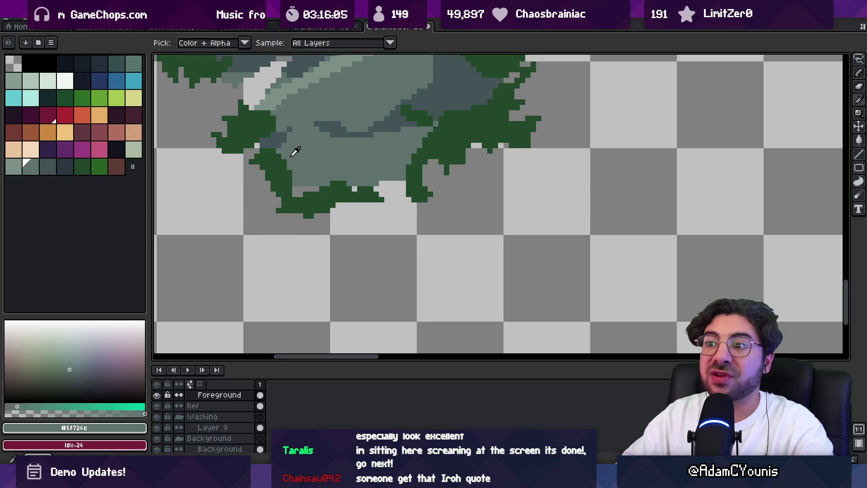
pyautogui.keyDown('alt'); pyautogui.click(276, 143); pyautogui.keyUp('alt')
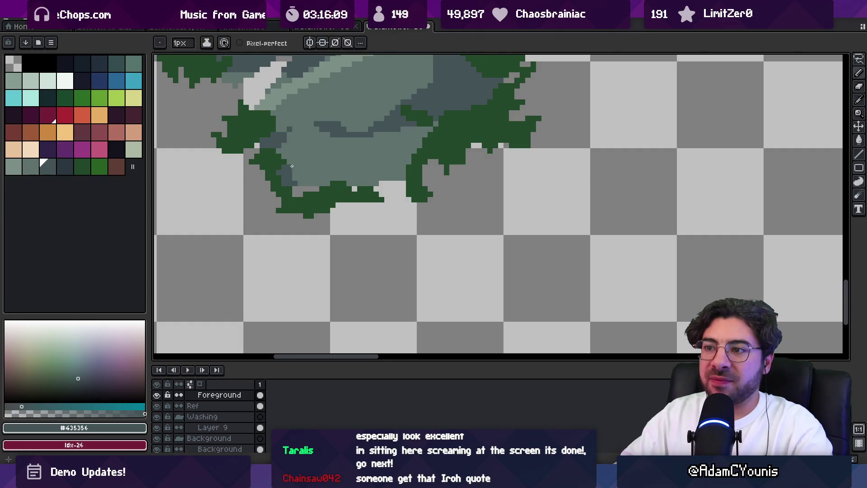
# Add a moss pixel and a dark grey-blue stroke along the boulder's underside
pyautogui.scroll(-5, 290, 167)
pyautogui.scroll(6, 312, 173)
pyautogui.keyDown('alt'); pyautogui.click(313, 178); pyautogui.keyUp('alt')
pyautogui.click(317, 161)
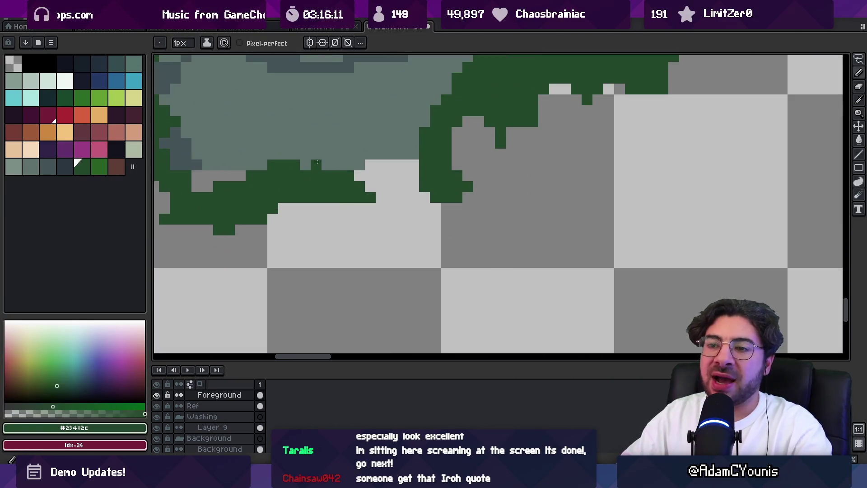
pyautogui.moveTo(323, 153); pyautogui.dragTo(366, 189)
pyautogui.keyDown('alt'); pyautogui.click(459, 130); pyautogui.keyUp('alt')
pyautogui.moveTo(458, 130); pyautogui.dragTo(438, 212)
# Add dark green moss pixels at the boulder's lower edge, erasing stray ones
pyautogui.press('space')
pyautogui.scroll(-3, 425, 155)
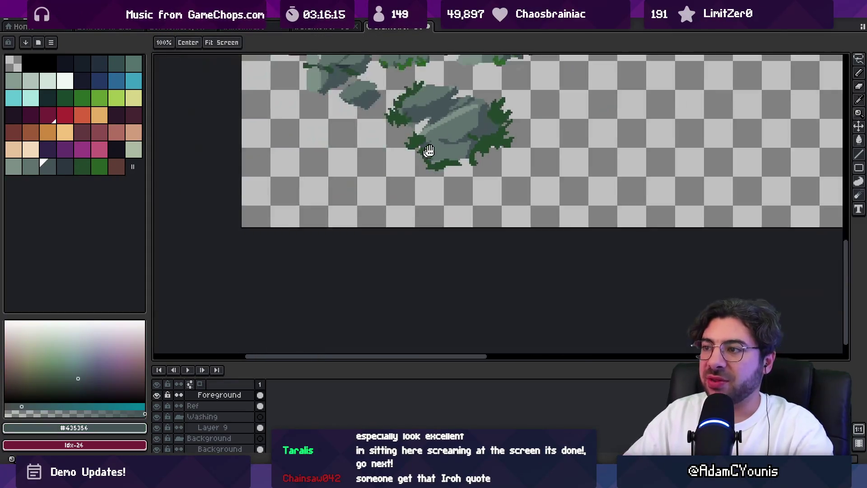
pyautogui.scroll(3, 425, 155)
pyautogui.keyDown('alt'); pyautogui.click(444, 203); pyautogui.keyUp('alt')
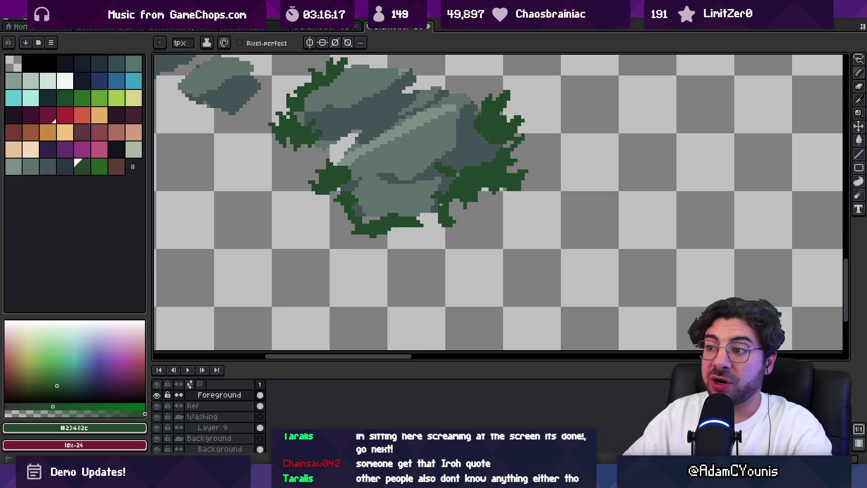
pyautogui.scroll(1, 437, 197)
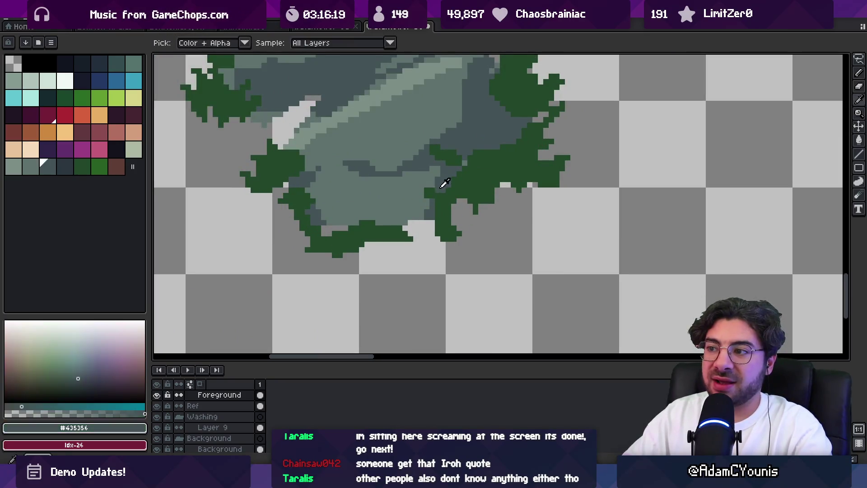
pyautogui.keyDown('alt'); pyautogui.click(454, 188); pyautogui.keyUp('alt')
pyautogui.keyDown('alt'); pyautogui.click(447, 196); pyautogui.keyUp('alt')
pyautogui.click(454, 185)
pyautogui.press('e')
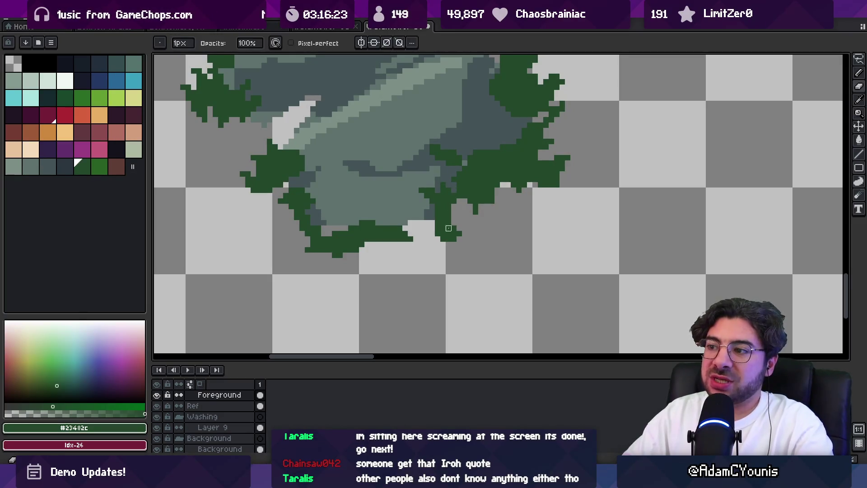
pyautogui.press('b')
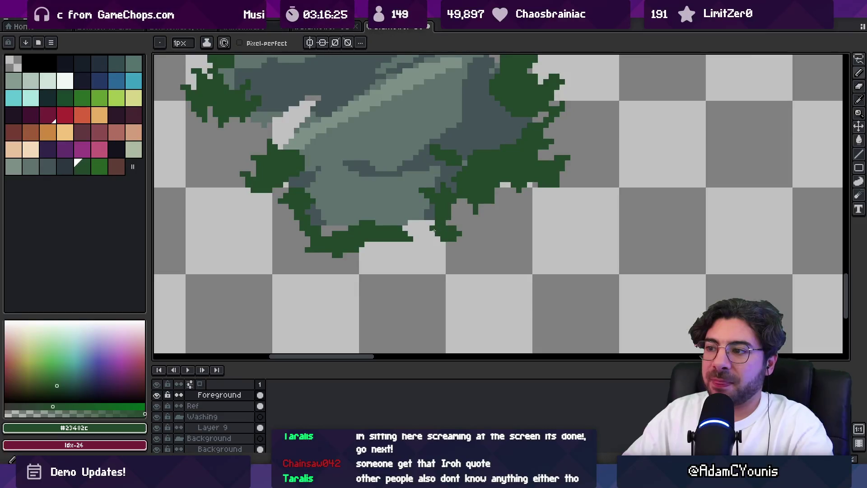
pyautogui.press('e')
pyautogui.press('b')
pyautogui.press('e')
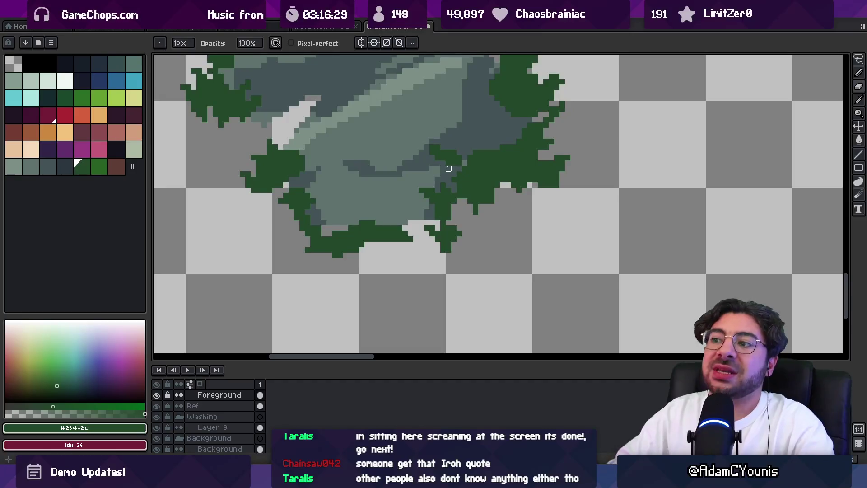
# Sample the boulder's grey-green and the bush's dark moss green while zooming in
pyautogui.press('i')
pyautogui.click(341, 219)
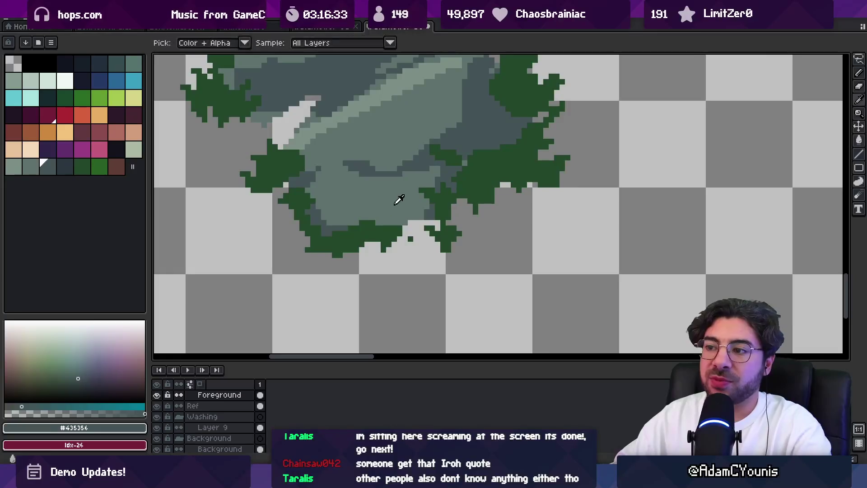
pyautogui.press('z')
pyautogui.scroll(-3, 404, 208)
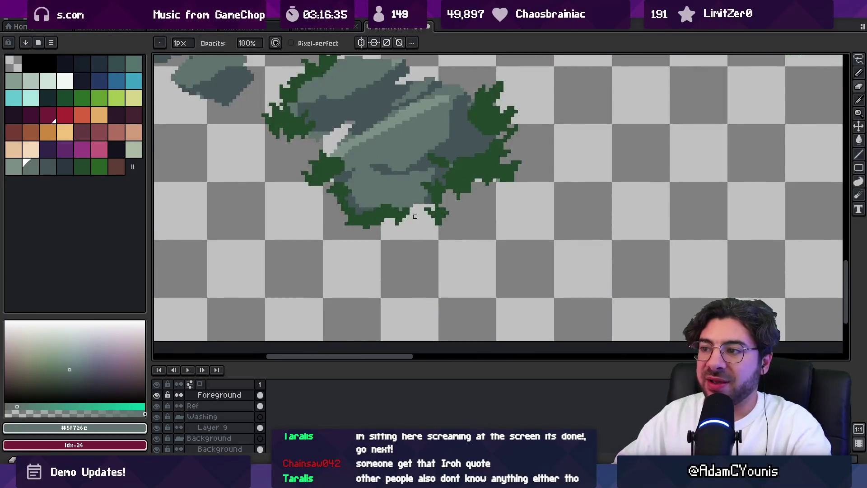
pyautogui.scroll(2, 456, 208)
pyautogui.press('b')
pyautogui.scroll(-1, 489, 199)
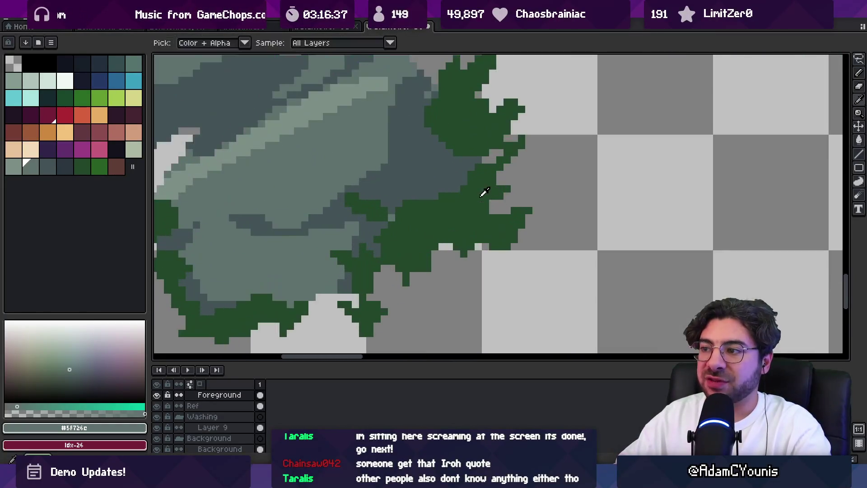
pyautogui.keyDown('alt'); pyautogui.click(484, 192); pyautogui.keyUp('alt')
pyautogui.scroll(-2, 452, 198)
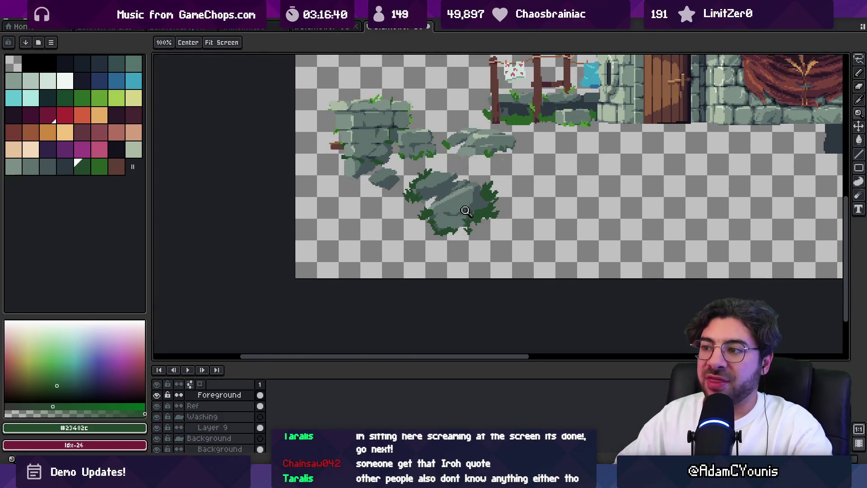
# Sample the dark and mid stone greys and the dark moss green from the boulder
pyautogui.scroll(3, 466, 210)
pyautogui.keyDown('alt'); pyautogui.click(451, 218); pyautogui.keyUp('alt')
pyautogui.scroll(-2, 451, 219)
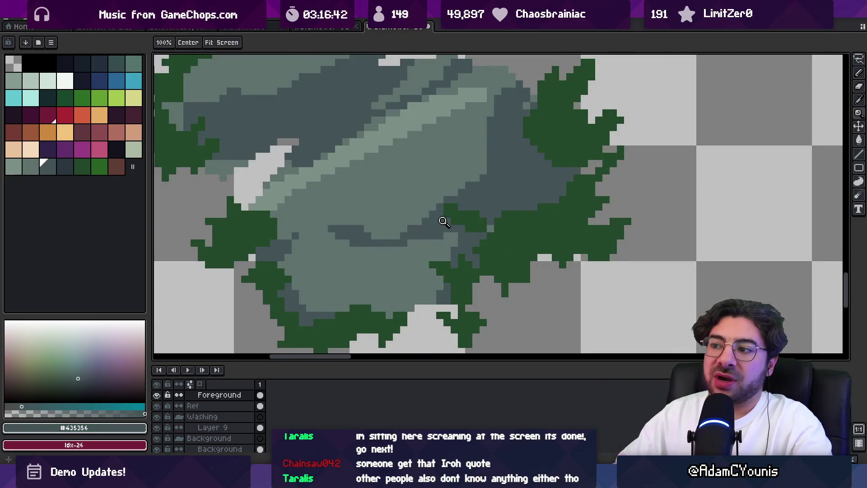
pyautogui.scroll(-1, 440, 205)
pyautogui.moveTo(439, 203); pyautogui.dragTo(463, 213)
pyautogui.scroll(2, 441, 207)
pyautogui.keyDown('alt'); pyautogui.click(441, 207); pyautogui.keyUp('alt')
pyautogui.press('b')
pyautogui.keyDown('alt'); pyautogui.click(413, 221); pyautogui.keyUp('alt')
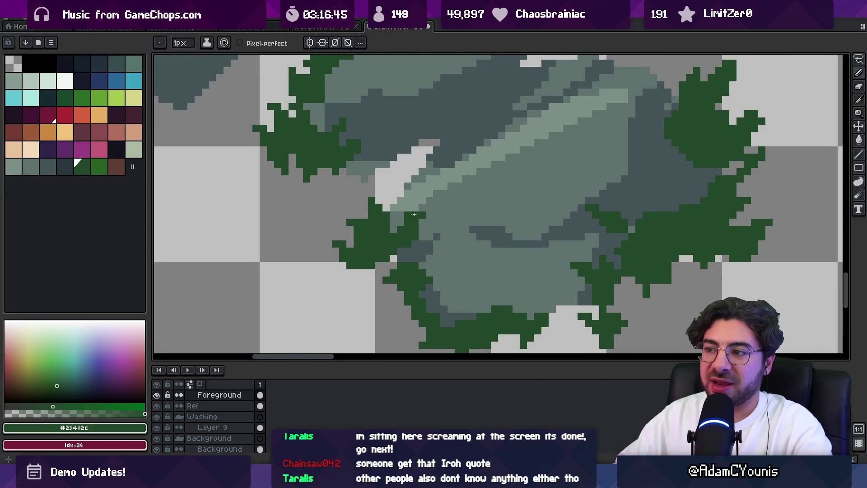
pyautogui.keyDown('alt'); pyautogui.click(417, 213); pyautogui.keyUp('alt')
# Zoom and pan the view over to the wall ruin's top-left ledge stones
pyautogui.press('z')
pyautogui.scroll(-4, 433, 201)
pyautogui.moveTo(420, 190); pyautogui.dragTo(385, 220)
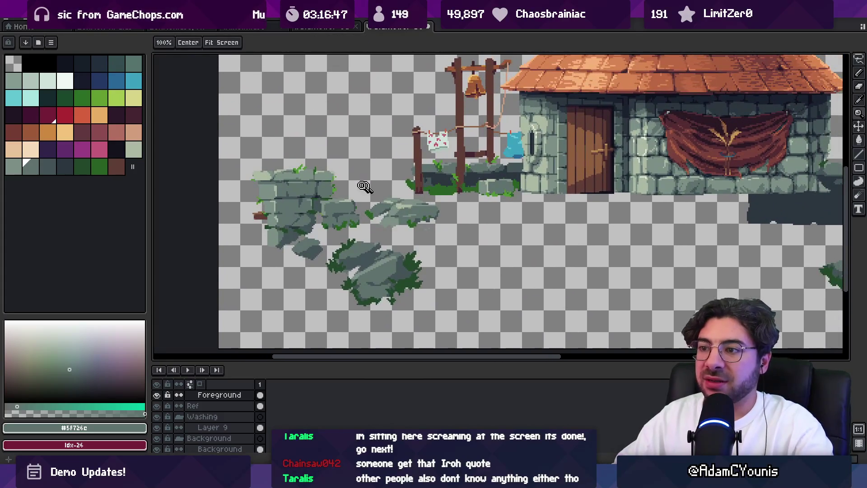
pyautogui.scroll(4, 311, 219)
pyautogui.press('b')
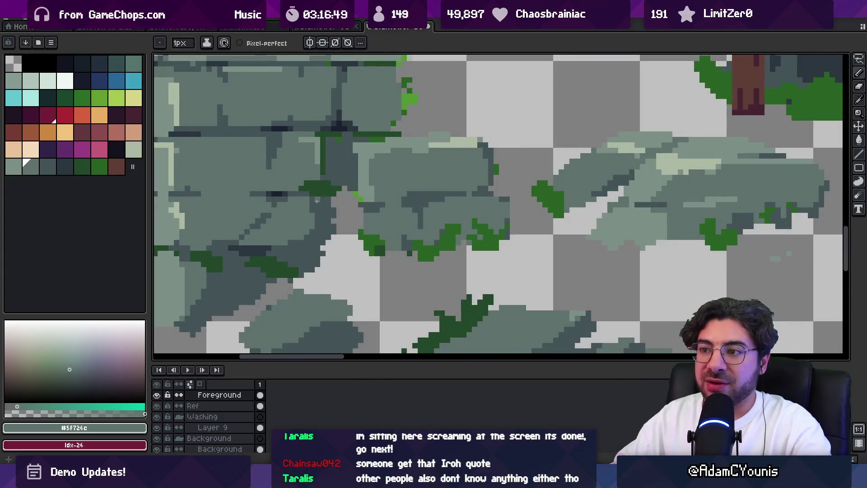
pyautogui.scroll(-4, 311, 201)
pyautogui.scroll(5, 256, 185)
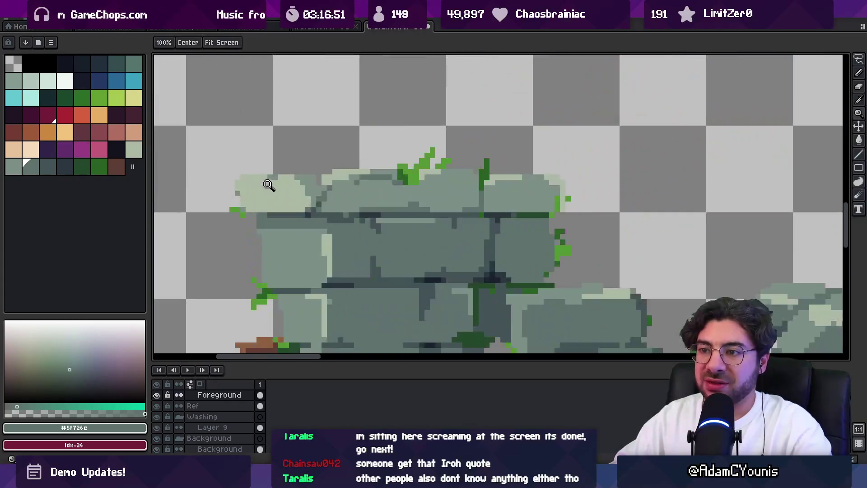
pyautogui.press('b')
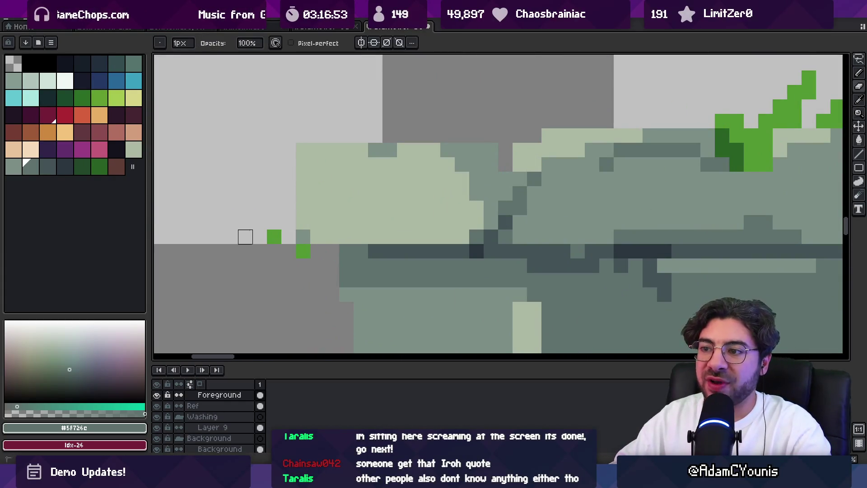
# Pick the light stone grey from the ledge, then the mid grey, to repaint the corner stones
pyautogui.press('alt')
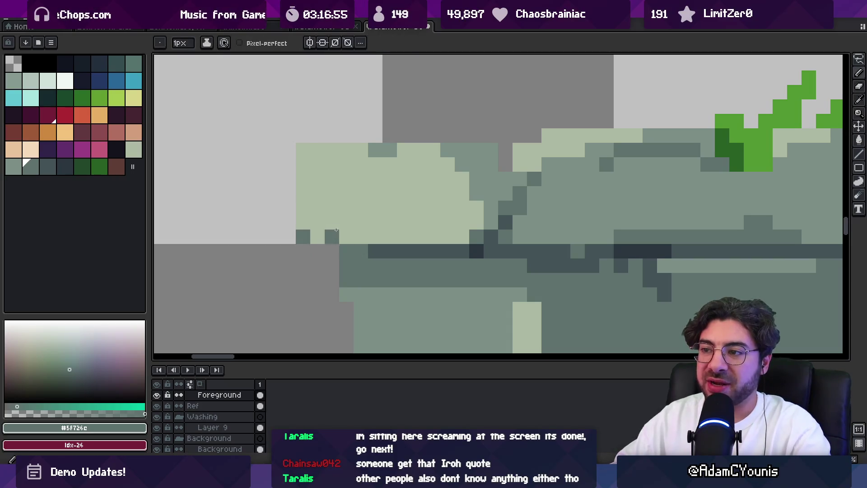
pyautogui.keyDown('alt'); pyautogui.click(381, 155); pyautogui.keyUp('alt')
pyautogui.press('z')
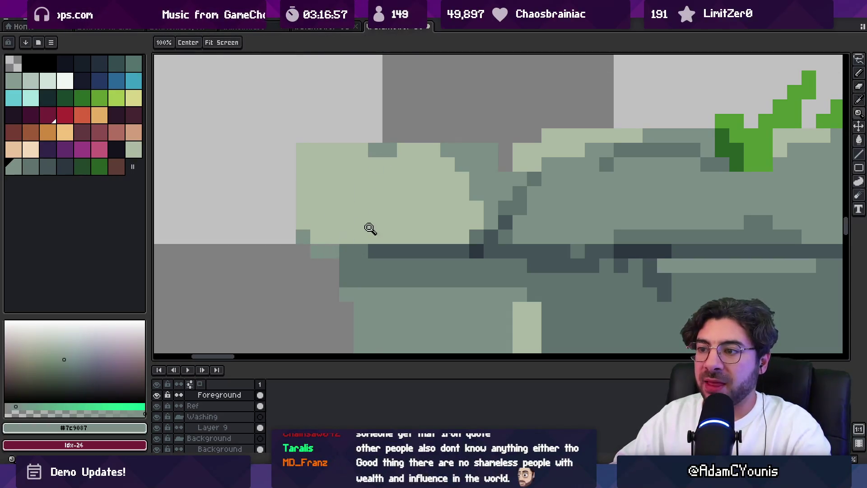
pyautogui.scroll(-3, 364, 232)
pyautogui.scroll(3, 378, 224)
pyautogui.press('b')
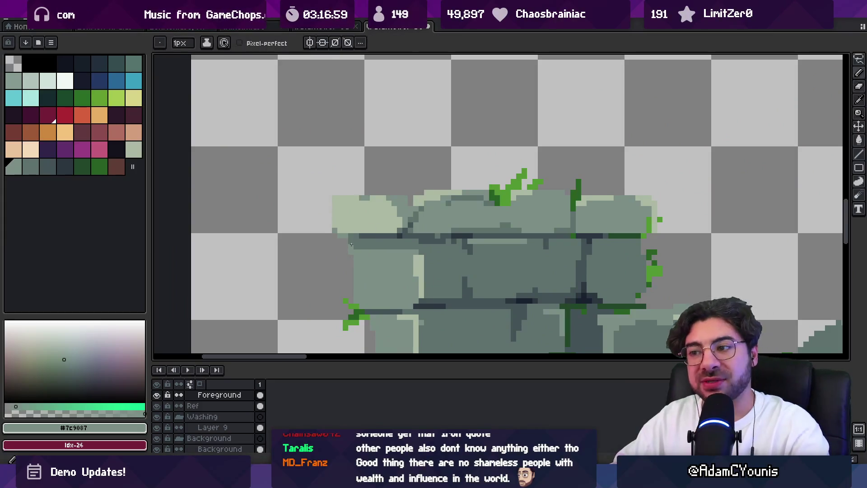
pyautogui.keyDown('alt'); pyautogui.click(368, 238); pyautogui.keyUp('alt')
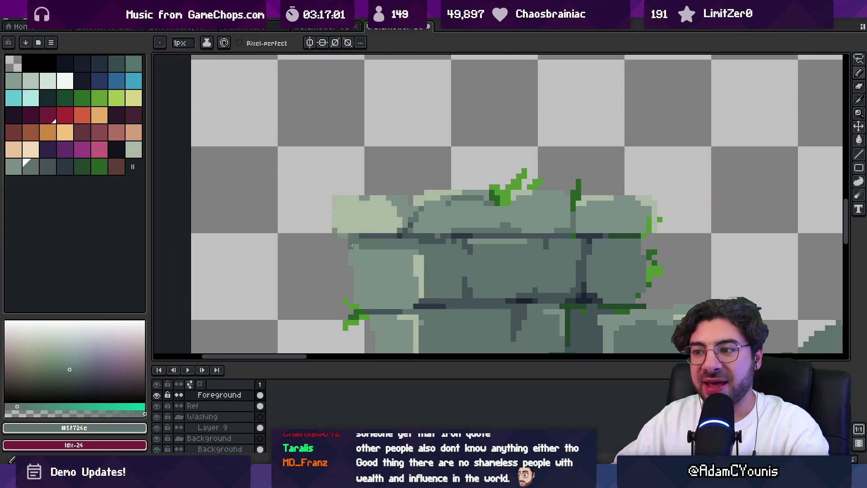
pyautogui.press('z')
pyautogui.scroll(-4, 319, 209)
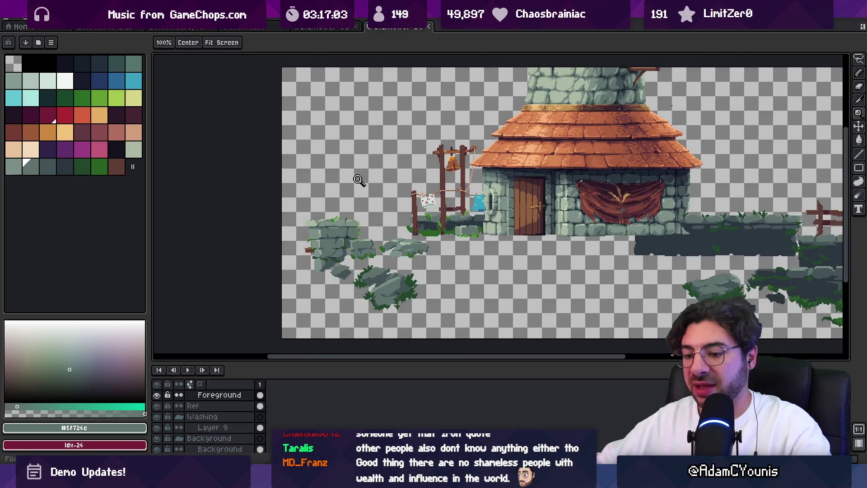
# In Unity, select the Ohrenstead Foothills Background object
pyautogui.hotkey('alt', 'Tab')
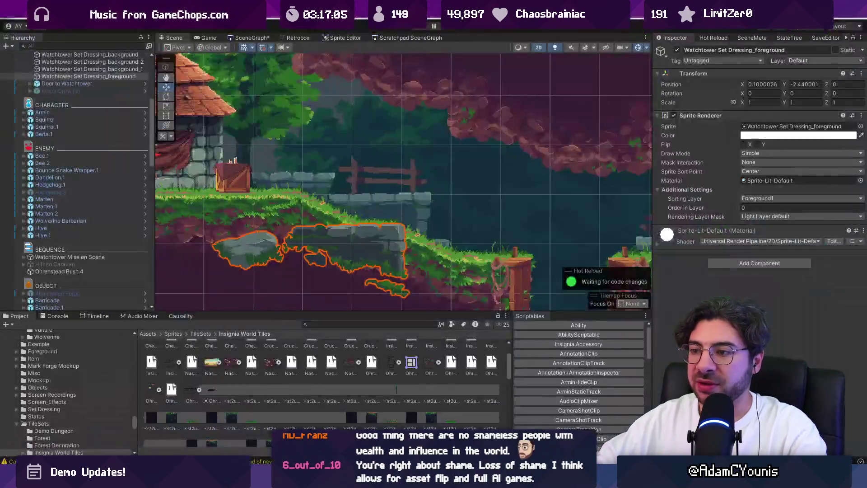
pyautogui.scroll(-2, 477, 210)
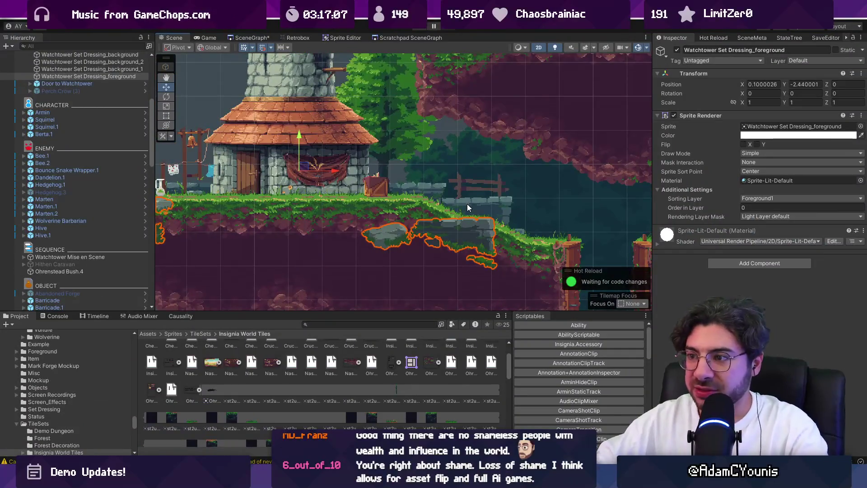
pyautogui.click(398, 177)
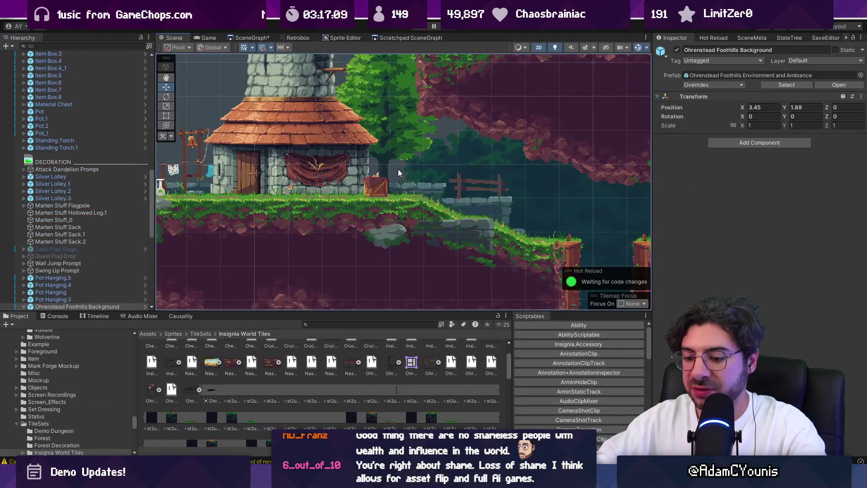
pyautogui.hotkey('alt', 'Tab')
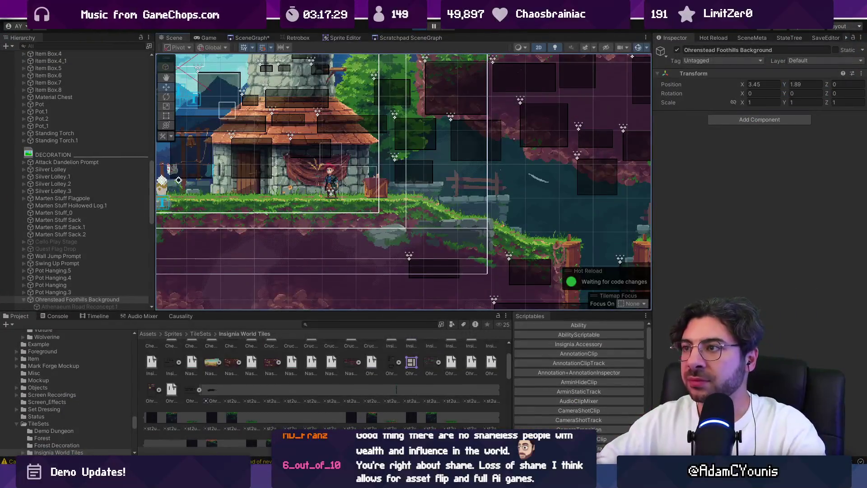
# Lower the washing-line prop to Y -2.5, trim its X to 0.12, and start Play
pyautogui.scroll(8, 271, 159)
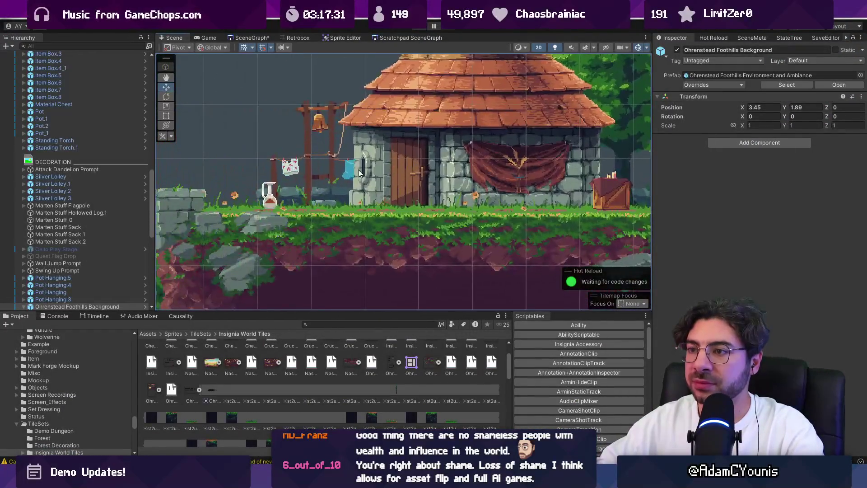
pyautogui.click(329, 154)
pyautogui.scroll(-2, 329, 155)
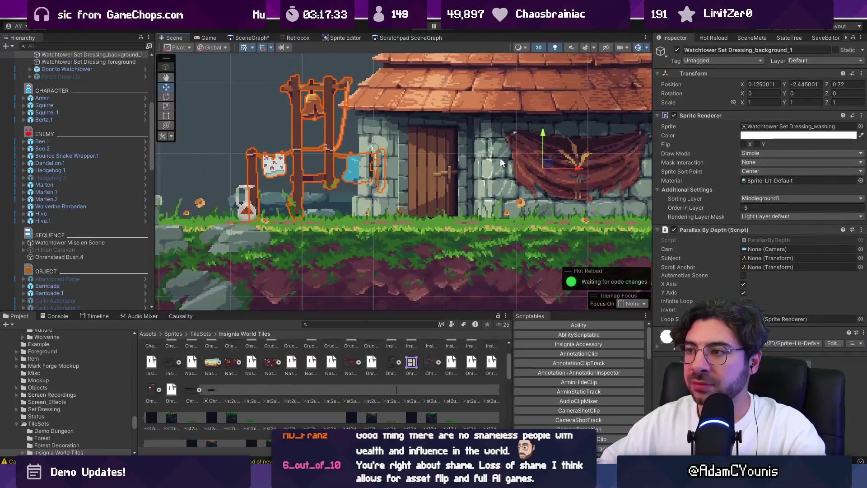
pyautogui.moveTo(543, 134); pyautogui.dragTo(544, 143)
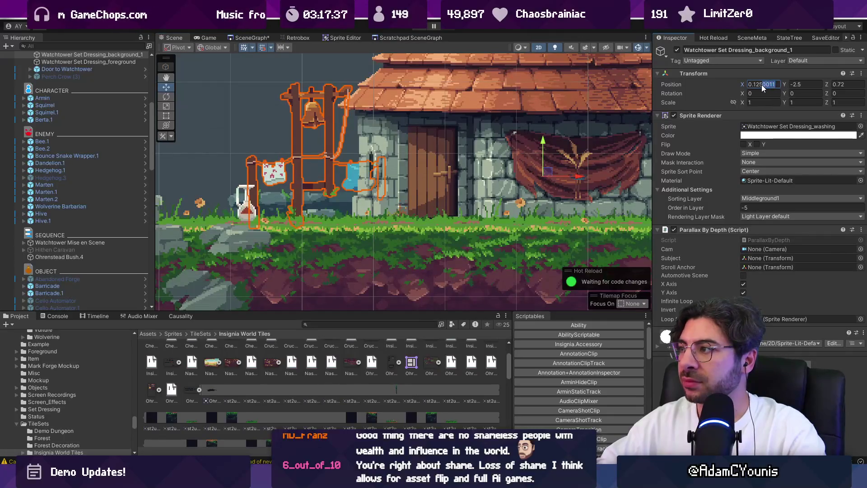
pyautogui.press('BackSpace')
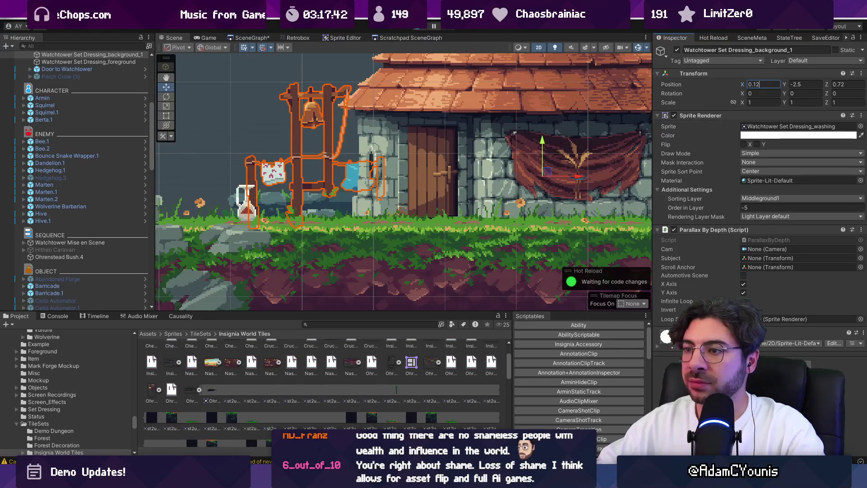
pyautogui.click(424, 27)
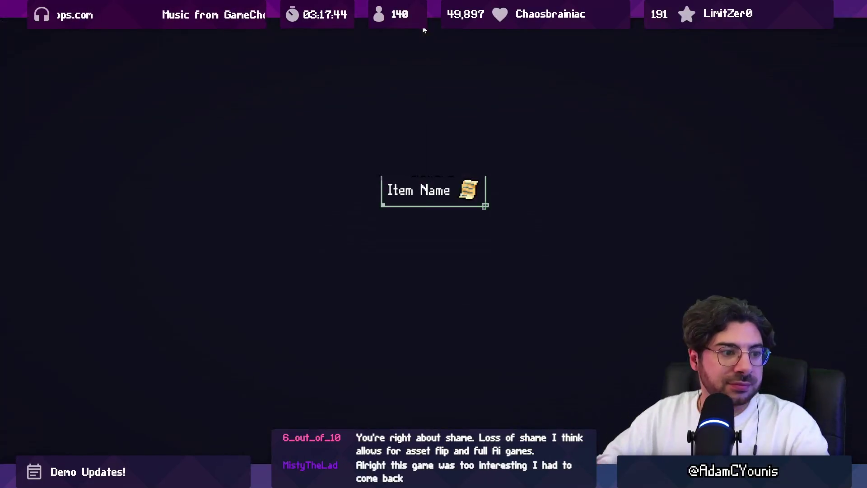
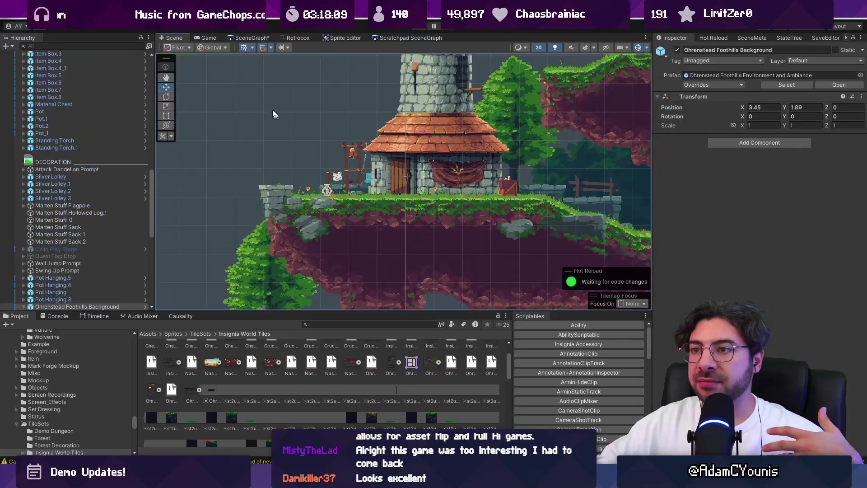
# Turn on the Scene view grid over the tower house, then bring up the Insignia design document
pyautogui.click(243, 47)
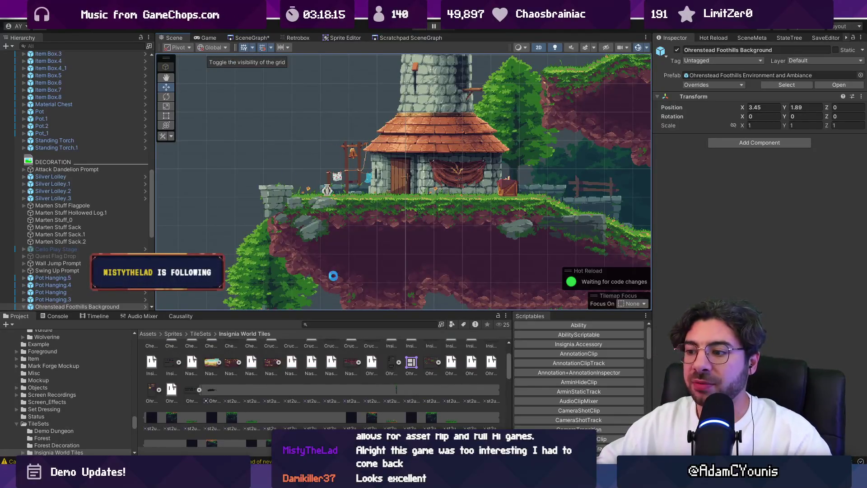
pyautogui.moveTo(404, 479)
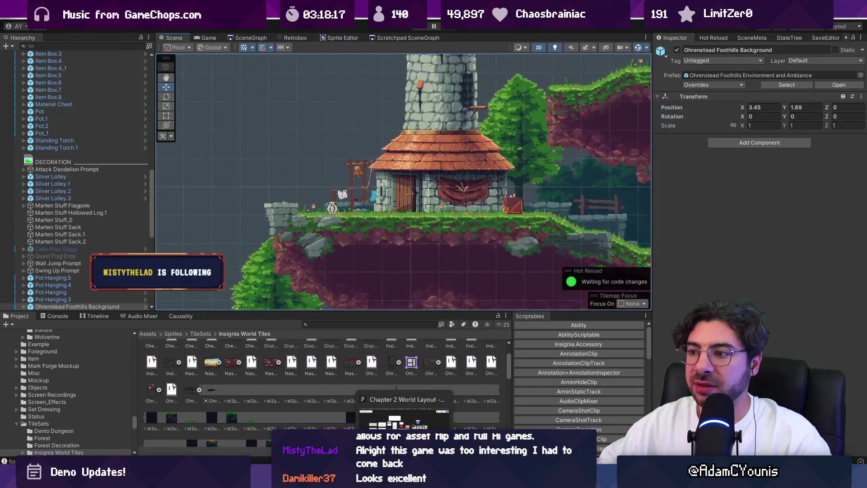
pyautogui.click(404, 413)
pyautogui.click(135, 18)
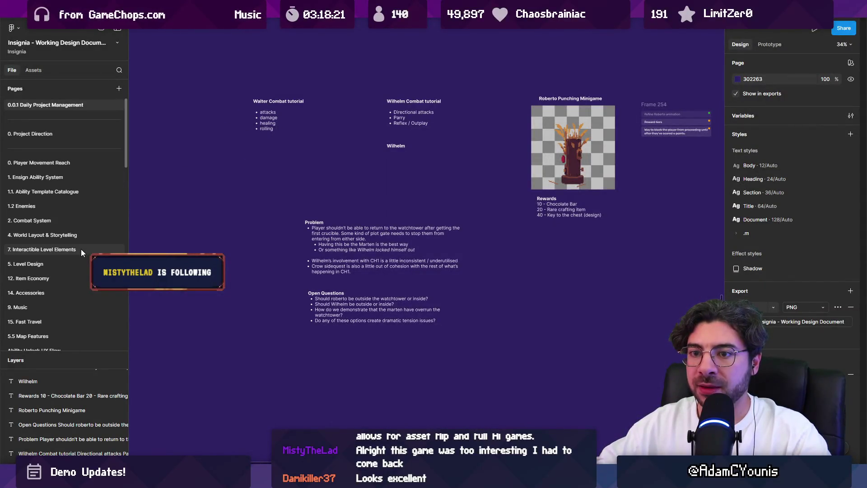
# Go to the 4. World Layout & Storytelling page and frame the Environment Art Retro board
pyautogui.click(80, 264)
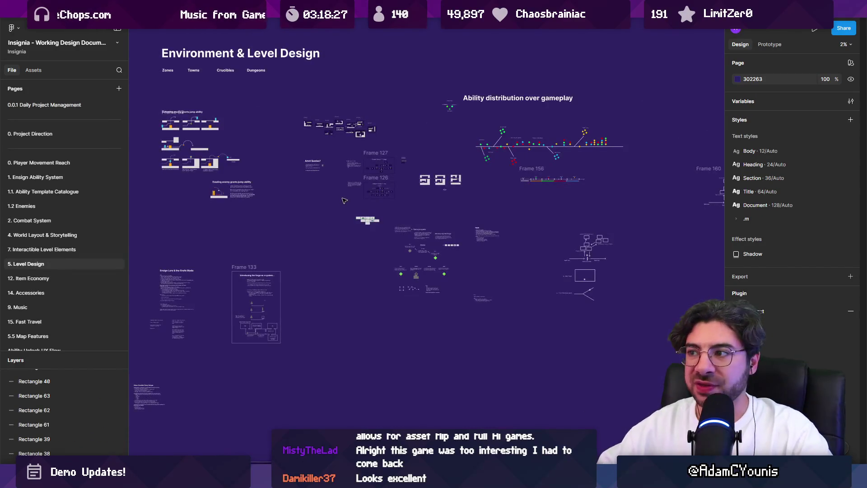
pyautogui.hscroll(-5, 349, 195)
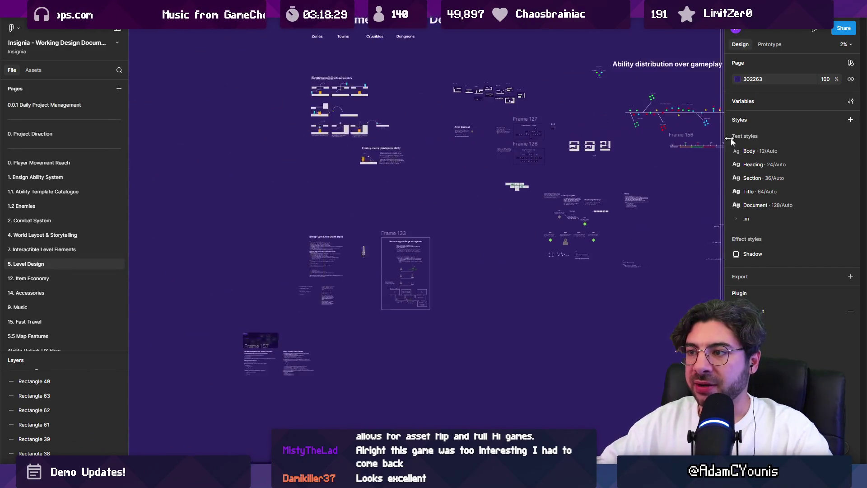
pyautogui.click(81, 234)
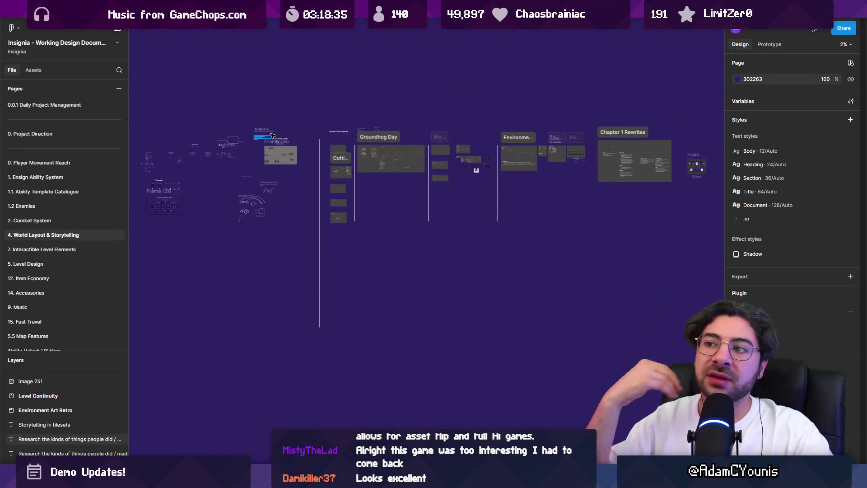
pyautogui.hscroll(5, 273, 135)
pyautogui.scroll(5, 485, 267)
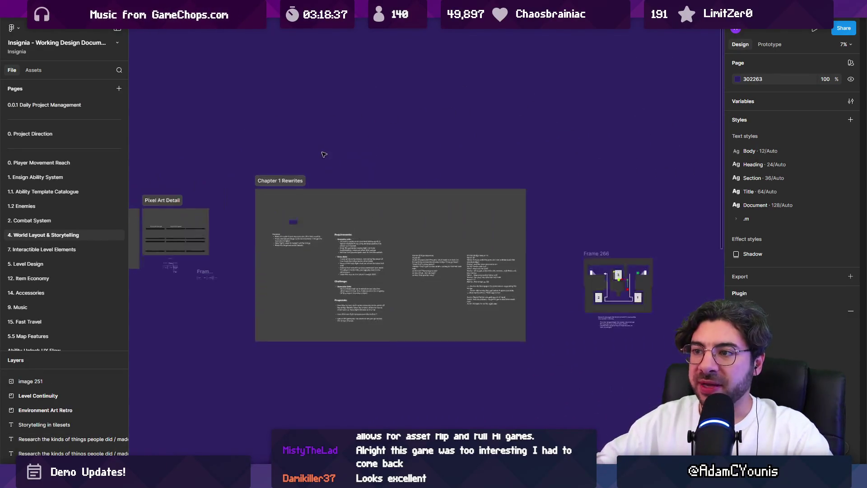
pyautogui.moveTo(183, 190); pyautogui.dragTo(594, 217)
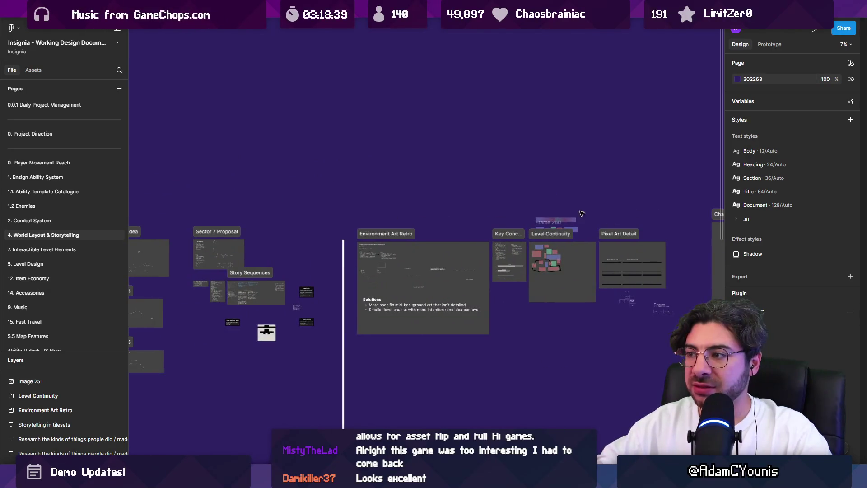
pyautogui.scroll(3, 583, 210)
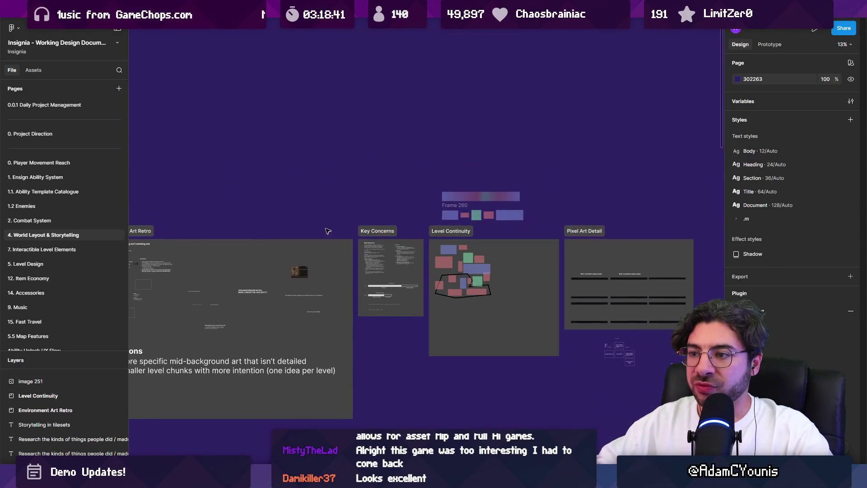
pyautogui.scroll(4, 332, 233)
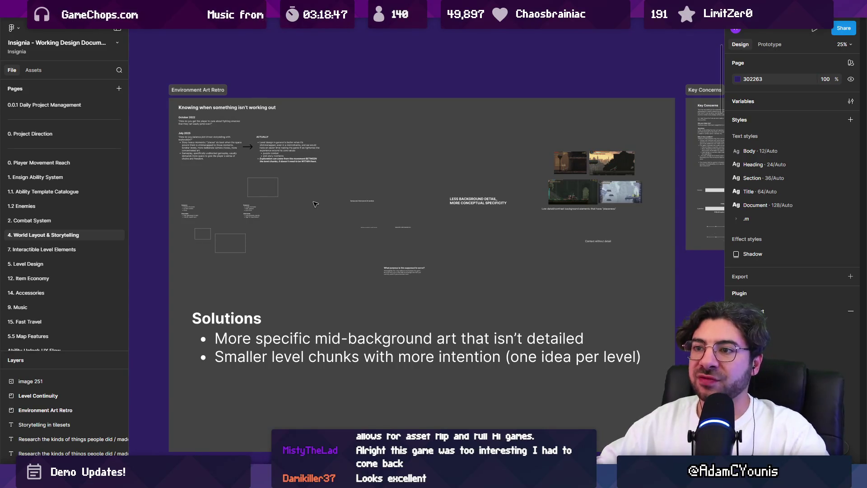
pyautogui.scroll(-1, 316, 204)
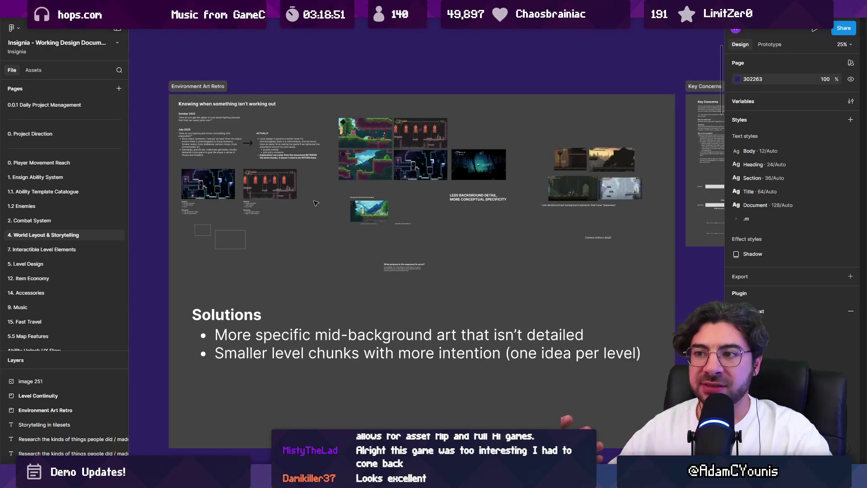
pyautogui.scroll(5, 399, 233)
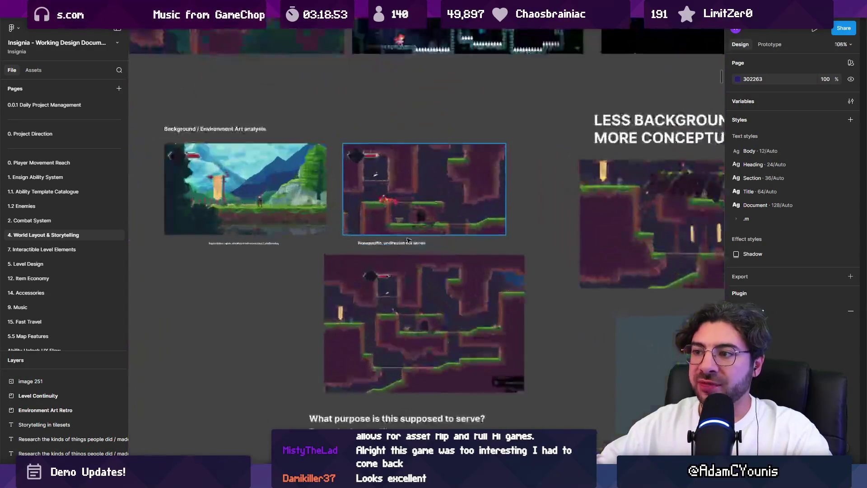
pyautogui.scroll(3, 469, 276)
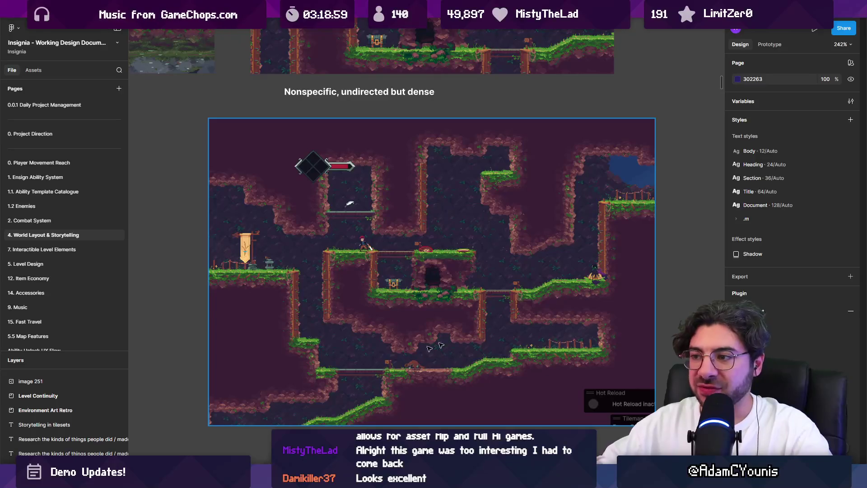
pyautogui.scroll(-10, 465, 333)
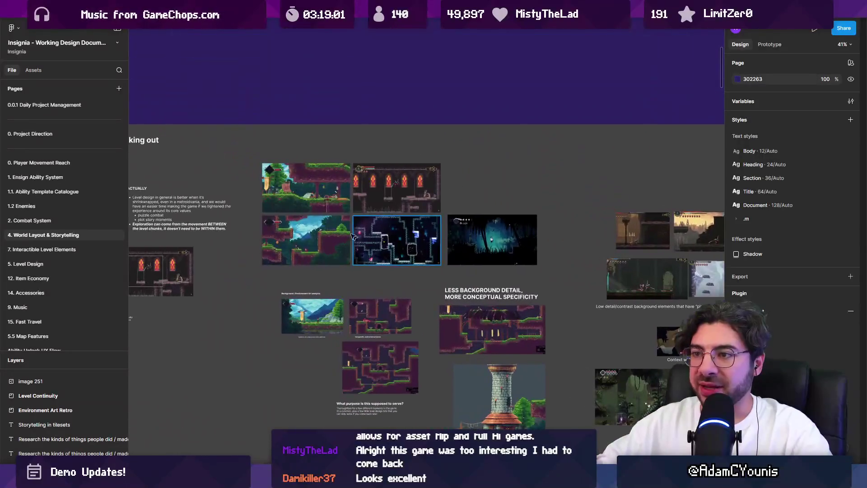
pyautogui.scroll(10, 384, 190)
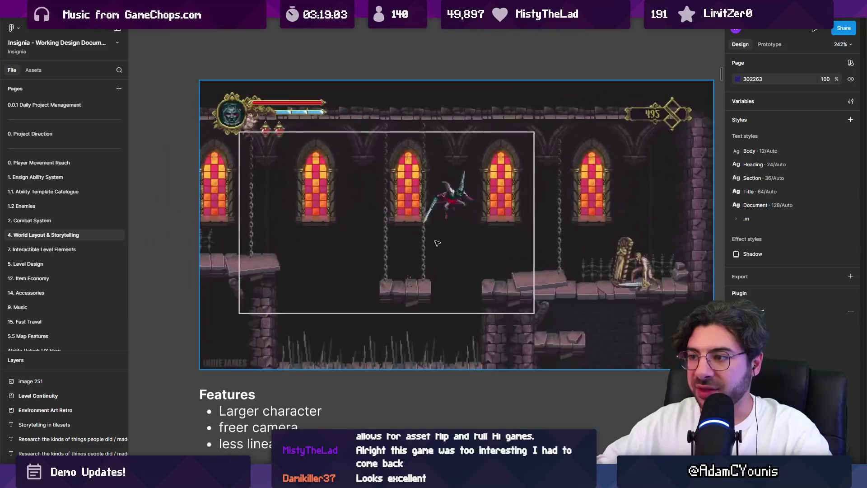
pyautogui.scroll(1, 393, 257)
pyautogui.hscroll(1, 393, 258)
pyautogui.scroll(-8, 372, 244)
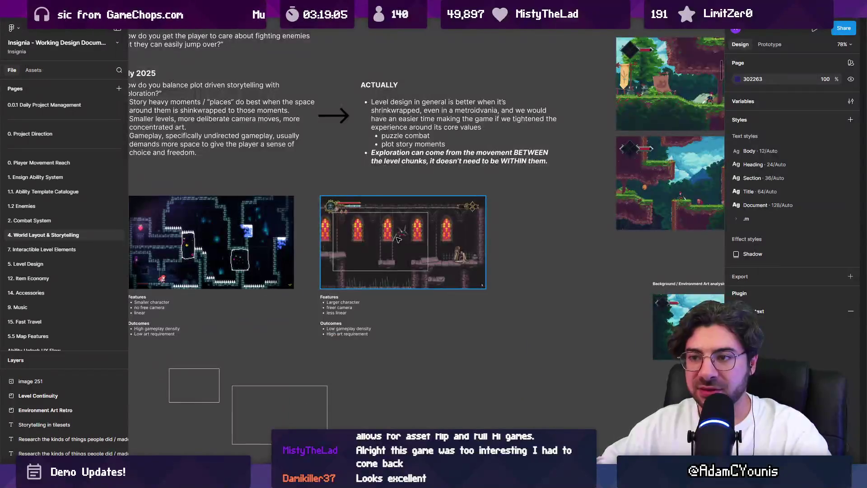
pyautogui.scroll(-3, 204, 227)
pyautogui.click(488, 221)
pyautogui.hotkey('shift', '2')
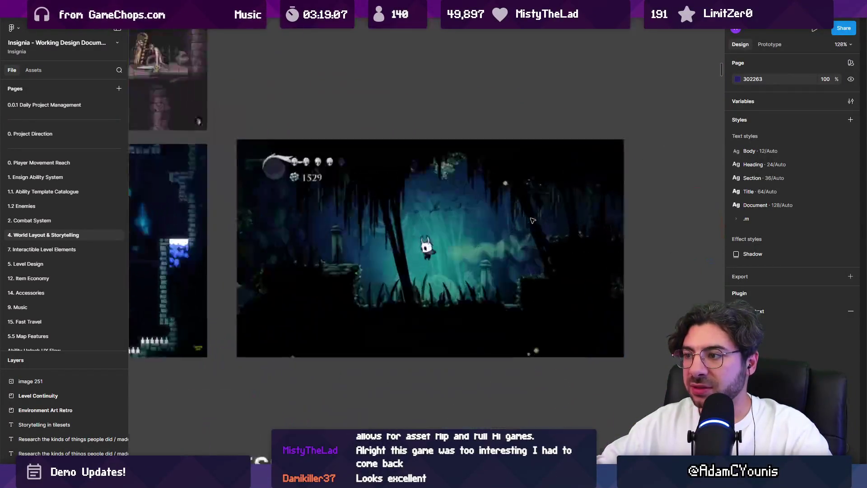
pyautogui.scroll(-5, 393, 213)
pyautogui.click(542, 264)
pyautogui.hotkey('shift', '2')
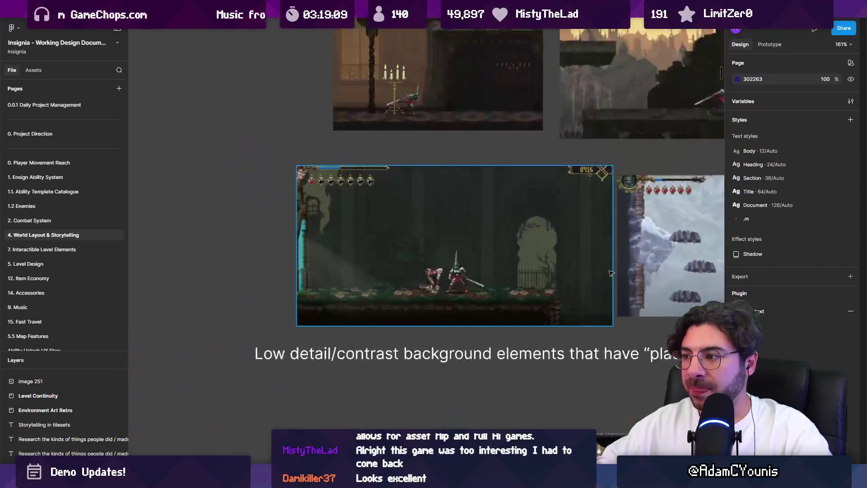
pyautogui.scroll(-3, 529, 270)
pyautogui.scroll(-3, 528, 270)
pyautogui.hscroll(-5, 527, 226)
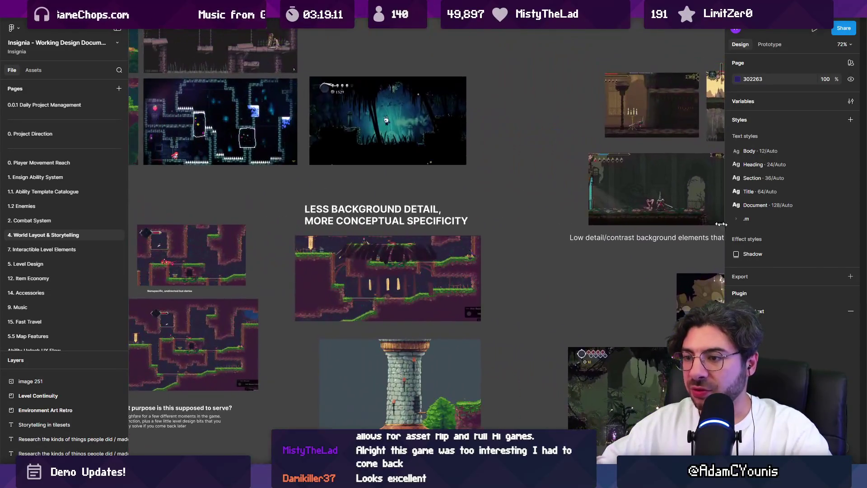
pyautogui.scroll(-1, 525, 192)
pyautogui.scroll(-2, 525, 192)
pyautogui.scroll(5, 525, 192)
pyautogui.hscroll(-5, 525, 192)
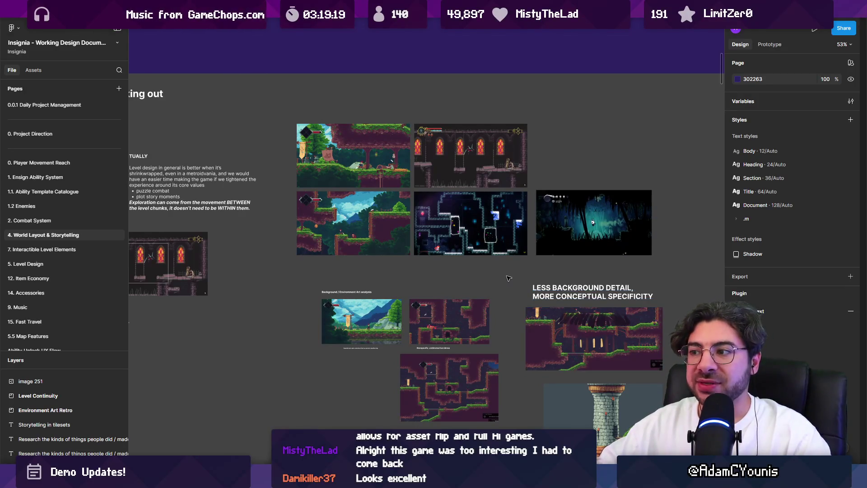
pyautogui.moveTo(523, 274); pyautogui.dragTo(465, 237)
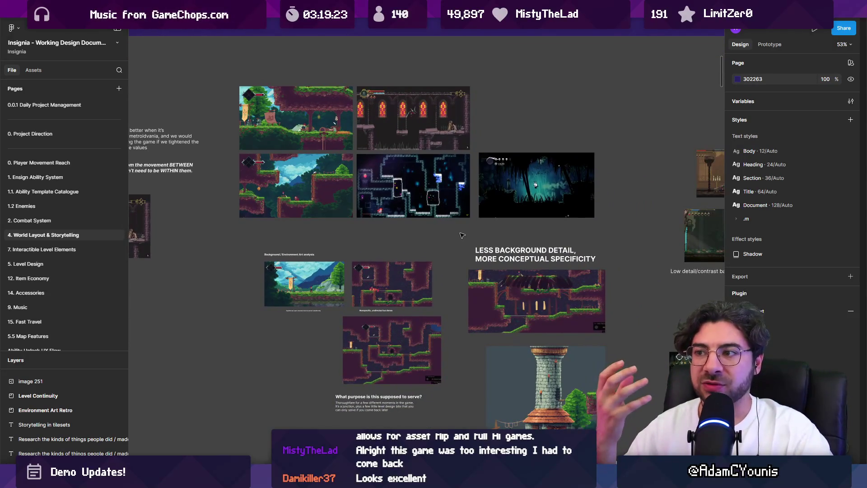
pyautogui.scroll(-5, 462, 235)
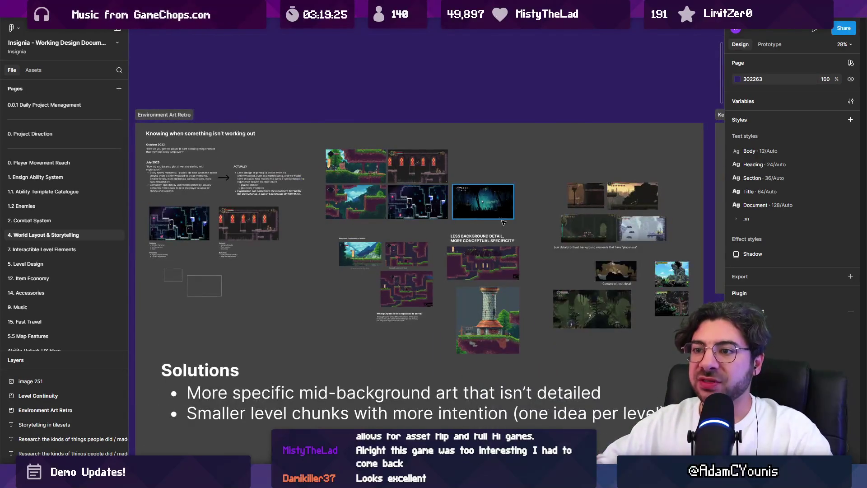
pyautogui.moveTo(549, 226)
pyautogui.mouseDown()
pyautogui.moveTo(523, 128)
pyautogui.moveTo(531, 162)
pyautogui.mouseUp()
pyautogui.hscroll(8, 530, 162)
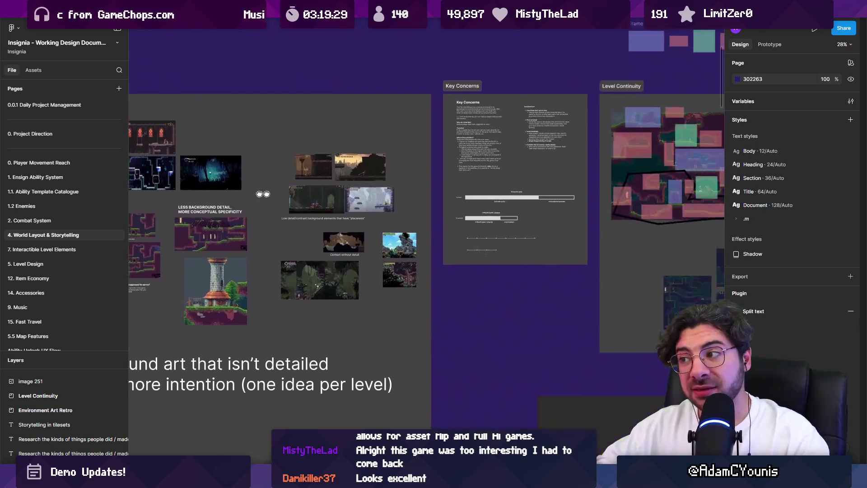
pyautogui.scroll(-3, 393, 181)
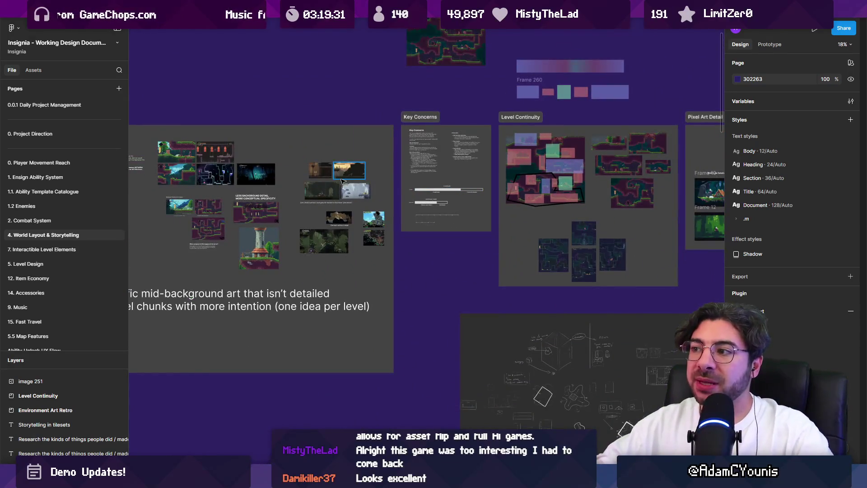
pyautogui.hscroll(-5, 342, 181)
pyautogui.scroll(2, 276, 189)
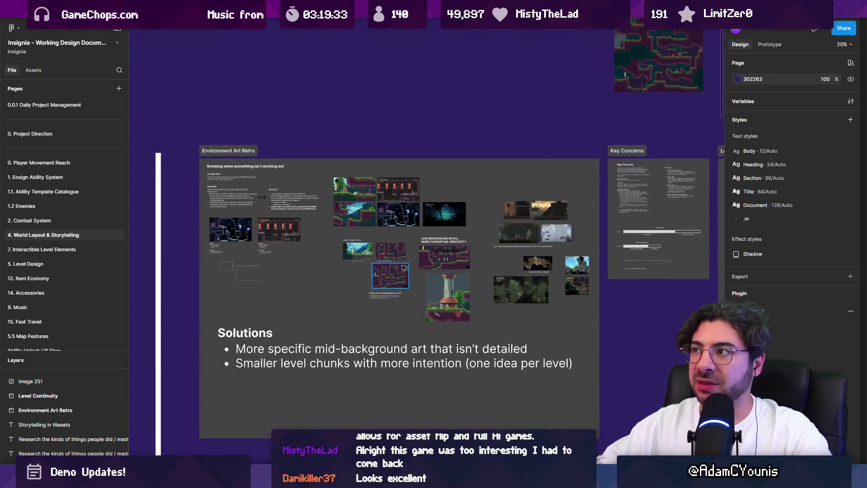
pyautogui.scroll(1, 404, 267)
# Move from the Unity watchtower scene to the Figma Environment Art Retro board's Solutions list
pyautogui.hotkey('alt', 'Tab')
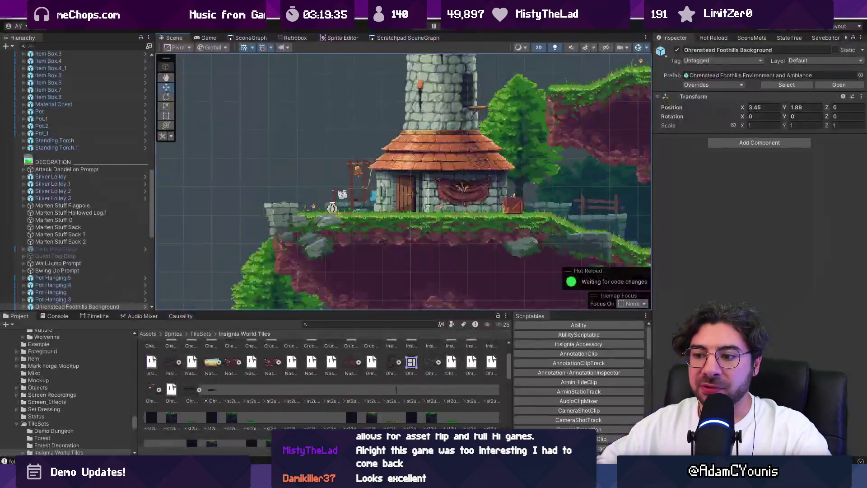
pyautogui.hscroll(3, 473, 200)
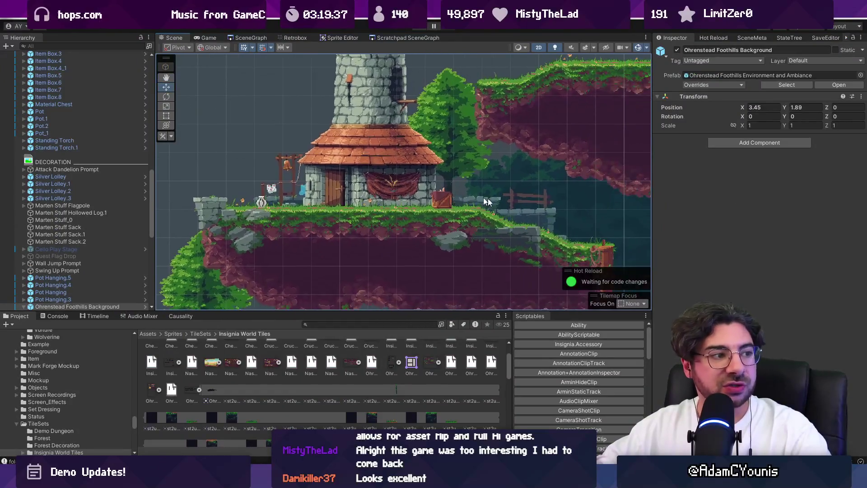
pyautogui.hscroll(5, 538, 204)
pyautogui.hscroll(-5, 559, 197)
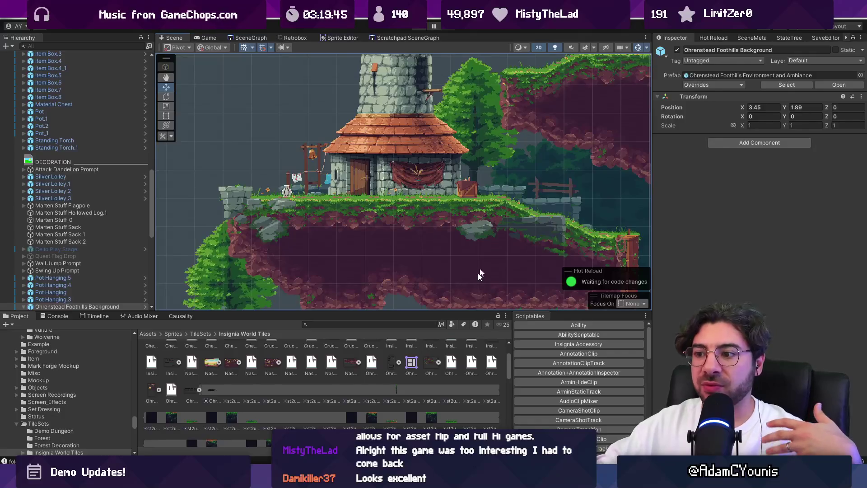
pyautogui.moveTo(405, 480)
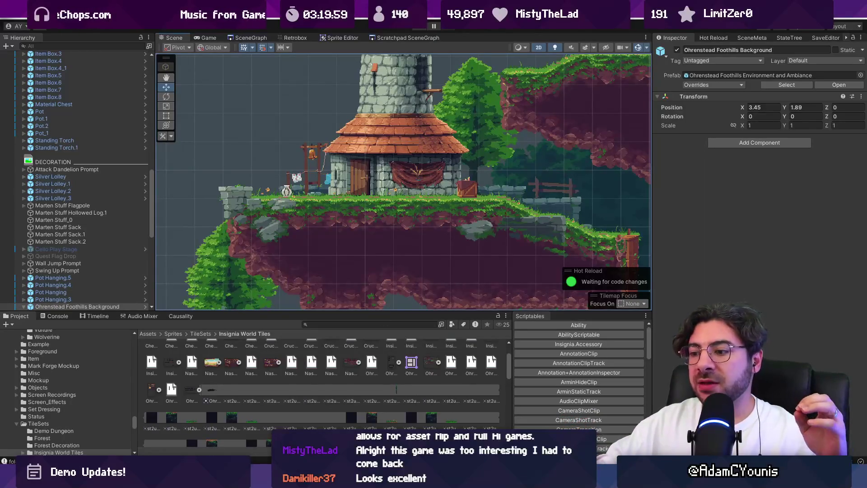
pyautogui.hotkey('alt', 'Tab')
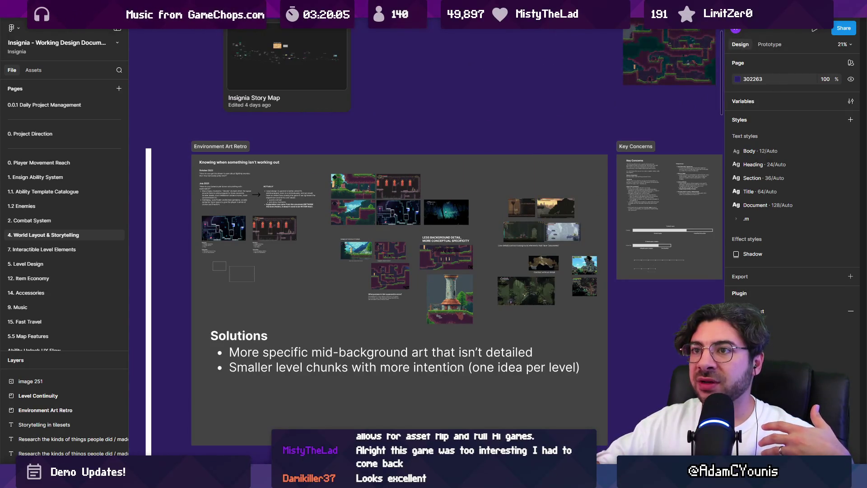
# Search the Figma files for 'background' and open the Insignia Background Art Brief board
pyautogui.hotkey('ctrl', 't')
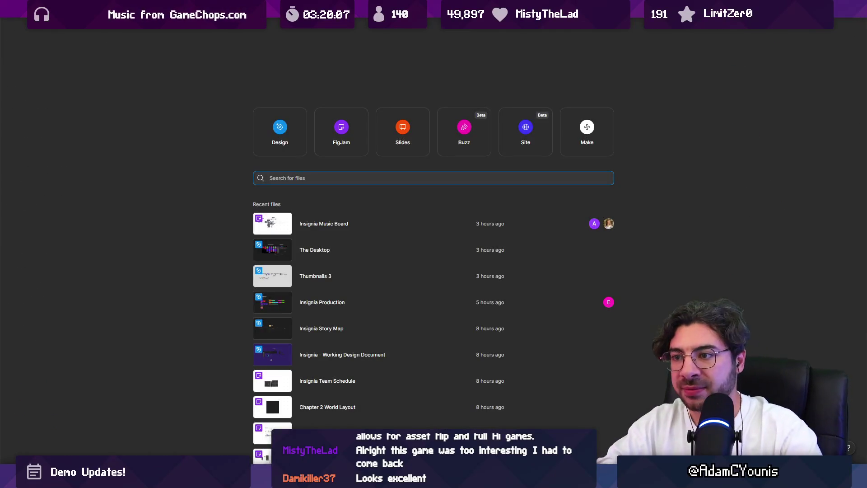
pyautogui.write('emn')
pyautogui.write('nvironment')
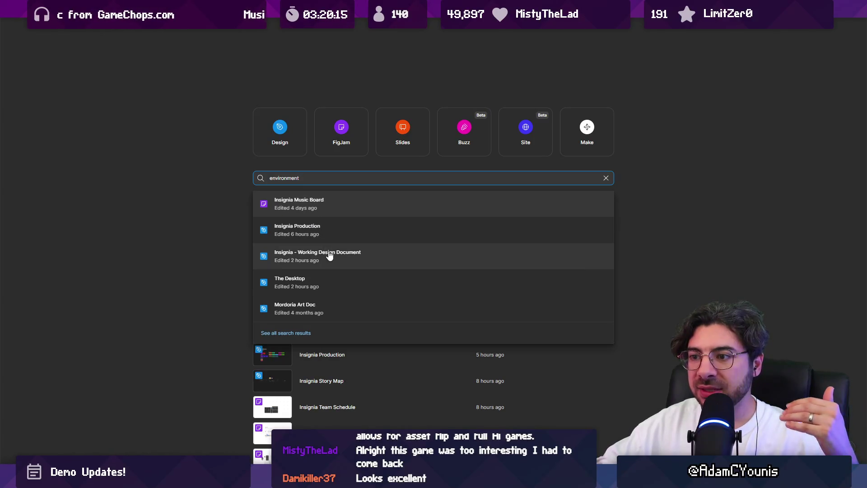
pyautogui.scroll(-1, 329, 255)
pyautogui.click(210, 221)
pyautogui.click(309, 131)
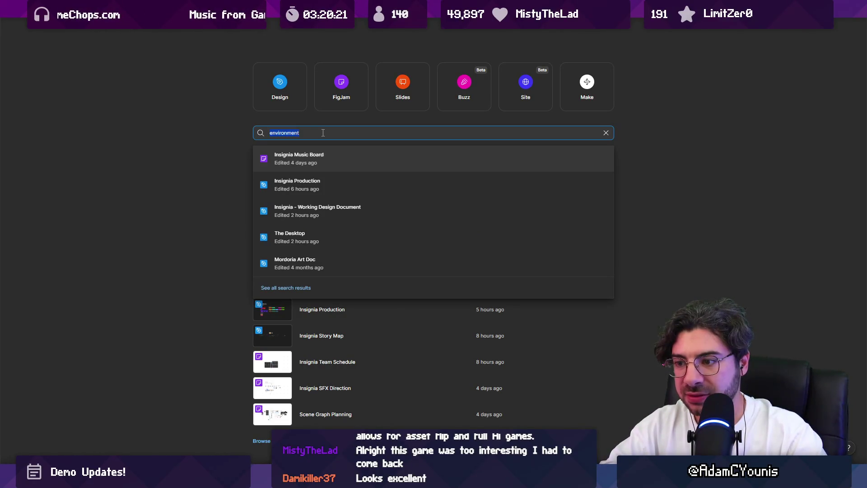
pyautogui.write('space place')
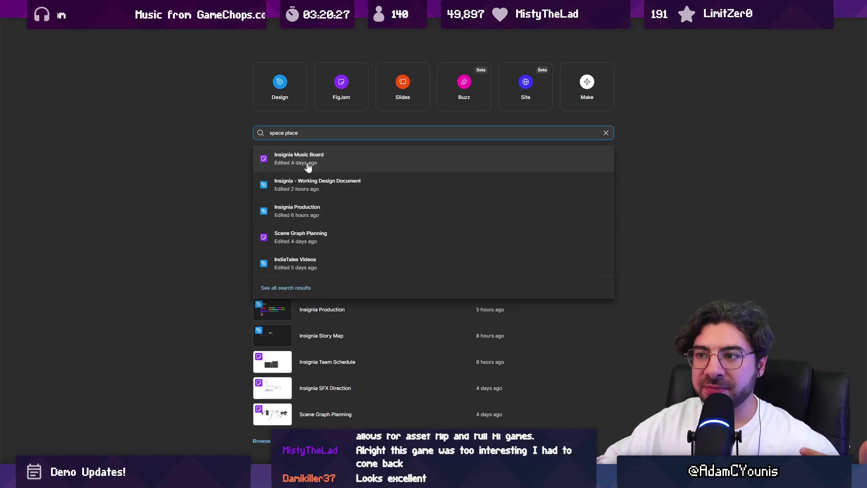
pyautogui.click(220, 186)
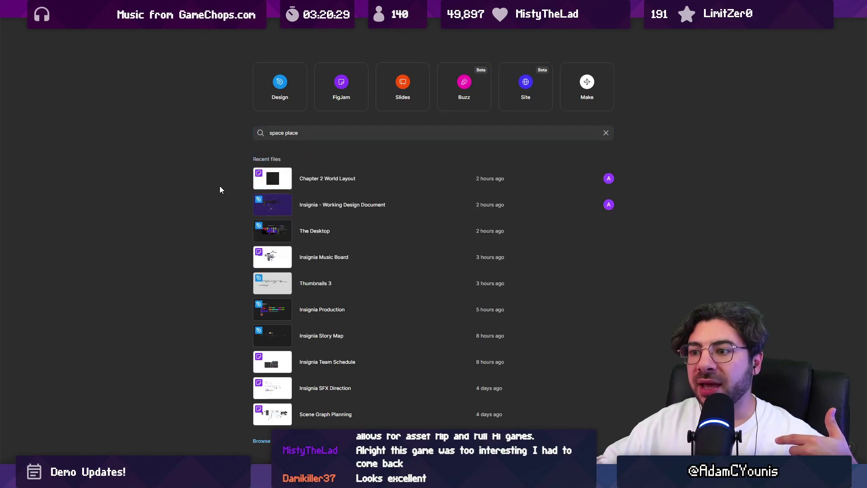
pyautogui.click(296, 133)
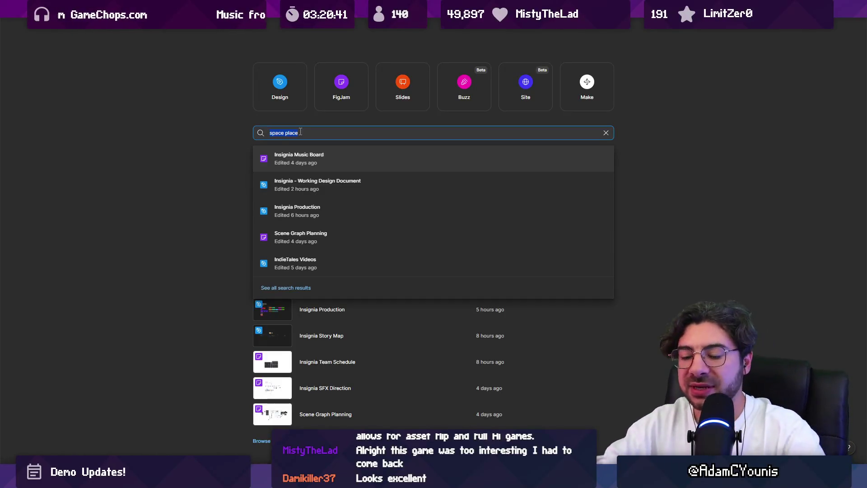
pyautogui.write('background')
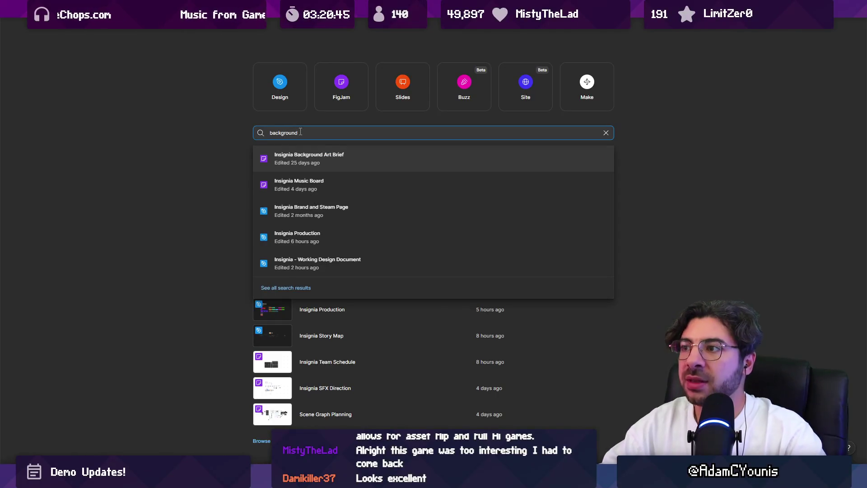
pyautogui.click(300, 159)
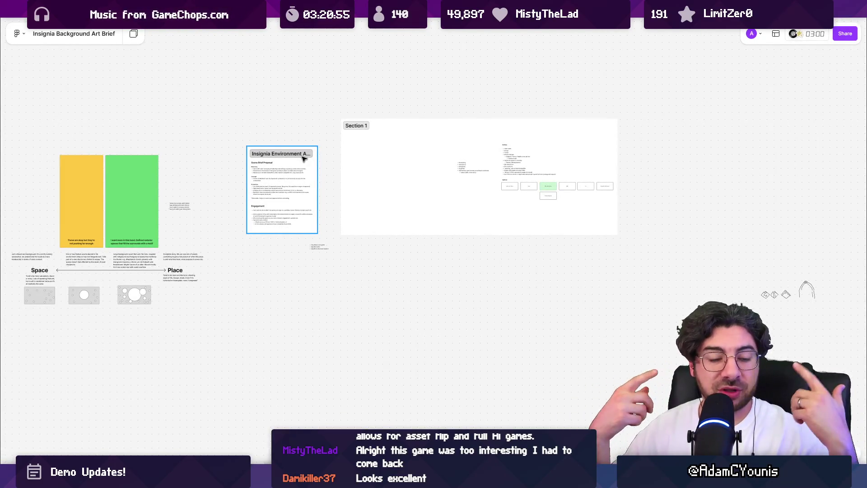
# Pan and zoom across the brief's Space-to-Place examples, Section 1 and concept art, then return to Unity
pyautogui.moveTo(212, 209); pyautogui.dragTo(380, 210)
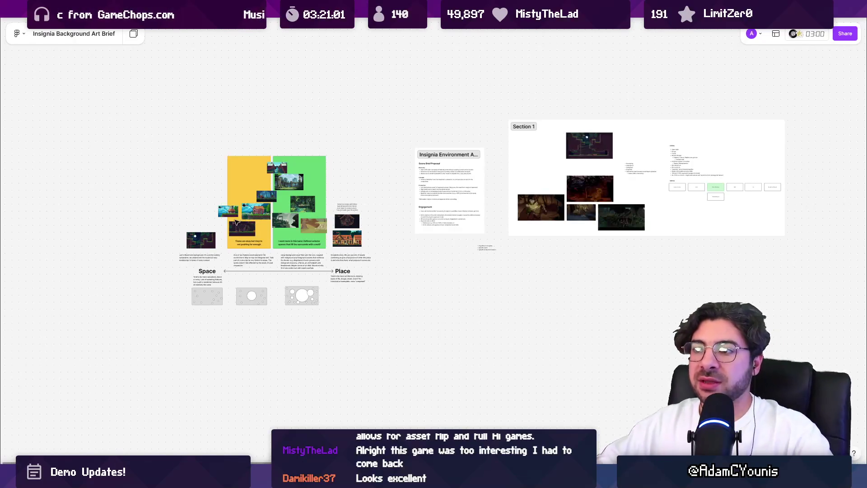
pyautogui.scroll(5, 237, 221)
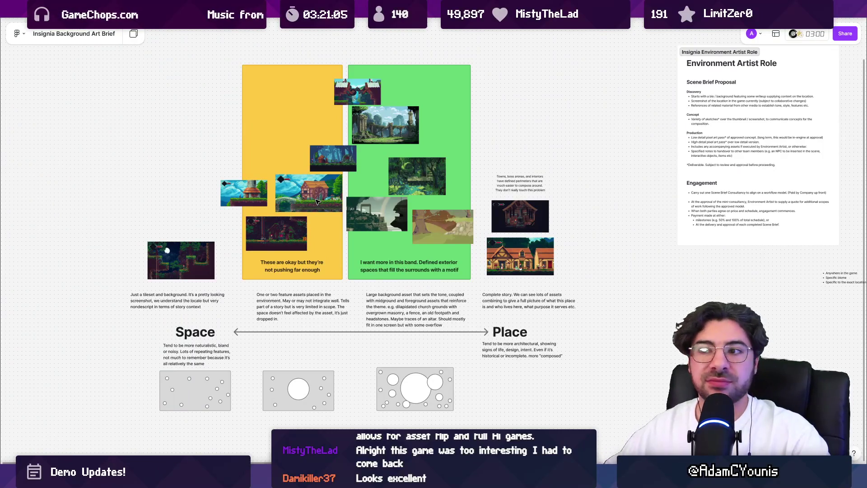
pyautogui.scroll(10, 317, 202)
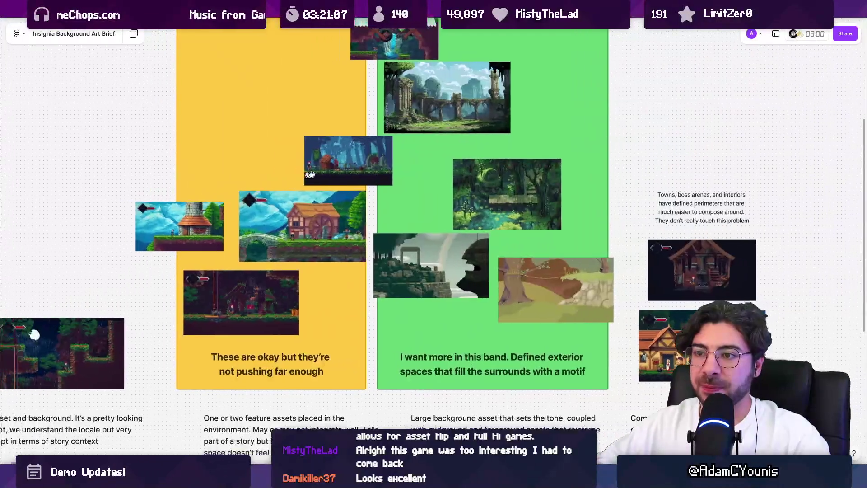
pyautogui.scroll(-5, 339, 194)
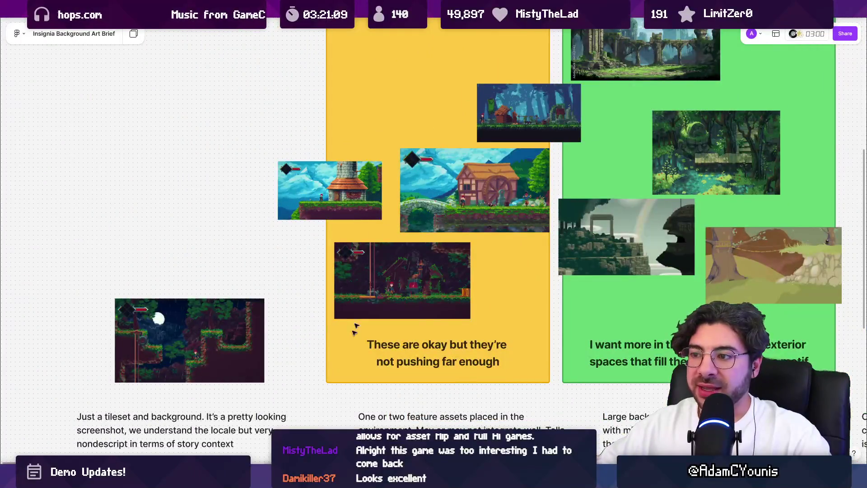
pyautogui.hscroll(4, 346, 346)
pyautogui.scroll(1, 346, 346)
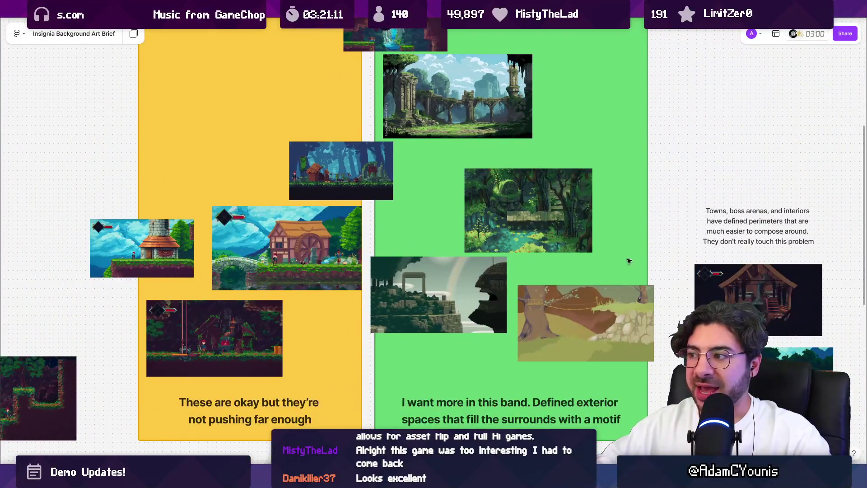
pyautogui.scroll(-2, 627, 259)
pyautogui.scroll(-4, 465, 271)
pyautogui.hscroll(2, 163, 339)
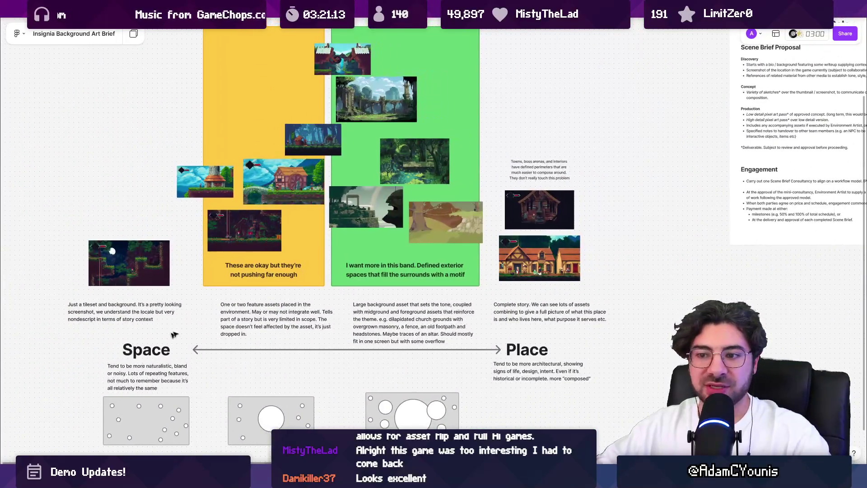
pyautogui.scroll(-3, 412, 270)
pyautogui.hscroll(10, 316, 253)
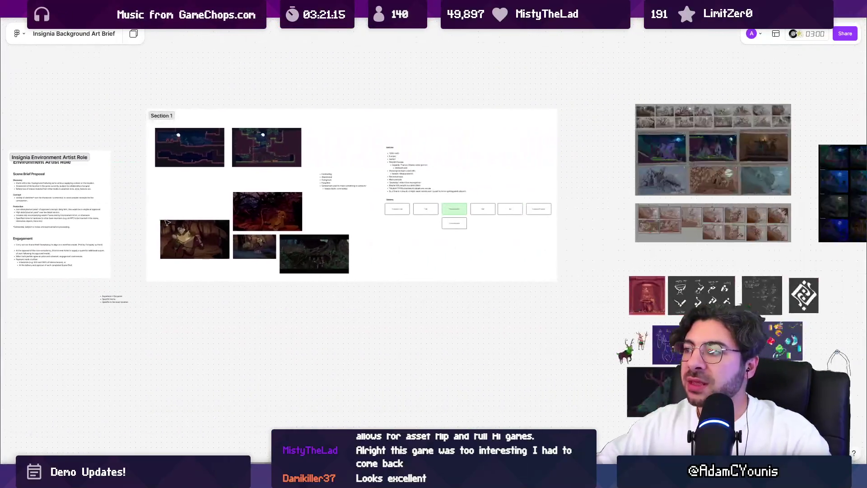
pyautogui.scroll(2, 241, 245)
pyautogui.hscroll(-10, 241, 245)
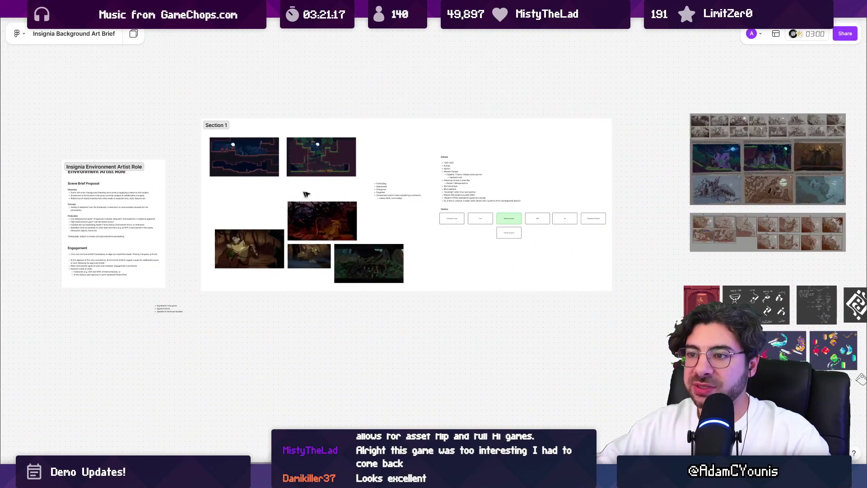
pyautogui.scroll(2, 355, 196)
pyautogui.scroll(-2, 550, 219)
pyautogui.hscroll(5, 474, 219)
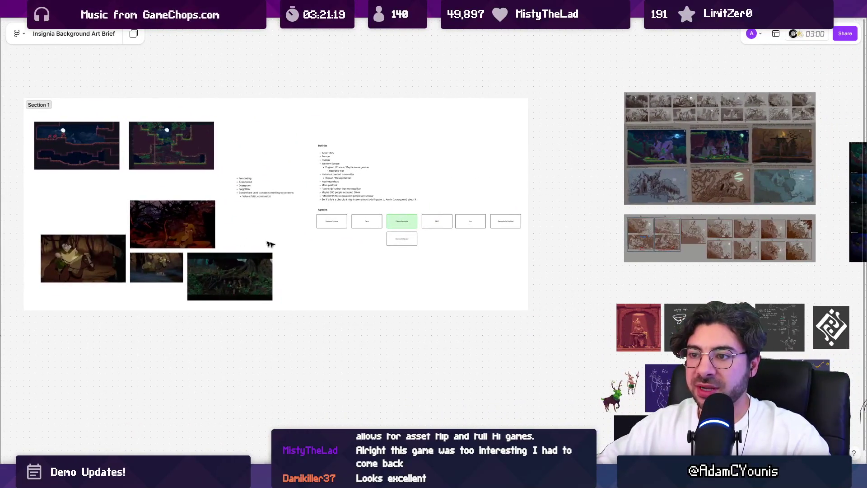
pyautogui.hscroll(-6, 96, 142)
pyautogui.scroll(2, 96, 142)
pyautogui.hscroll(10, 638, 252)
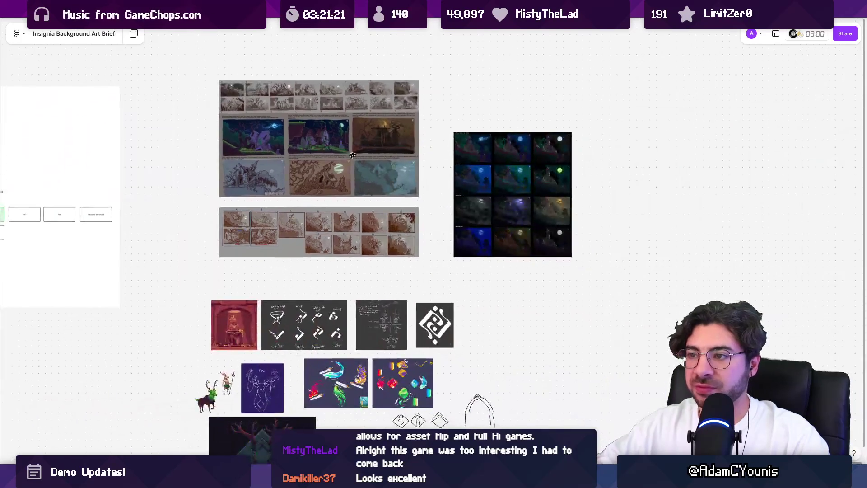
pyautogui.scroll(3, 354, 140)
pyautogui.scroll(3, 354, 140)
pyautogui.scroll(-3, 315, 315)
pyautogui.scroll(-8, 379, 407)
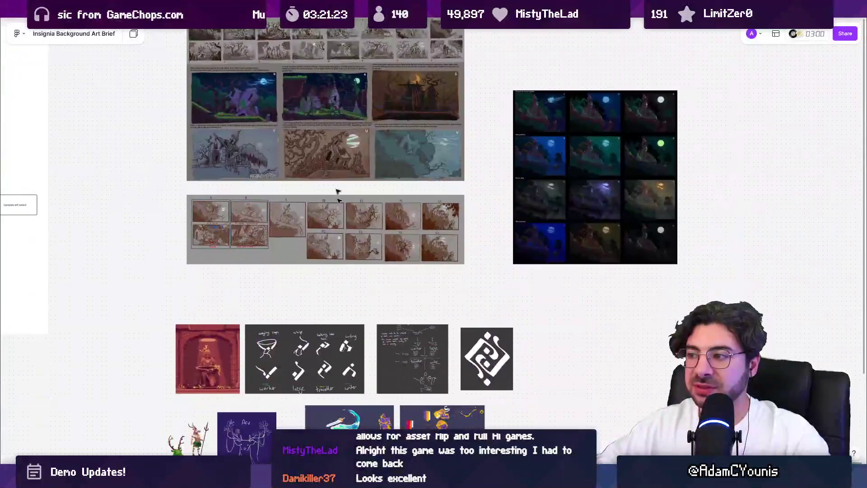
pyautogui.scroll(3, 379, 411)
pyautogui.hotkey('alt', 'Tab')
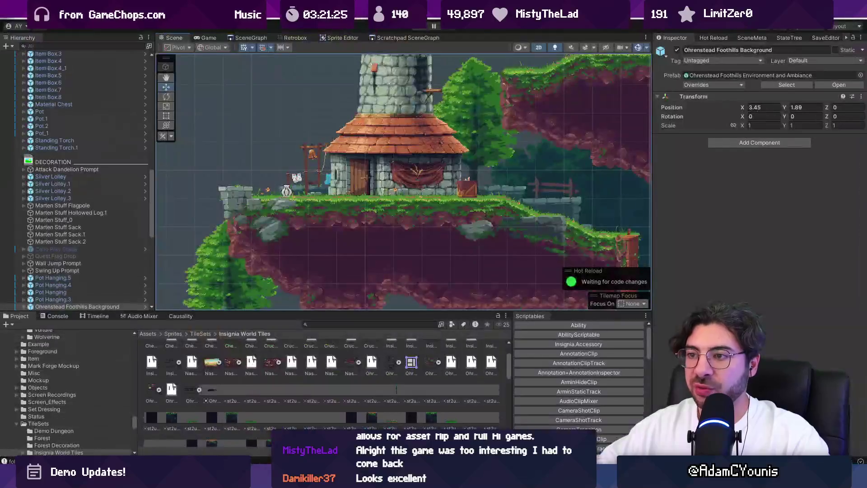
# Load Ridgelands2 from the scene graph, move Armin to 3.56, -1.21 and start Play mode
pyautogui.click(247, 38)
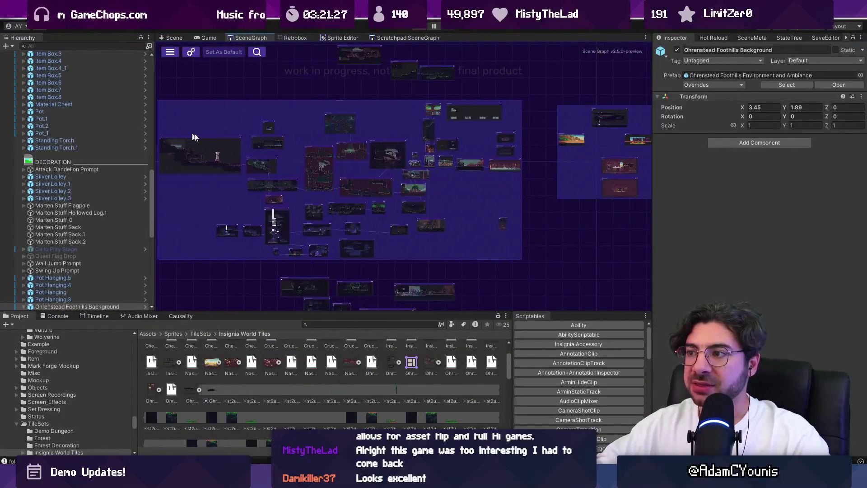
pyautogui.scroll(5, 253, 180)
pyautogui.scroll(3, 253, 180)
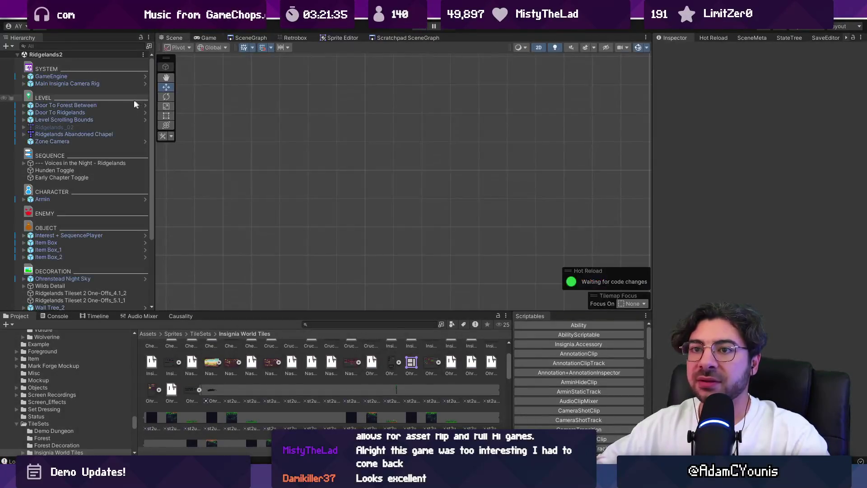
pyautogui.doubleClick(107, 199)
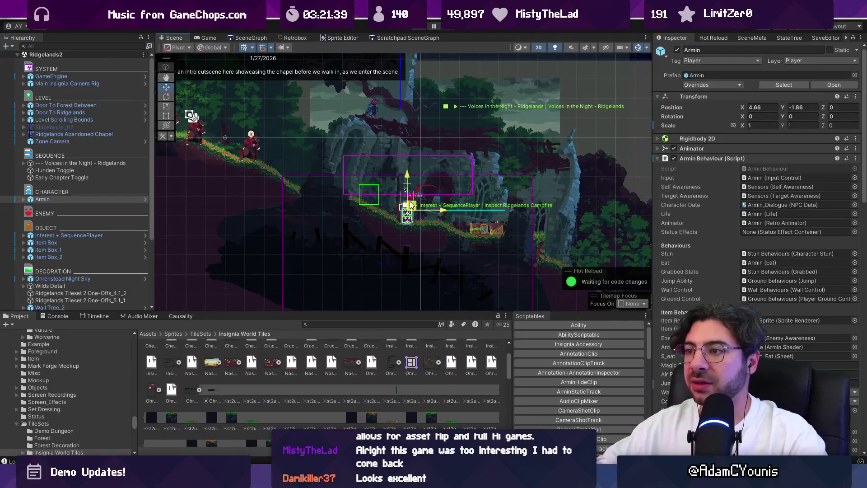
pyautogui.moveTo(411, 206); pyautogui.dragTo(367, 183)
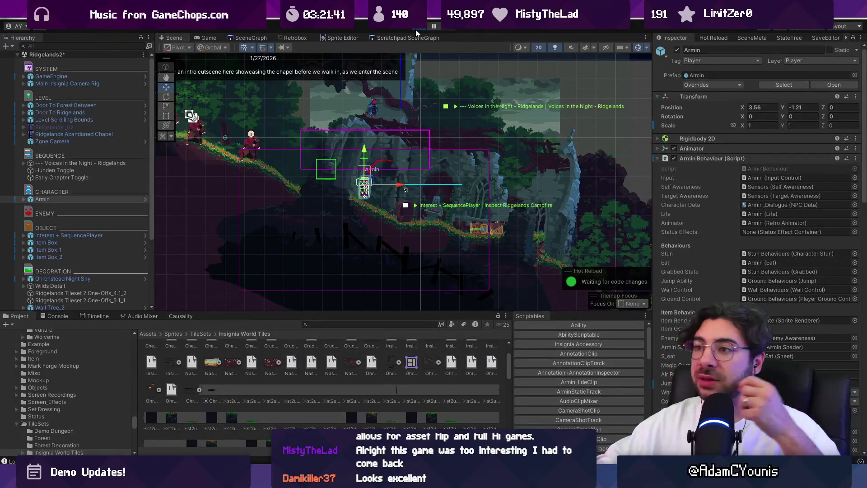
pyautogui.click(416, 29)
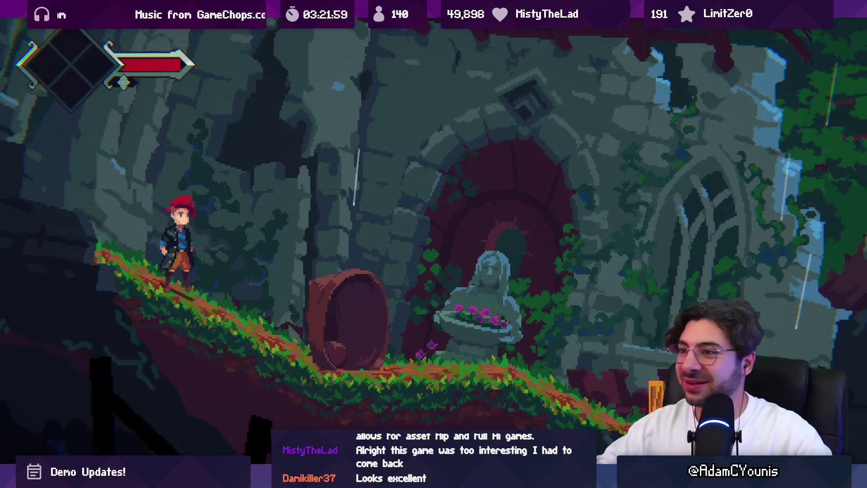
# Walk Armin left and right along the chapel slope past the statue and crates, then restore the Scene layout
pyautogui.press('Left')
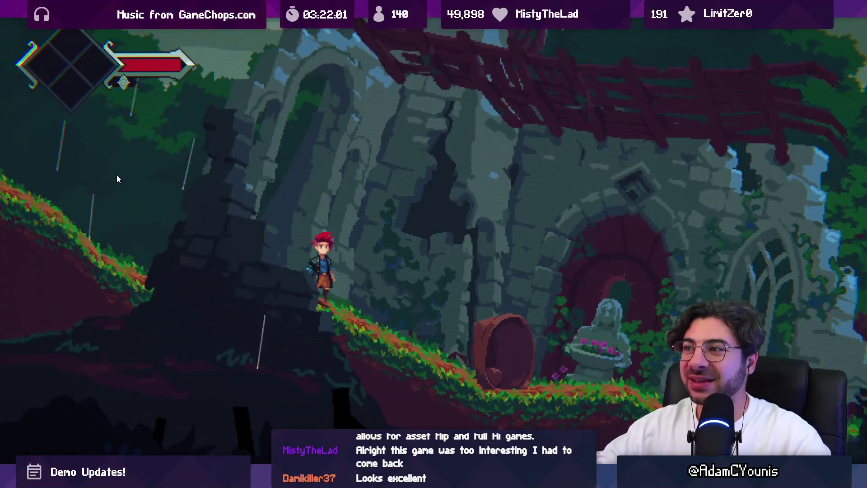
pyautogui.press('Left')
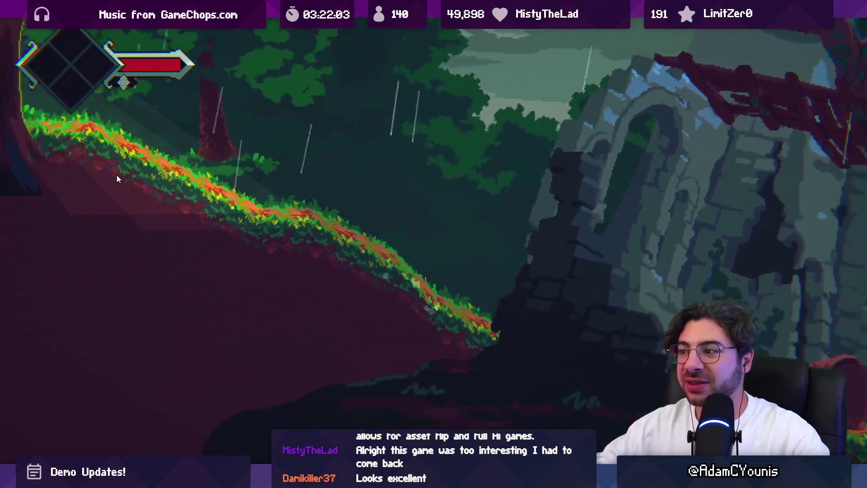
pyautogui.press('Right')
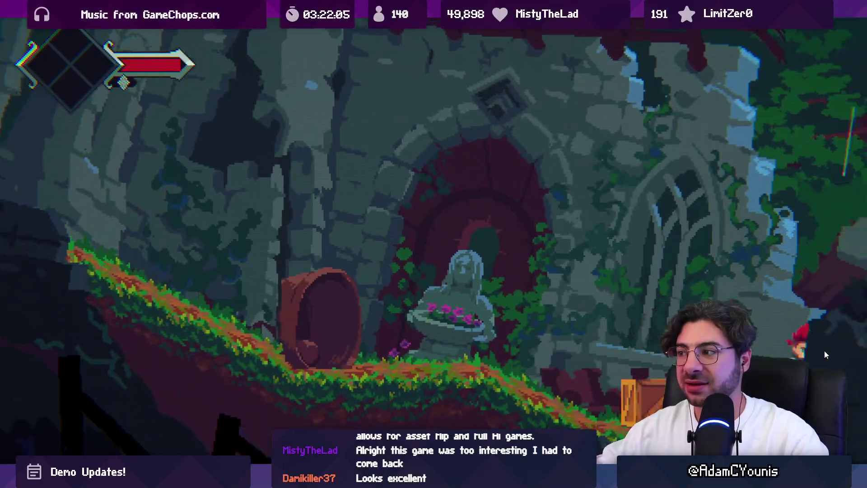
pyautogui.press('Left')
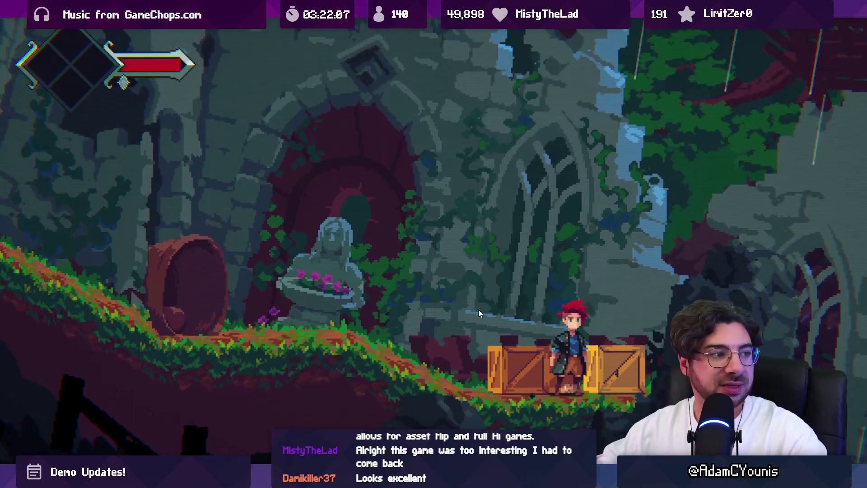
pyautogui.press('Left')
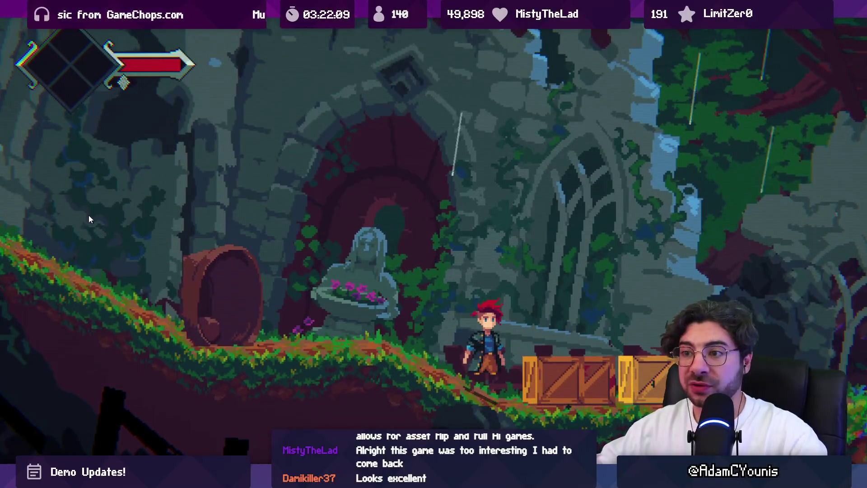
pyautogui.press('Left')
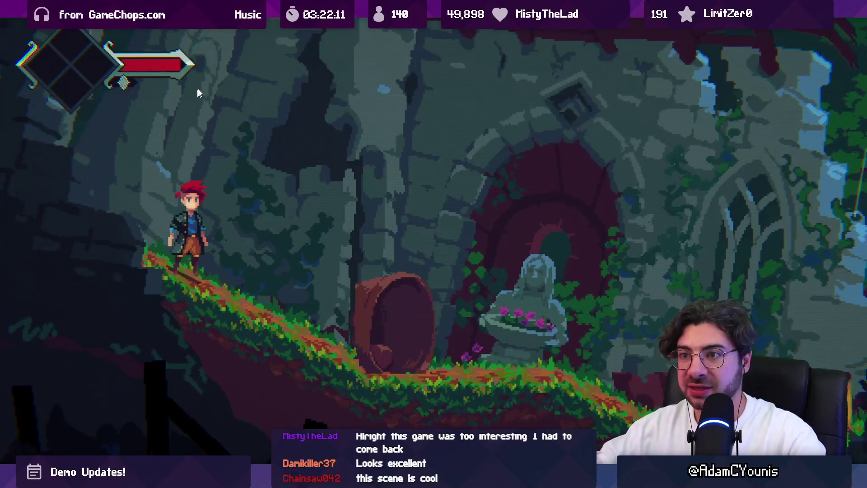
pyautogui.hotkey('shift', 'space')
pyautogui.hotkey('ctrl', '1')
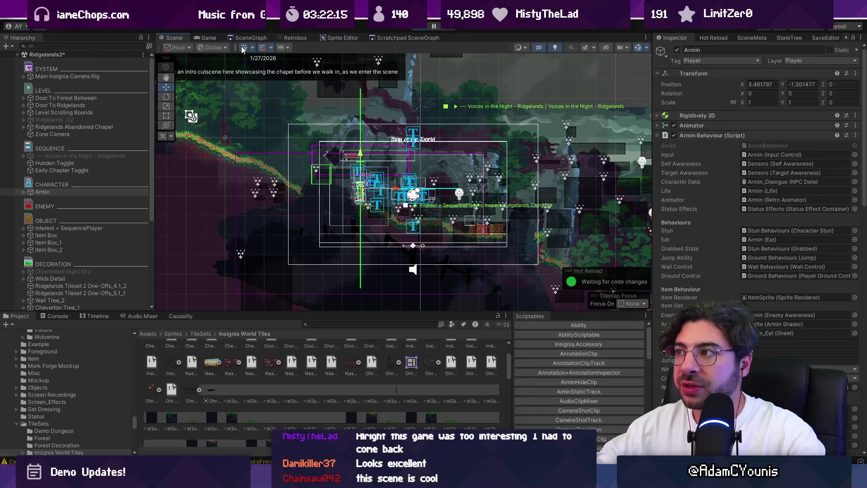
# Toggle the scene gizmos off and on, then select the Ridgelands Abandoned Chapel background sprite
pyautogui.click(637, 48)
pyautogui.scroll(5, 374, 154)
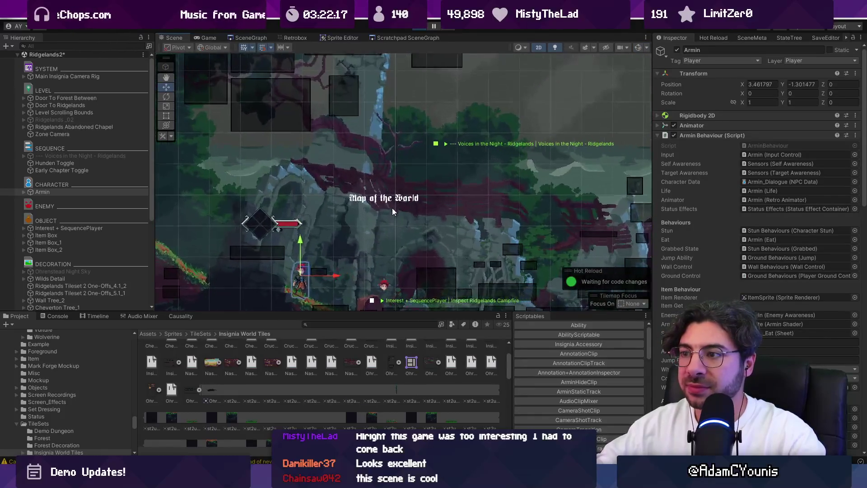
pyautogui.scroll(-3, 330, 285)
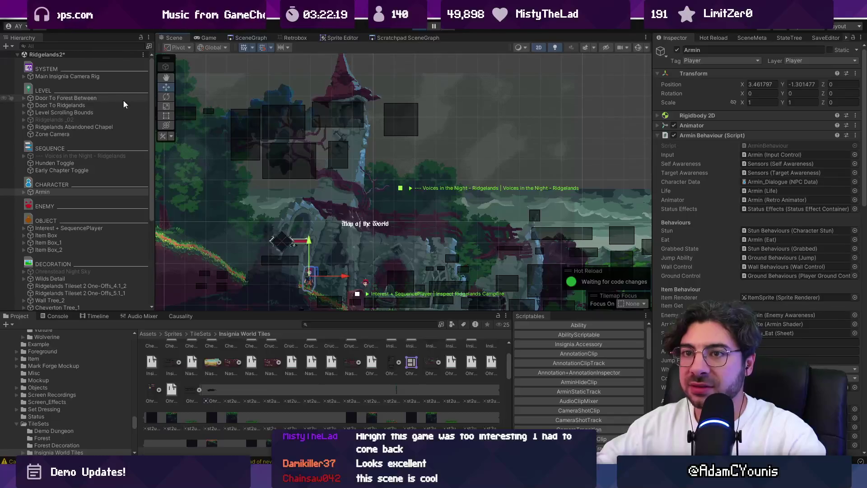
pyautogui.click(637, 47)
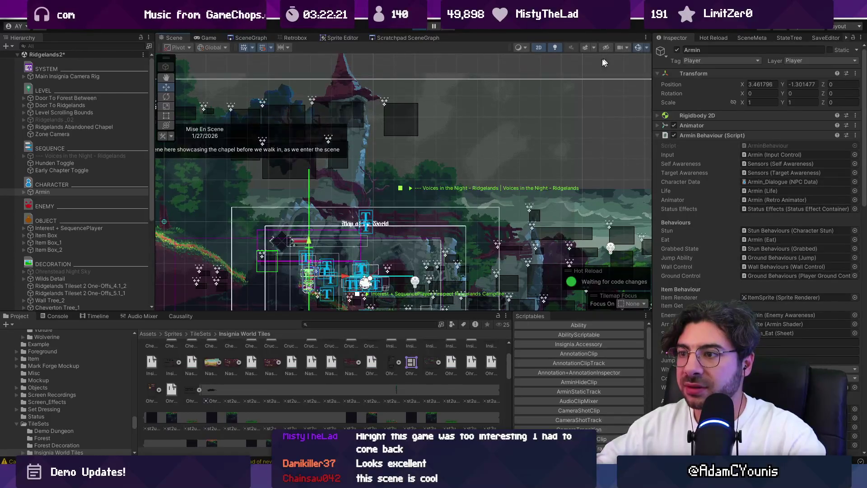
pyautogui.click(410, 137)
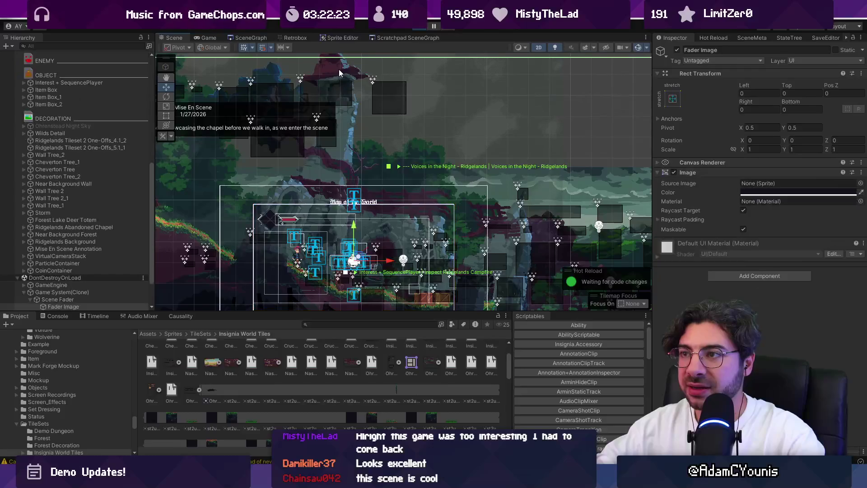
pyautogui.moveTo(349, 99); pyautogui.dragTo(336, 151)
pyautogui.click(329, 139)
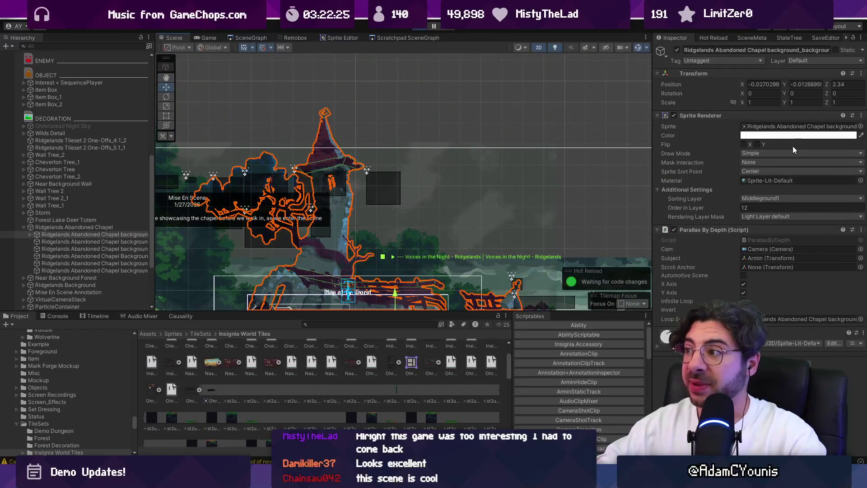
# Locate the chapel background texture in the Ridgelands Wet project folder
pyautogui.click(799, 127)
pyautogui.click(267, 334)
pyautogui.click(370, 352)
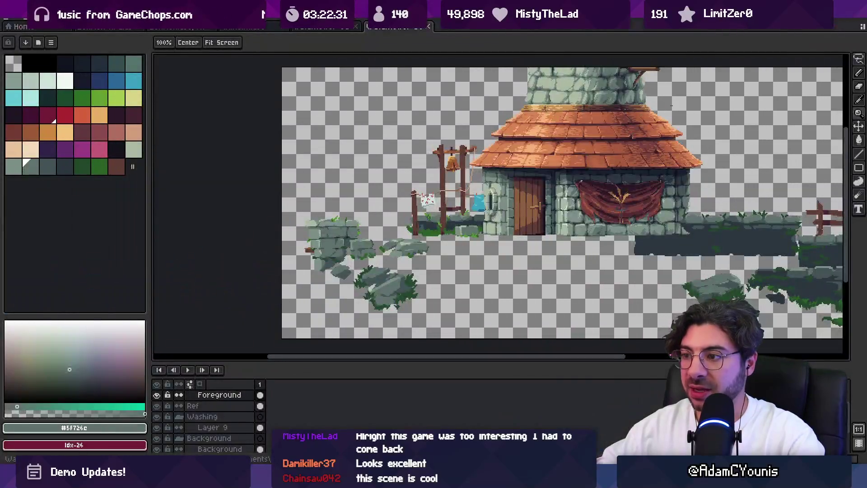
# Open the chapel background in Aseprite, hide the timeline and inspect the ruined tower and walls up close
pyautogui.hotkey('alt', 'Tab')
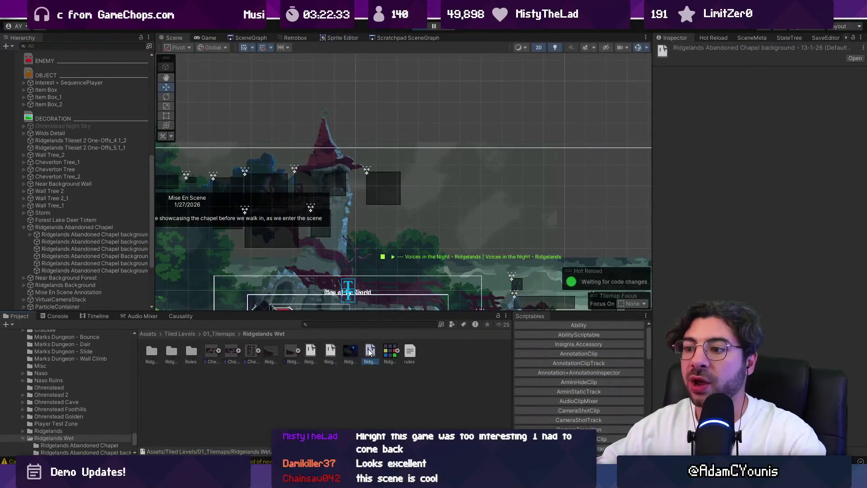
pyautogui.hotkey('alt', 'Tab')
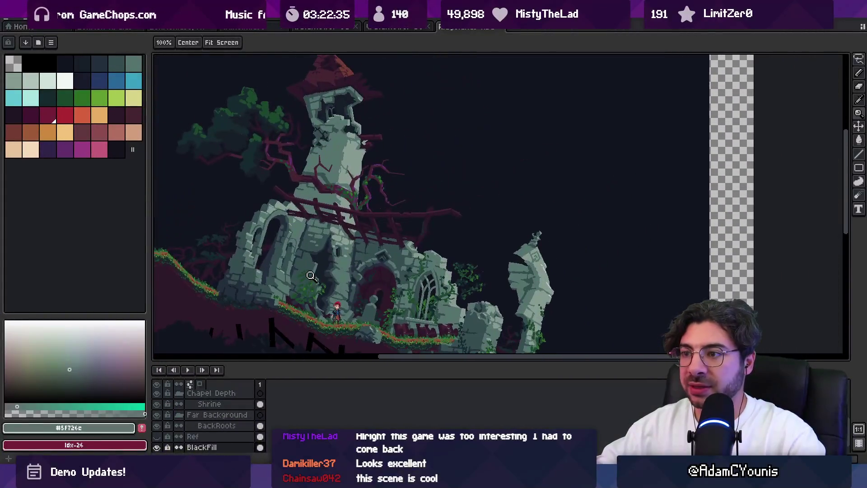
pyautogui.press('Tab')
pyautogui.scroll(4, 354, 257)
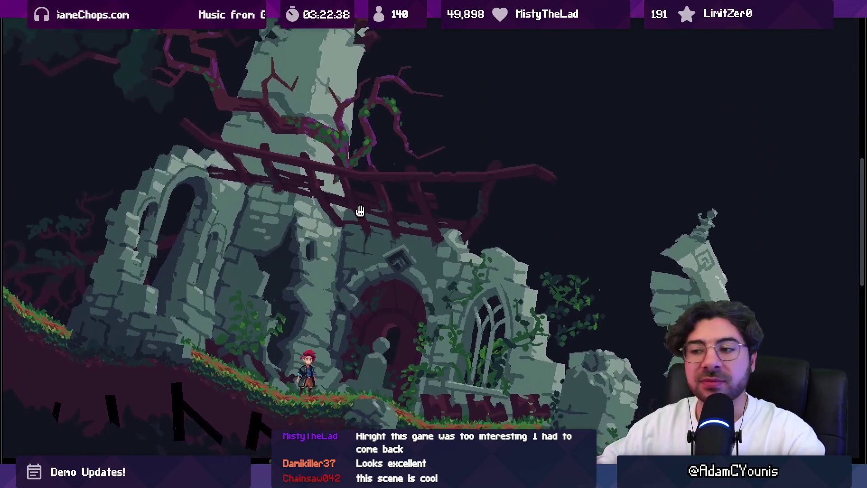
pyautogui.moveTo(360, 211); pyautogui.dragTo(356, 190)
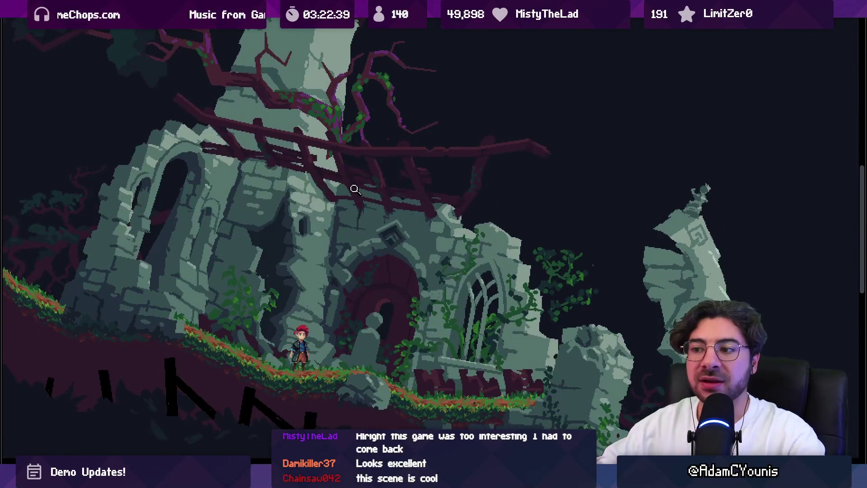
pyautogui.scroll(-2, 355, 190)
pyautogui.moveTo(353, 178); pyautogui.dragTo(367, 230)
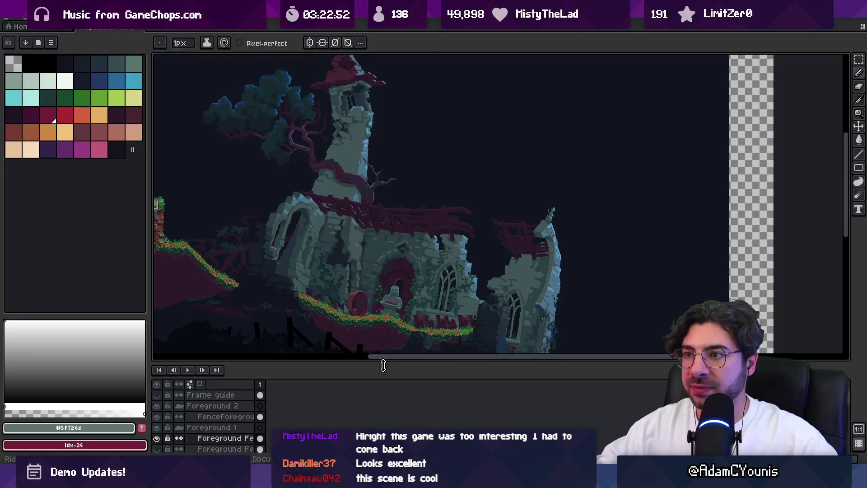
pyautogui.moveTo(346, 321); pyautogui.dragTo(356, 329)
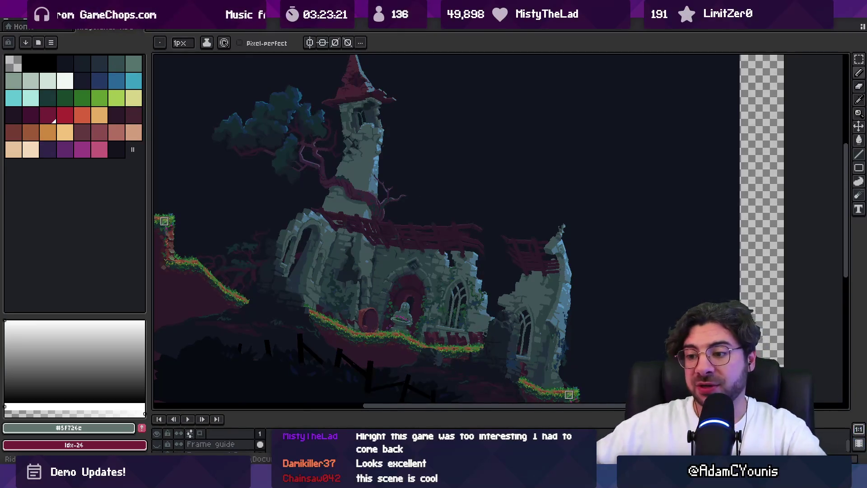
pyautogui.click(14, 21)
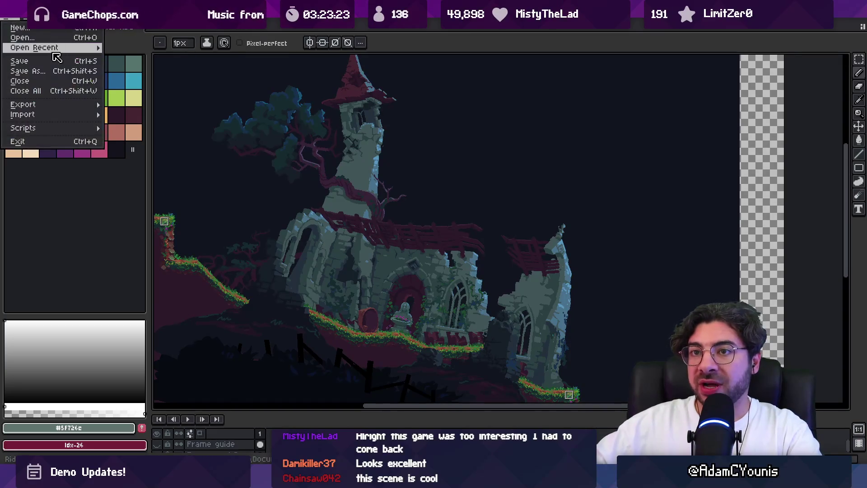
# Open Watchtower Set Dressing.aseprite, pick the BG ref layer with the Move tool, then return to Unity
pyautogui.moveTo(54, 48)
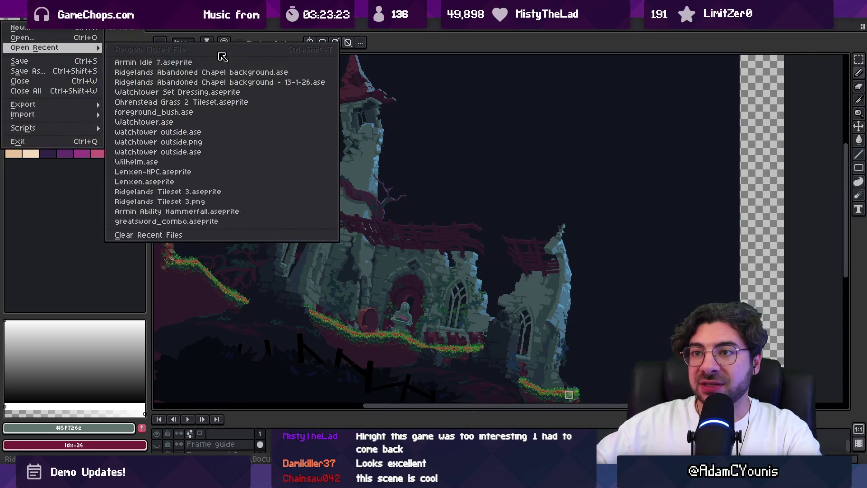
pyautogui.click(268, 98)
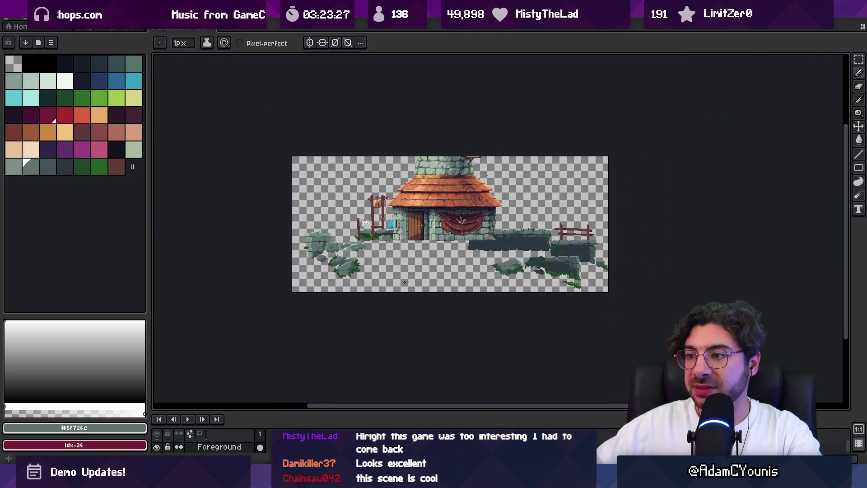
pyautogui.scroll(1, 428, 240)
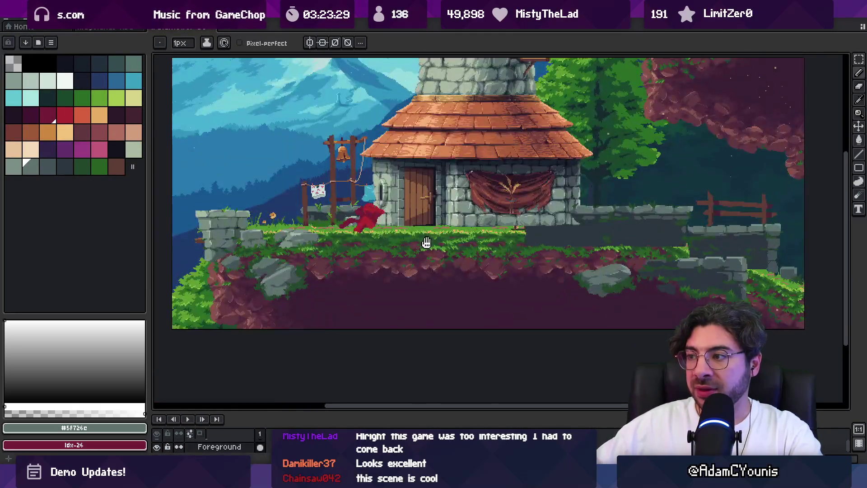
pyautogui.press('v')
pyautogui.click(550, 258)
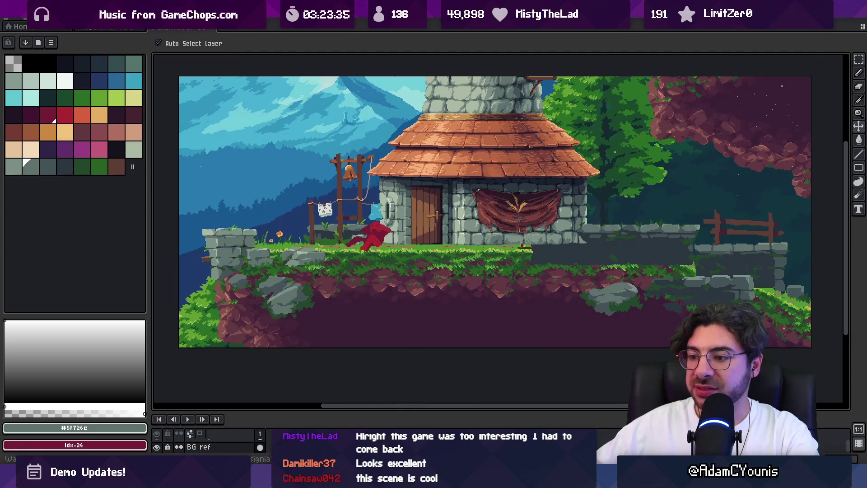
pyautogui.hotkey('alt', 'Tab')
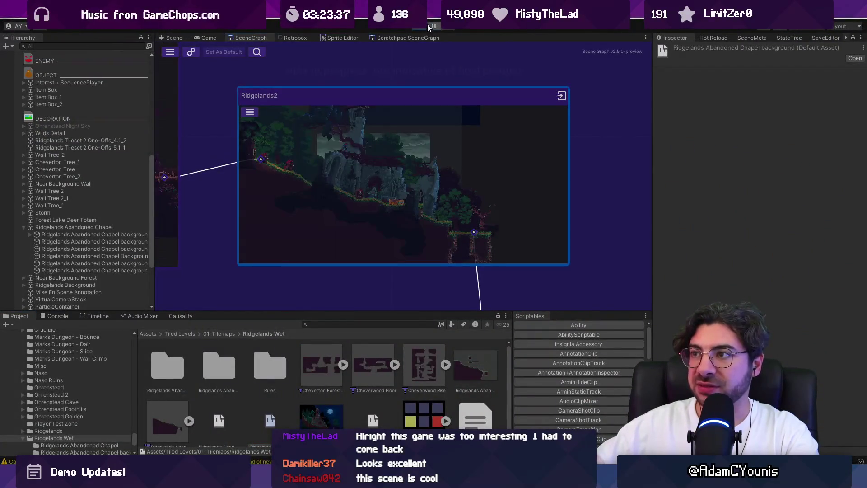
# Open the watchtower node from the scene graph, saving the Ridgelands2 changes when prompted
pyautogui.scroll(-5, 578, 188)
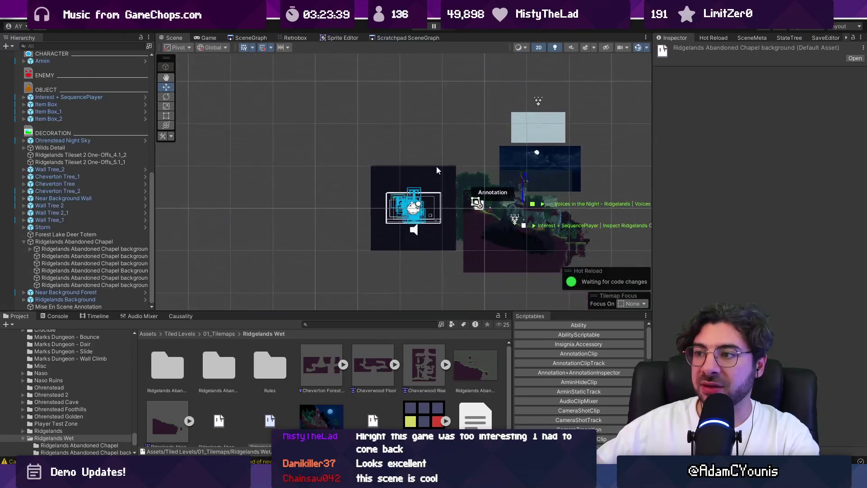
pyautogui.click(251, 38)
pyautogui.scroll(-6, 373, 161)
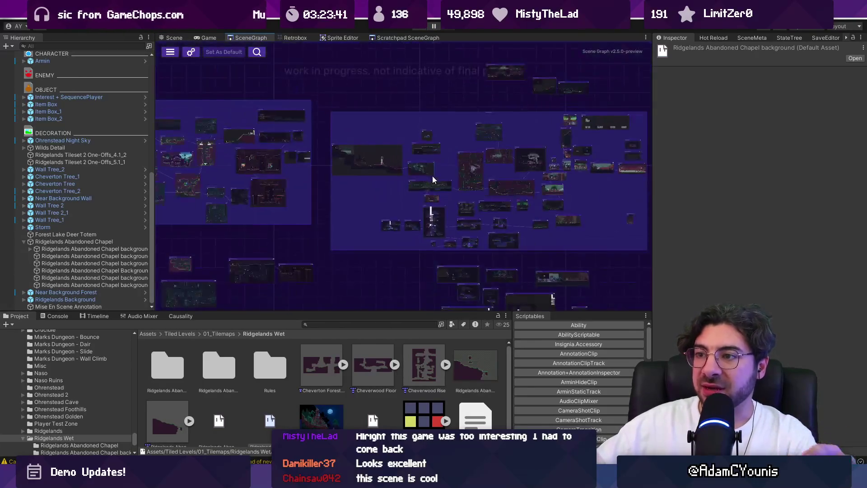
pyautogui.doubleClick(360, 175)
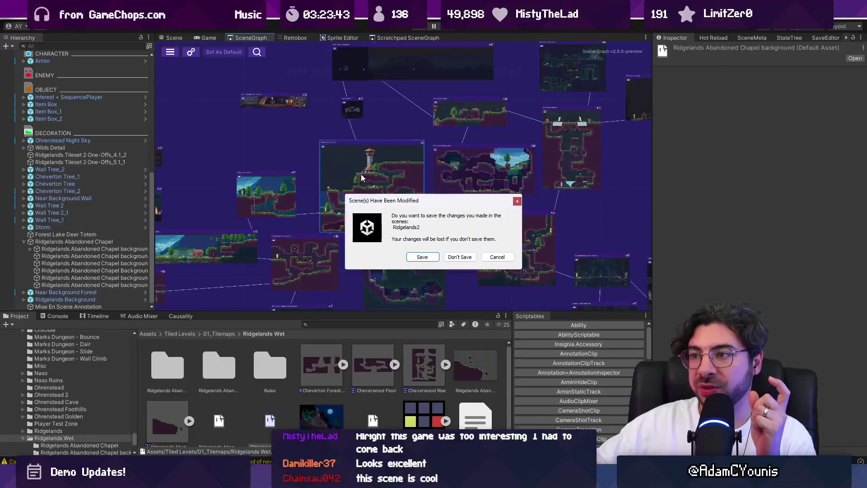
pyautogui.click(411, 256)
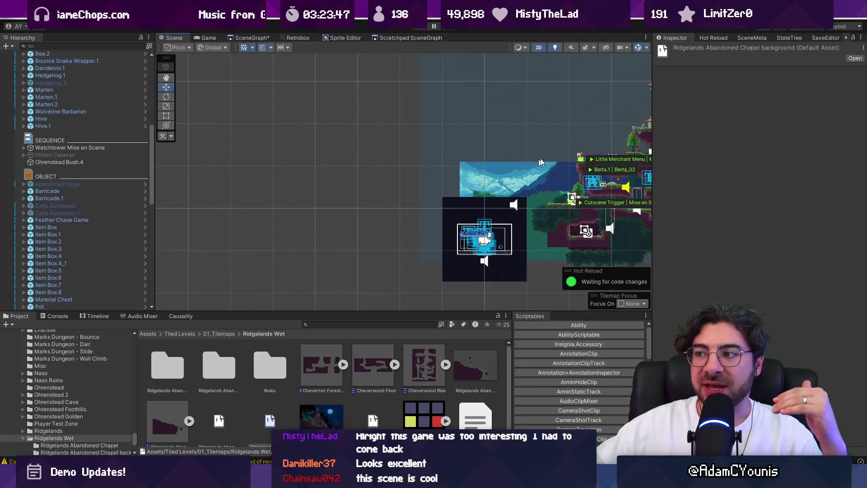
pyautogui.scroll(10, 385, 147)
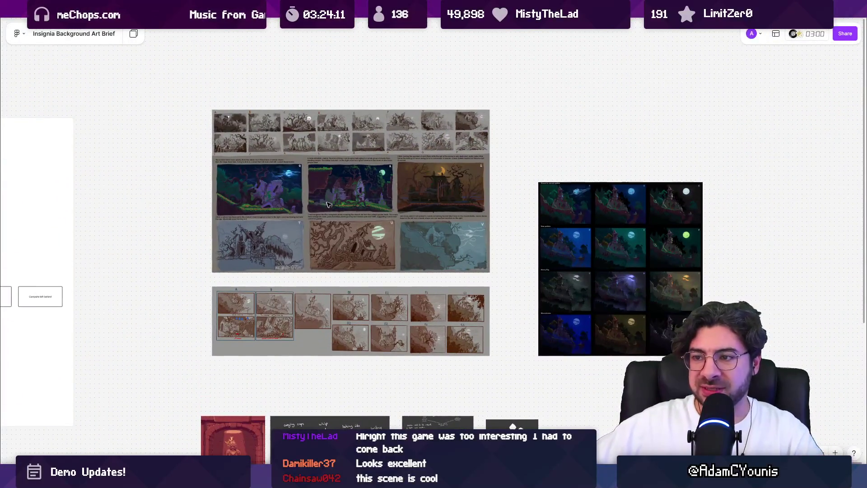
# Zoom onto the chapel concept sheet with scenes labelled Q to V, then return to Unity
pyautogui.scroll(3, 317, 207)
pyautogui.scroll(2, 324, 188)
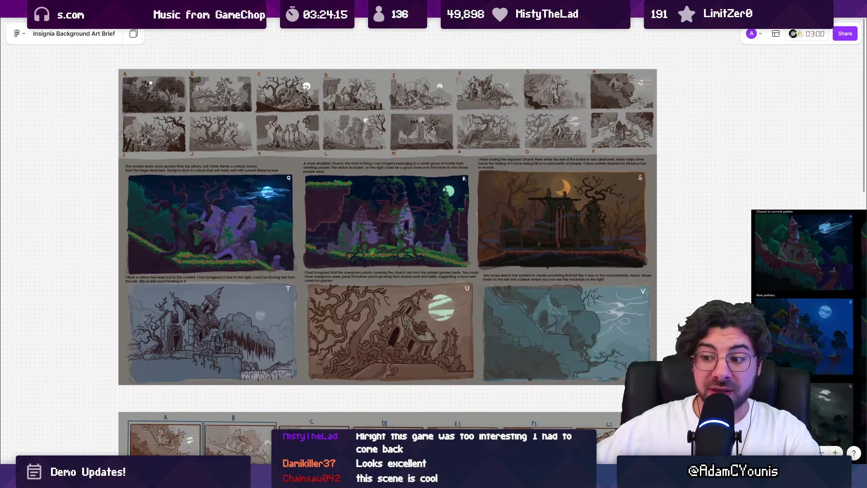
pyautogui.hotkey('alt', 'Tab')
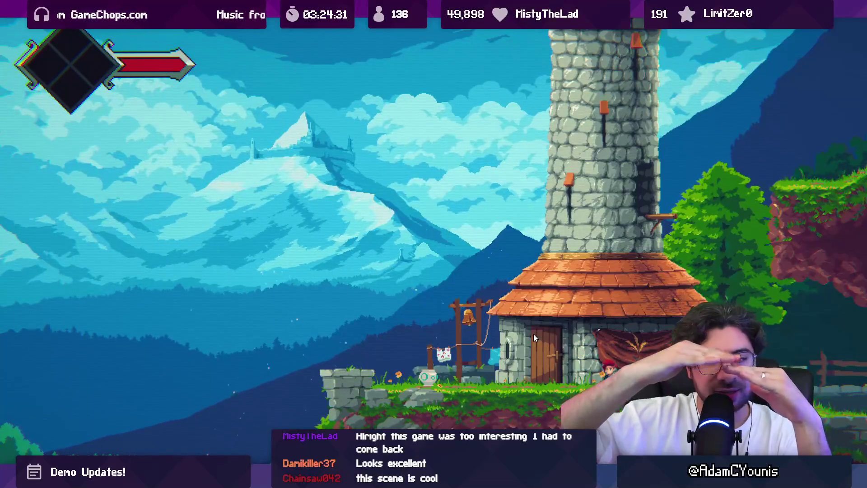
# Run the hero right past the house and chapel, jump the gap, then leave the maximized Game view
pyautogui.press('Right')
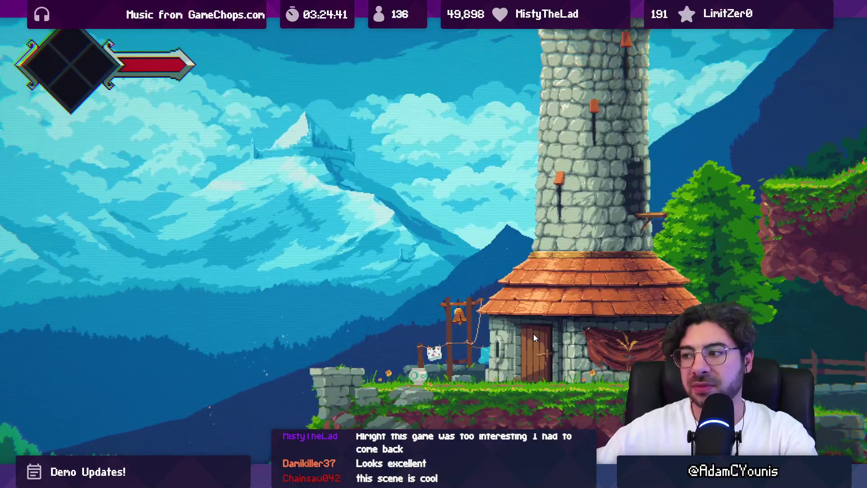
pyautogui.press('Right')
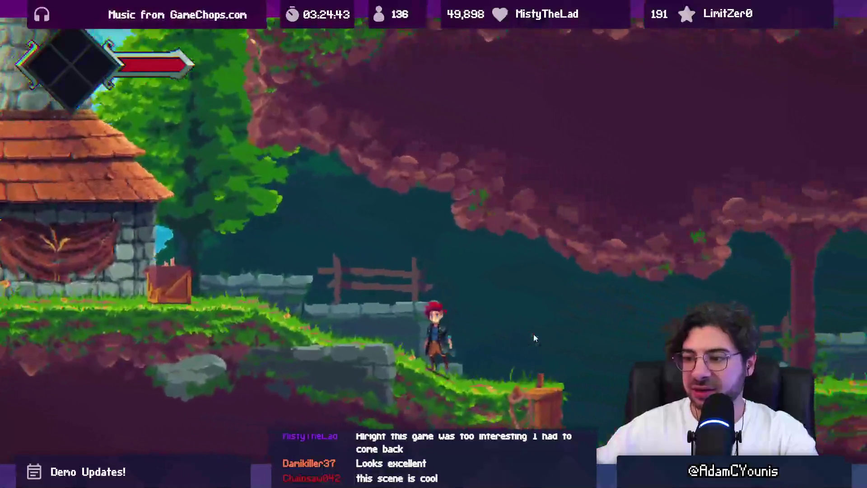
pyautogui.press('Right')
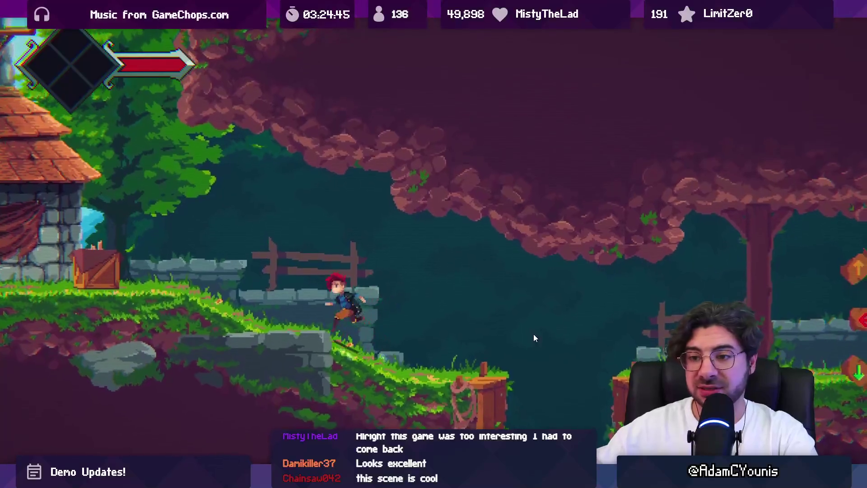
pyautogui.press('space')
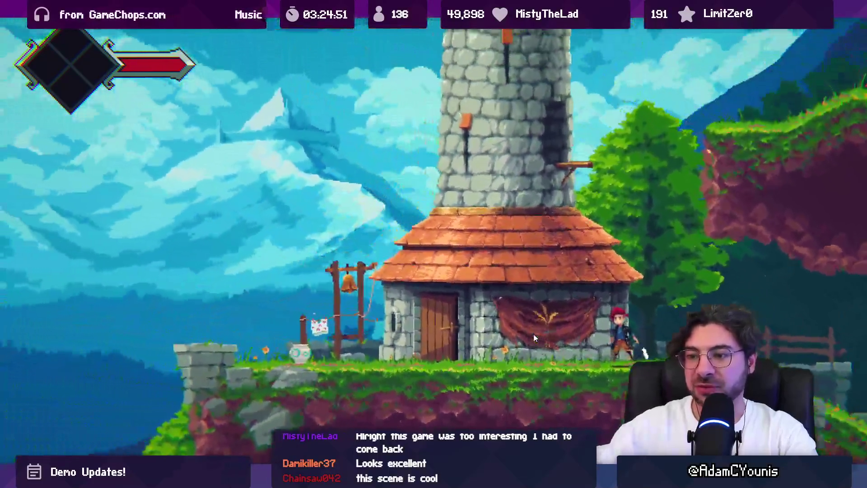
pyautogui.hotkey('ctrl', 'p')
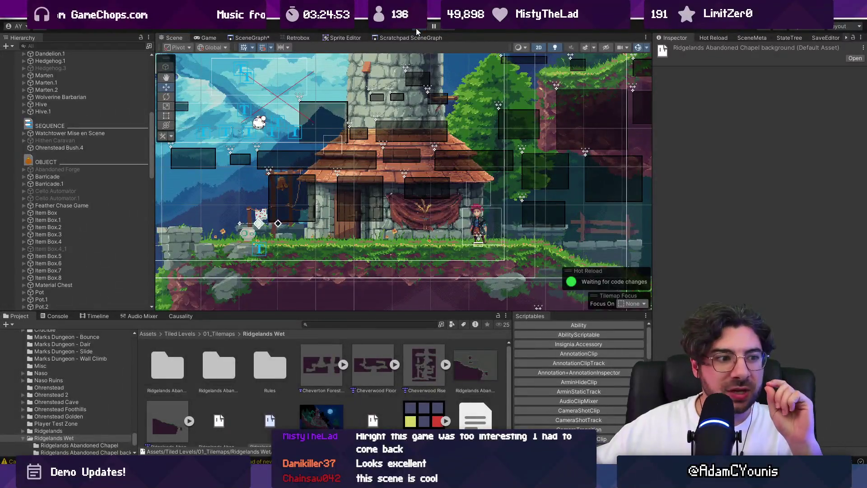
# Duplicate Pot_1 as Pot_2 and nudge the copy right to X 18.77 beside the bell post
pyautogui.click(416, 28)
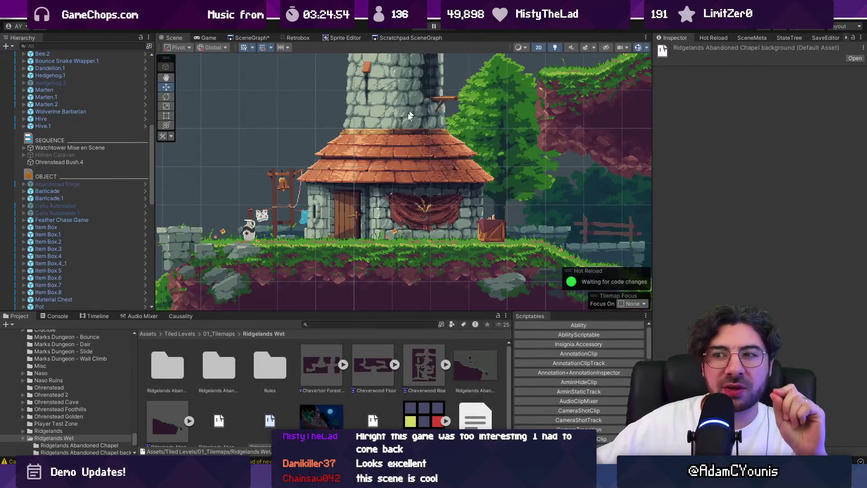
pyautogui.scroll(2, 497, 232)
pyautogui.click(493, 226)
pyautogui.scroll(-2, 492, 226)
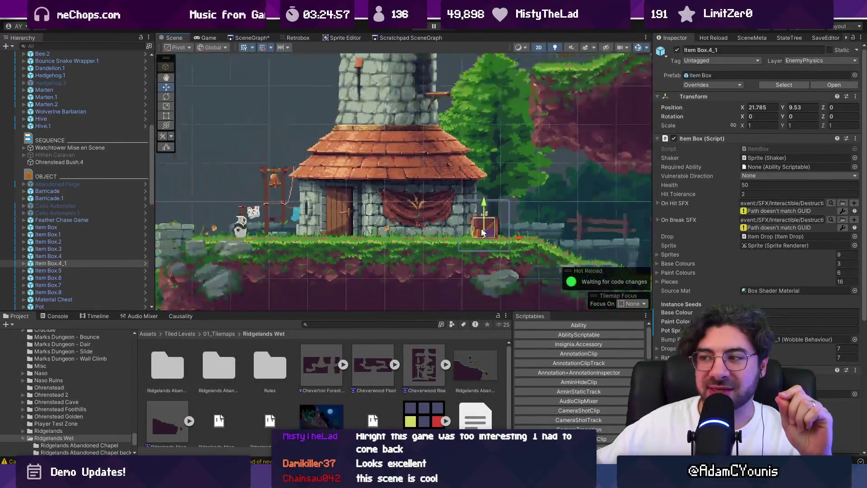
pyautogui.click(241, 231)
pyautogui.scroll(1, 246, 238)
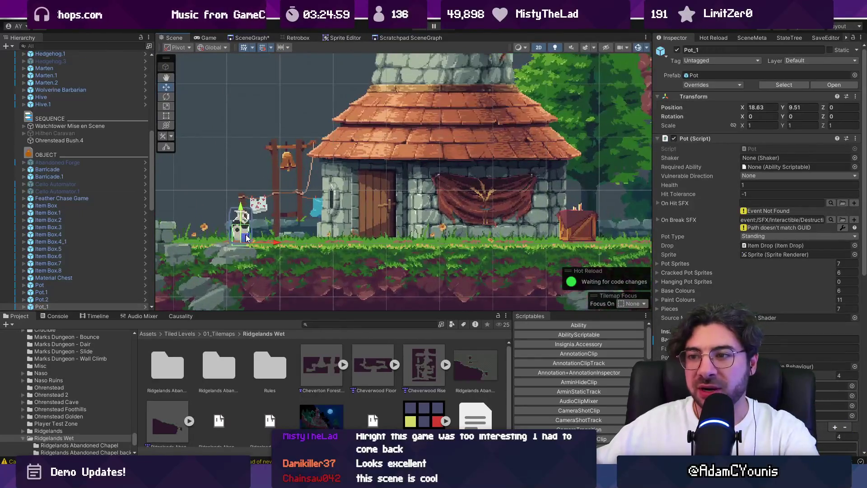
pyautogui.hotkey('ctrl', 'd')
pyautogui.moveTo(249, 238); pyautogui.dragTo(256, 239)
pyautogui.scroll(-1, 284, 221)
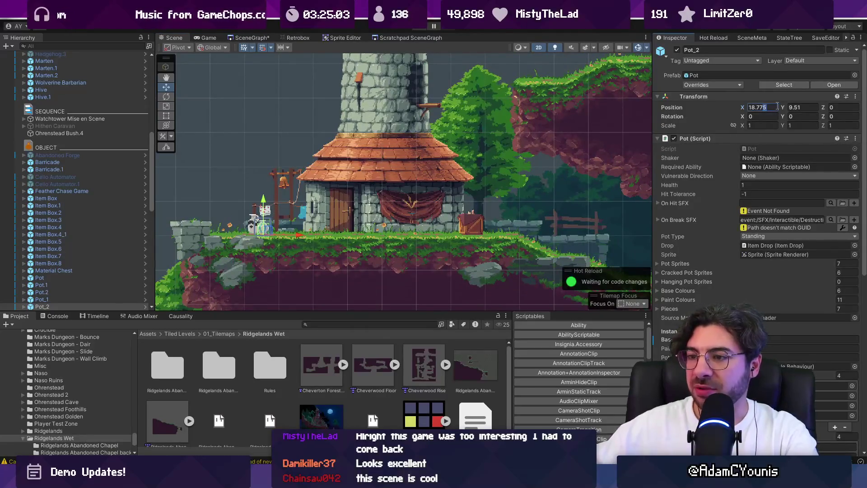
pyautogui.scroll(3, 252, 220)
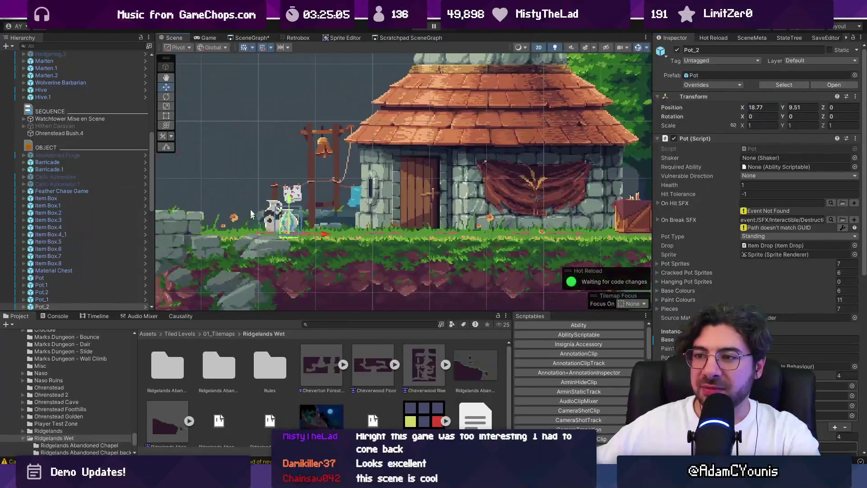
pyautogui.scroll(-4, 336, 224)
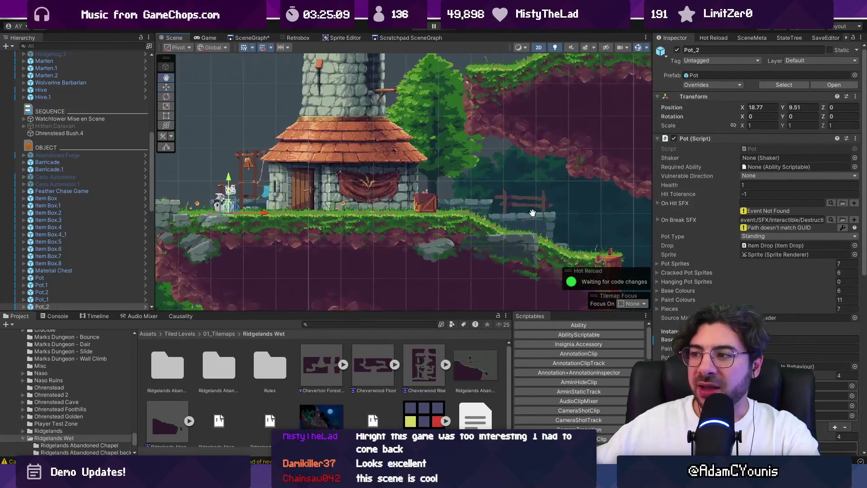
pyautogui.click(330, 174)
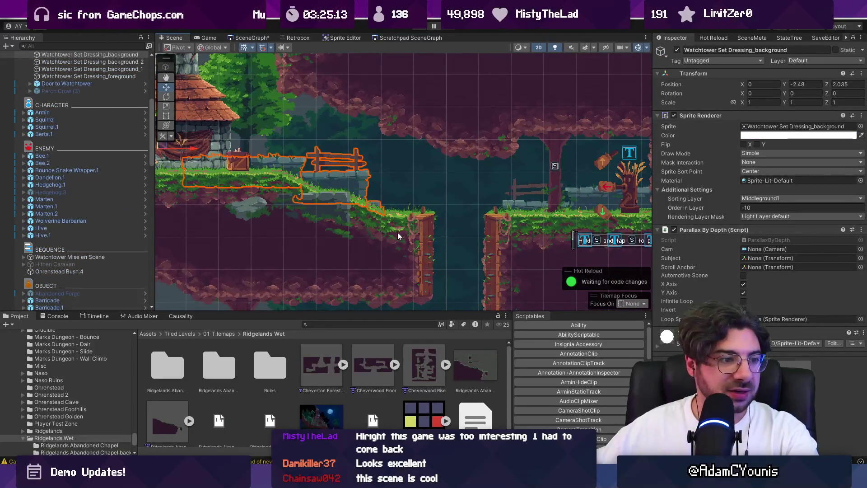
# Inspect the tree, watchtower, Ohrenstead Overlook tilemap and Ohrenstead Foothills Background objects
pyautogui.scroll(3, 397, 232)
pyautogui.click(472, 209)
pyautogui.click(391, 98)
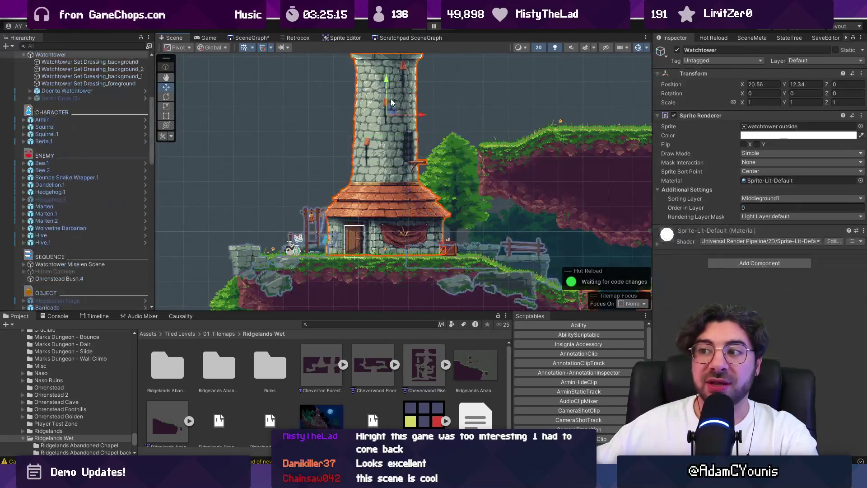
pyautogui.scroll(-2, 395, 139)
pyautogui.moveTo(394, 139); pyautogui.dragTo(378, 137)
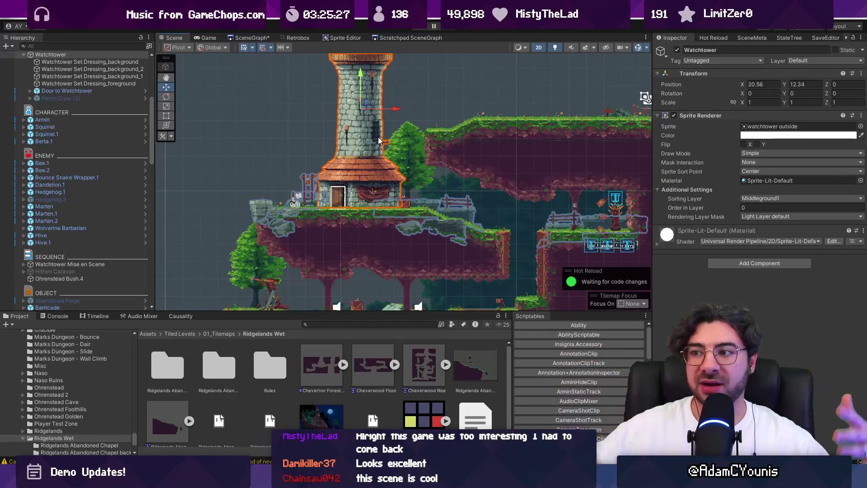
pyautogui.click(362, 254)
pyautogui.click(221, 161)
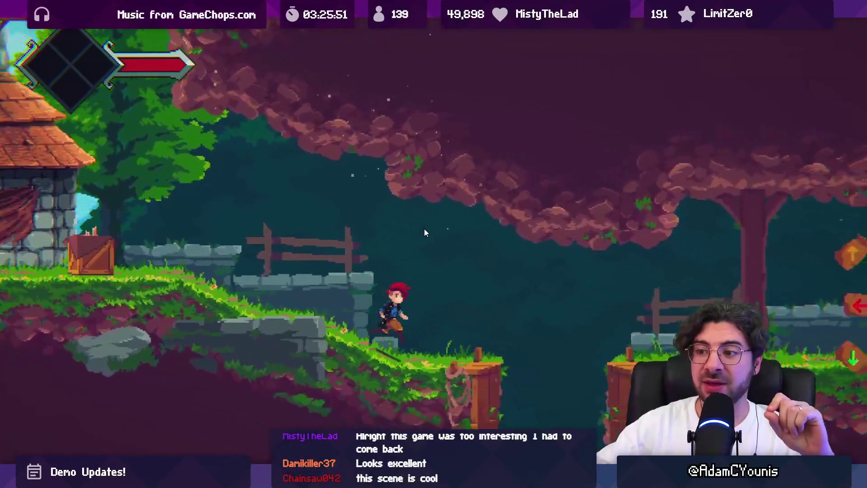
# Shrink the full-size game, stop Play mode, and show the zoomed-out scene graph
pyautogui.hotkey('shift', 'space')
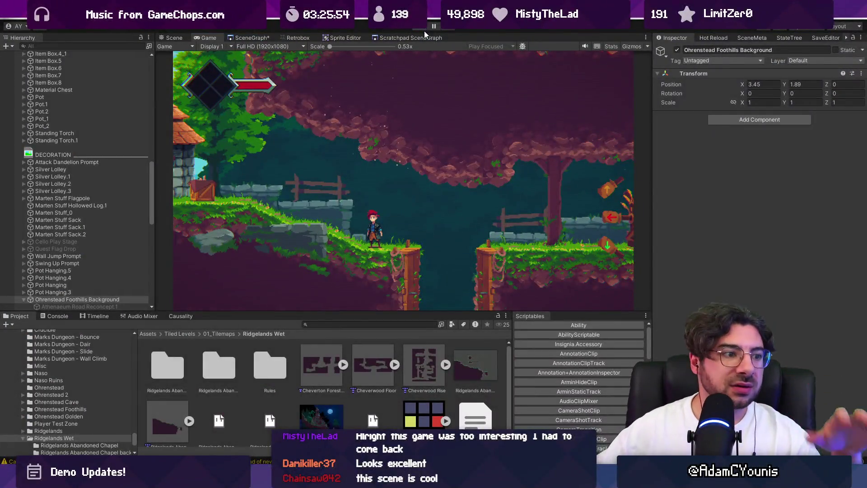
pyautogui.click(425, 31)
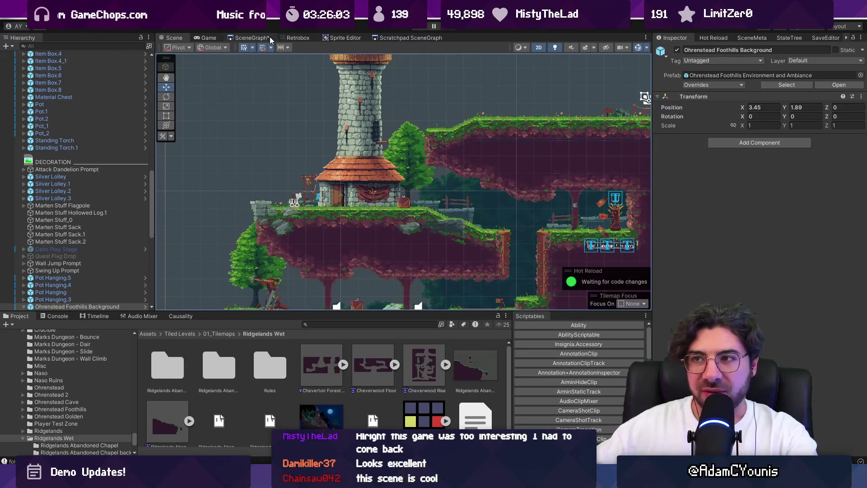
pyautogui.click(269, 37)
pyautogui.scroll(-4, 325, 134)
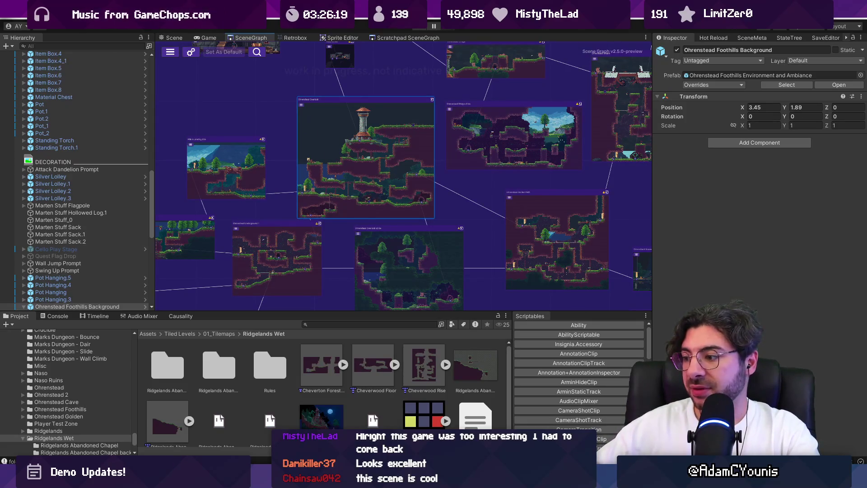
# Glance at the chapel canvas in Aseprite, then pan and zoom across the scene graph's level clusters
pyautogui.hotkey('alt', 'Tab')
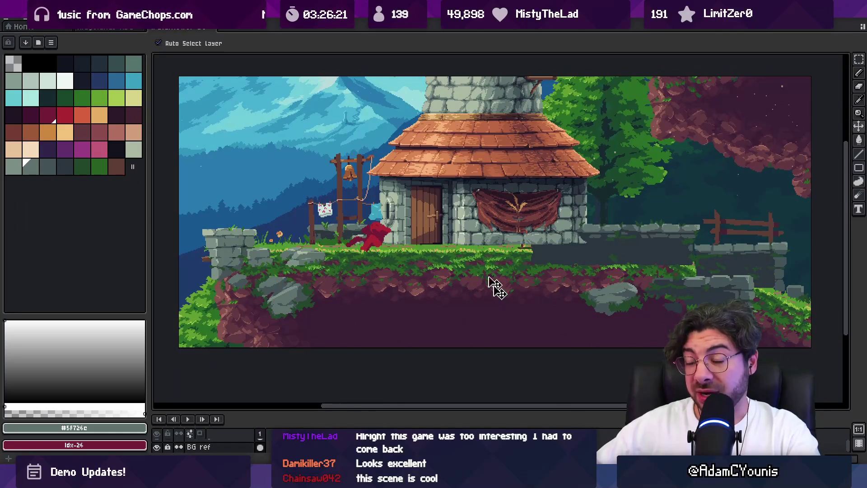
pyautogui.hotkey('alt', 'Tab')
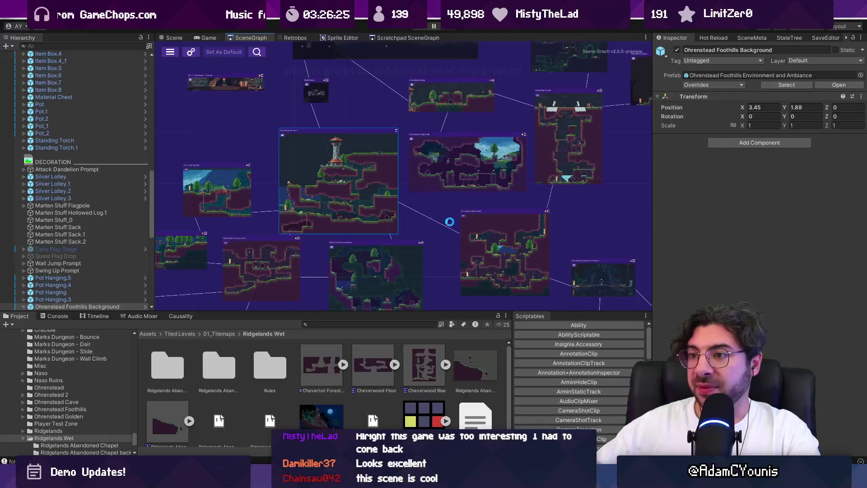
pyautogui.scroll(-10, 437, 213)
pyautogui.moveTo(306, 184); pyautogui.dragTo(374, 157)
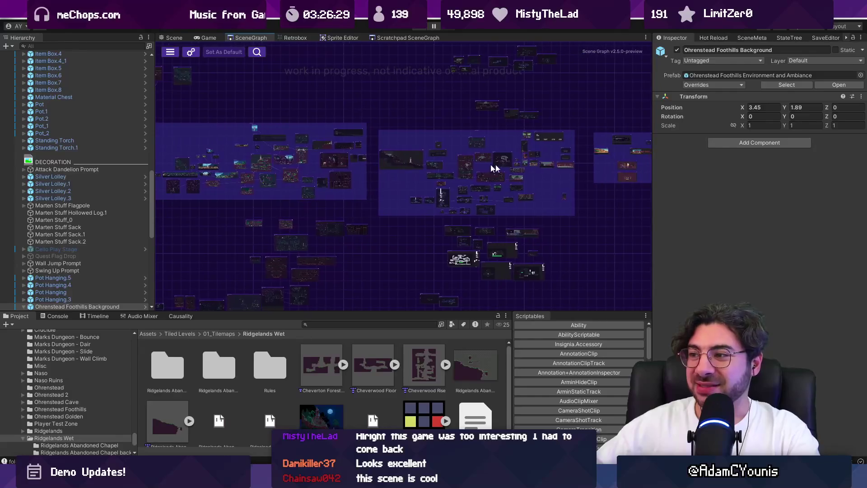
pyautogui.scroll(5, 497, 170)
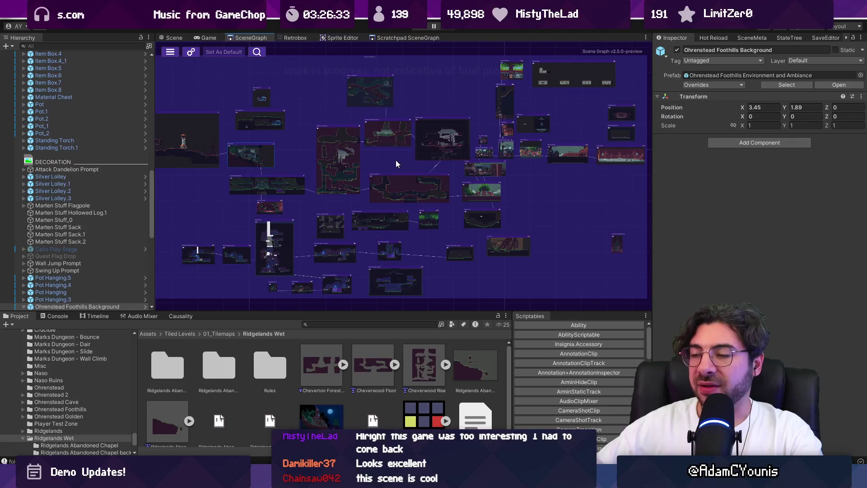
pyautogui.scroll(5, 373, 160)
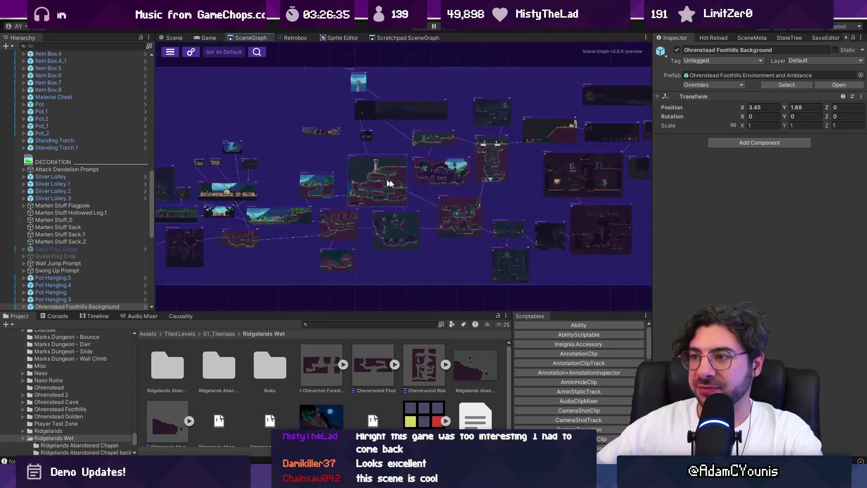
pyautogui.scroll(3, 379, 182)
pyautogui.hotkey('alt', 'Tab')
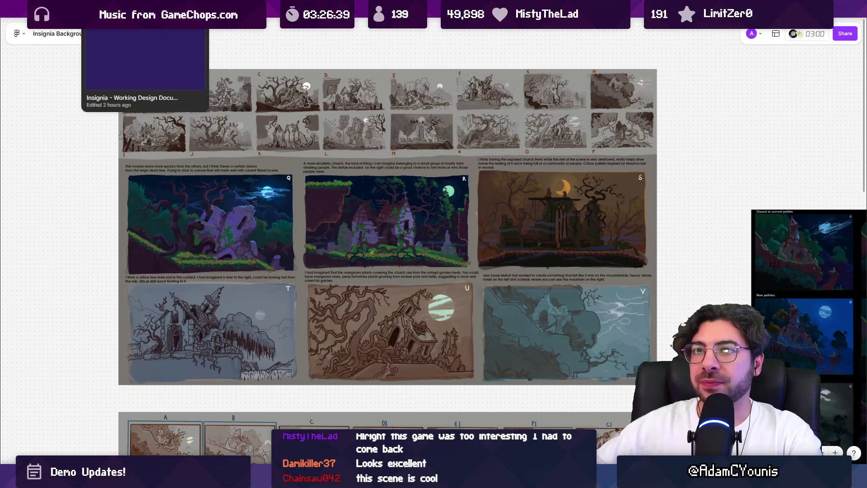
# Open the daily tasks file, clear the schedule selection, and check the tower scene in Unity
pyautogui.click(118, 8)
pyautogui.click(145, 8)
pyautogui.click(90, 9)
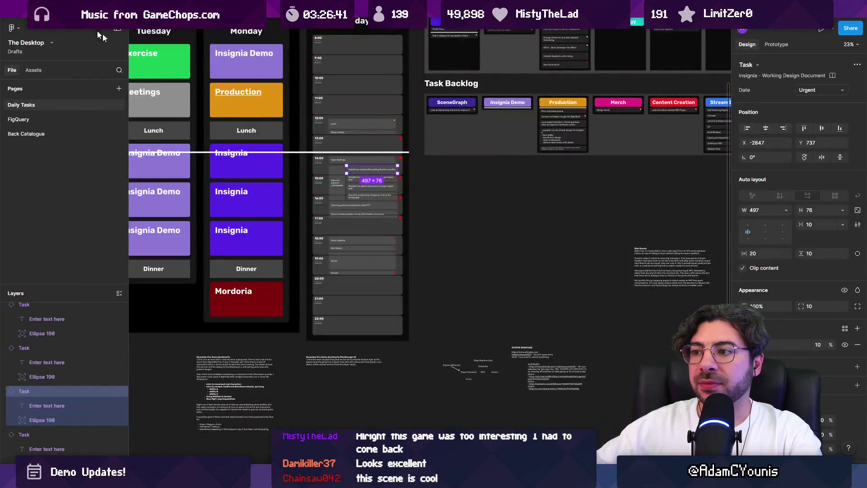
pyautogui.scroll(5, 348, 204)
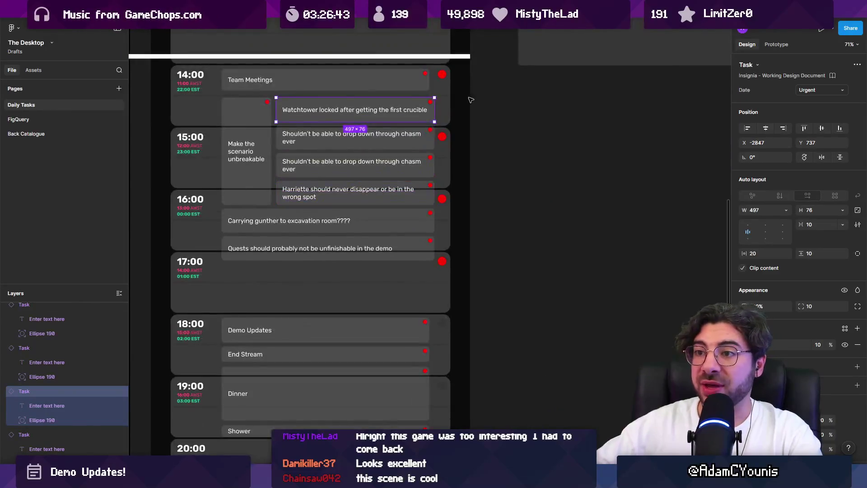
pyautogui.moveTo(495, 77)
pyautogui.mouseDown()
pyautogui.moveTo(221, 262)
pyautogui.moveTo(622, 253)
pyautogui.mouseUp()
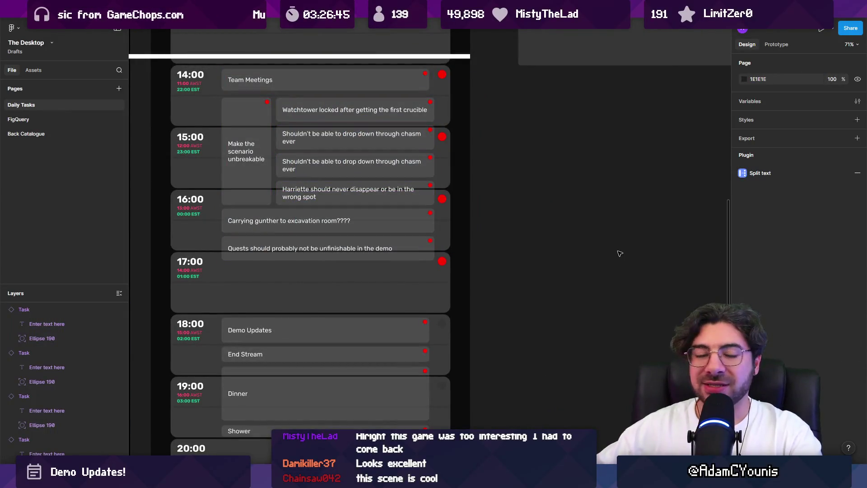
pyautogui.hotkey('alt', 'Tab')
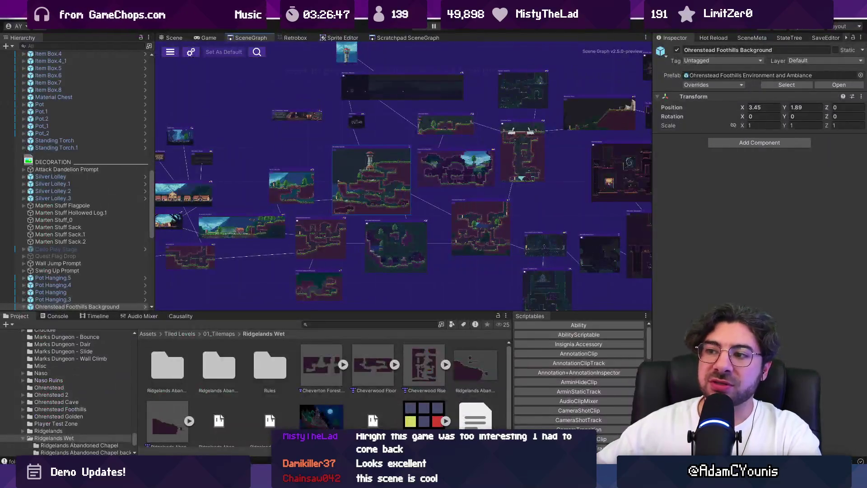
pyautogui.click(176, 37)
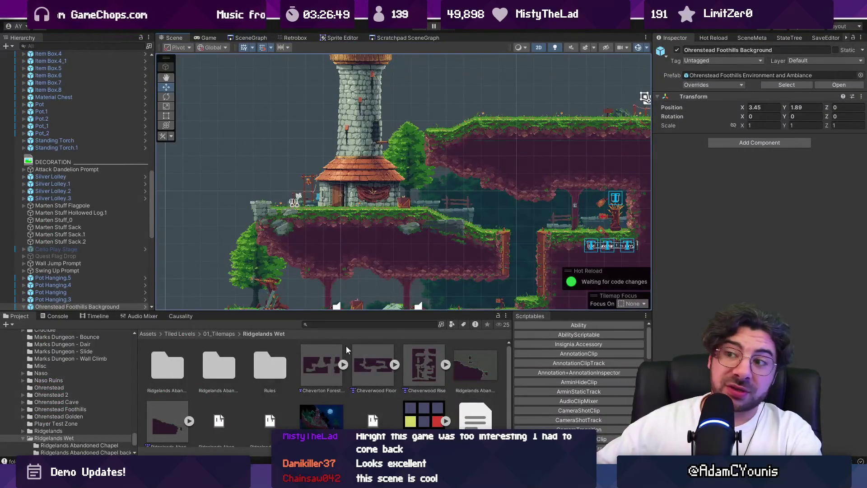
pyautogui.scroll(3, 321, 230)
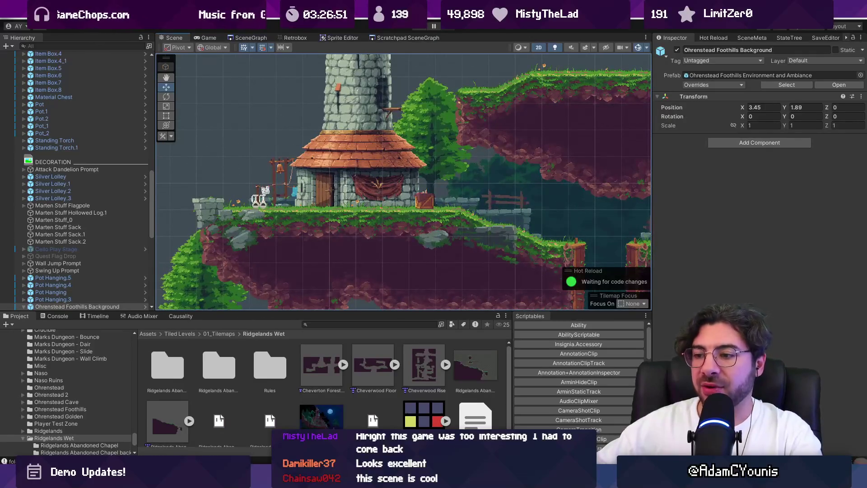
# Drag the white current-time line down the schedule to the 17:00 row
pyautogui.hotkey('alt', 'Tab')
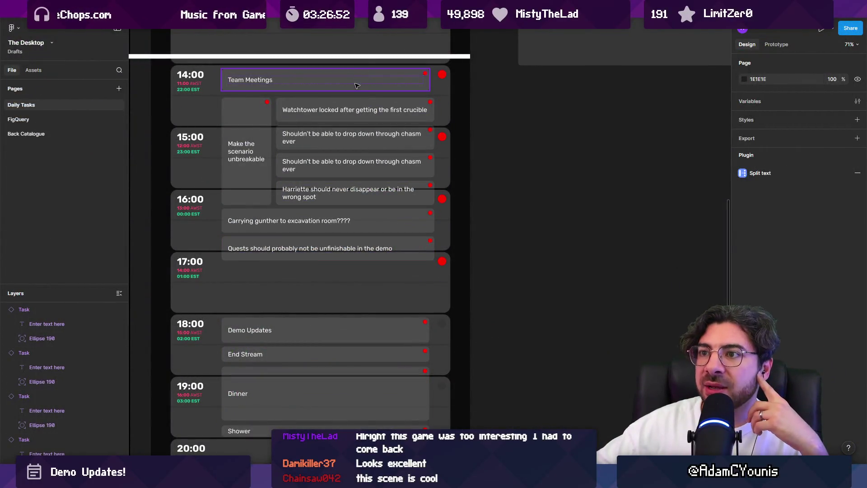
pyautogui.click(359, 58)
pyautogui.moveTo(359, 59); pyautogui.dragTo(361, 251)
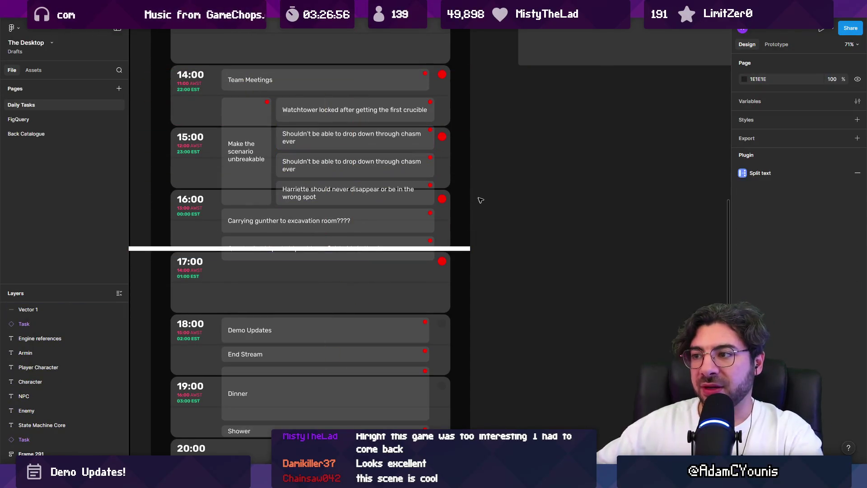
pyautogui.moveTo(439, 249); pyautogui.dragTo(440, 264)
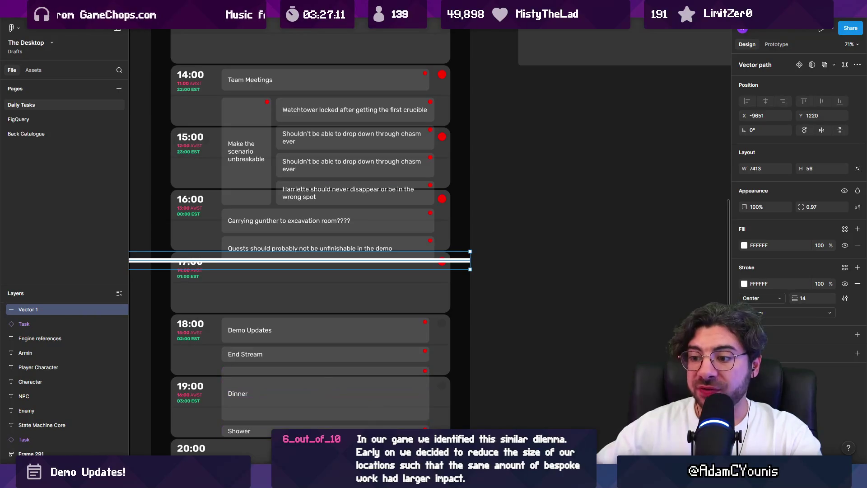
pyautogui.hotkey('alt', 'Tab')
pyautogui.scroll(-2, 371, 158)
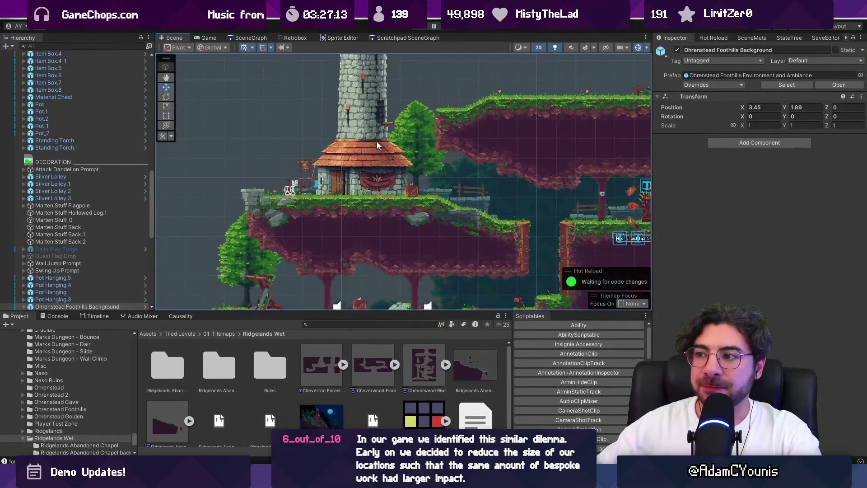
# Zoom in and out on the watchtower, then open the Forest Ruins node from the scene graph
pyautogui.scroll(5, 349, 112)
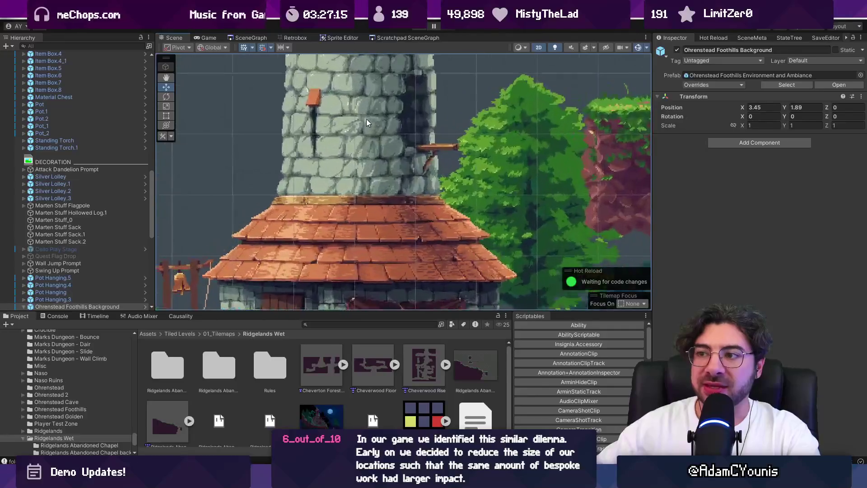
pyautogui.scroll(-5, 363, 158)
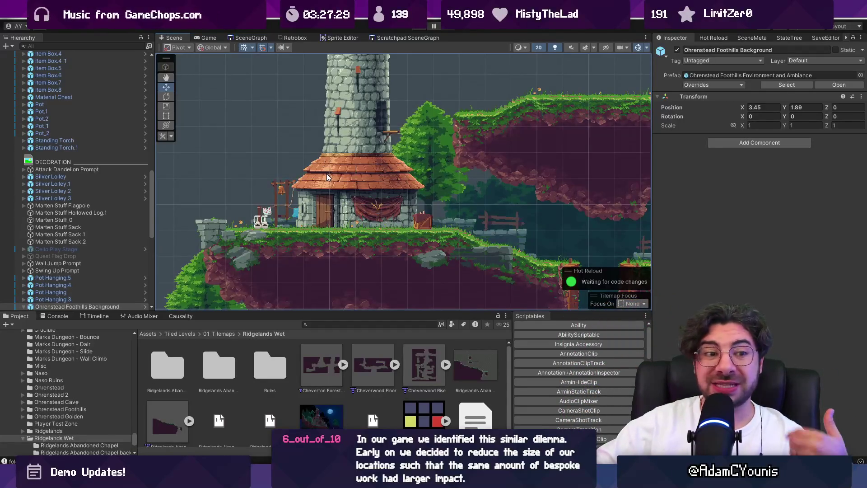
pyautogui.scroll(3, 221, 244)
pyautogui.scroll(5, 190, 221)
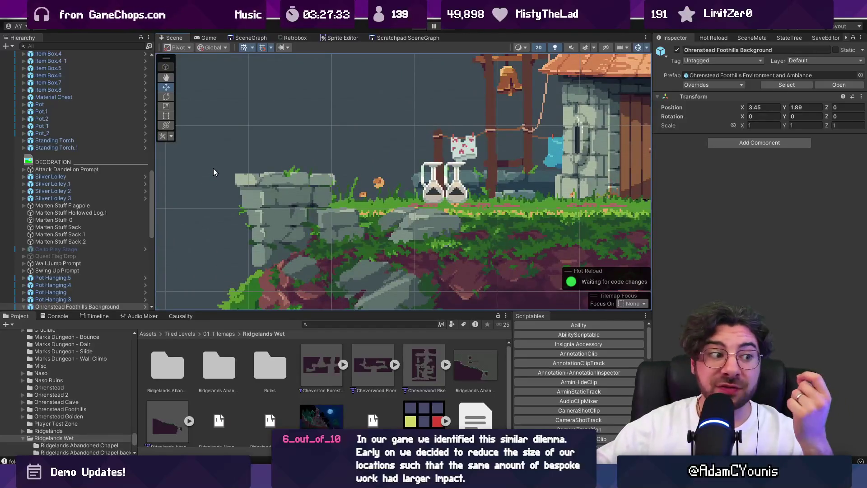
pyautogui.click(244, 39)
pyautogui.doubleClick(479, 106)
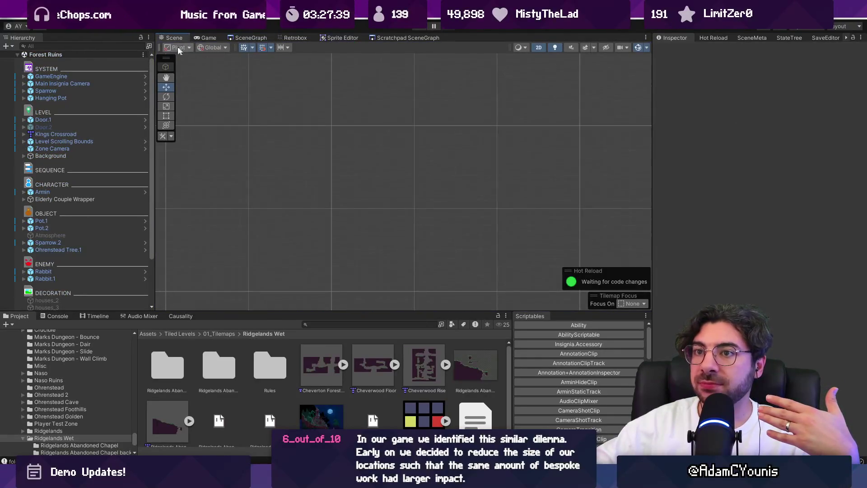
# Run the Forest Ruins level in Play mode, then go back to the scene graph
pyautogui.click(413, 28)
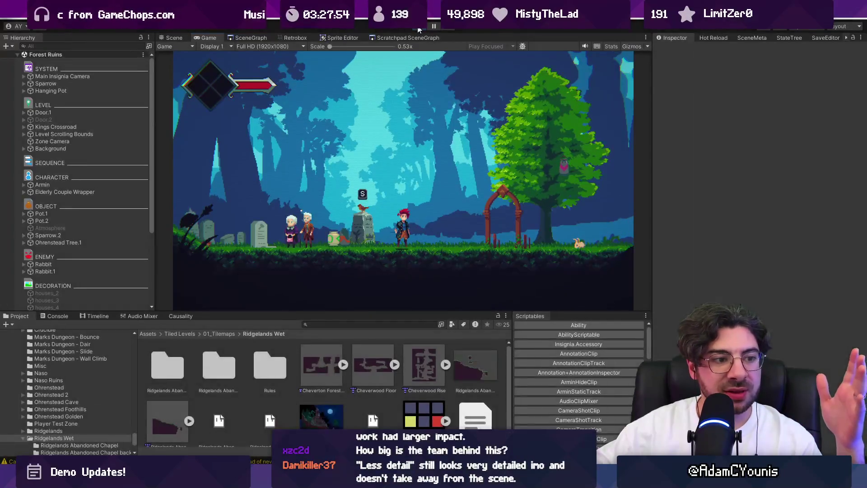
pyautogui.click(250, 37)
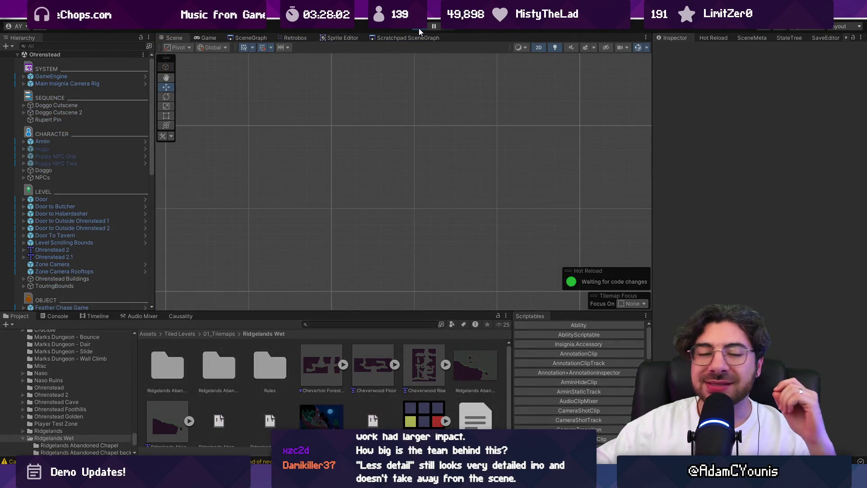
# Play the Ohrenstead town level fullscreen, then stop it, bring up the SceneGraph, and go to the browser
pyautogui.click(419, 28)
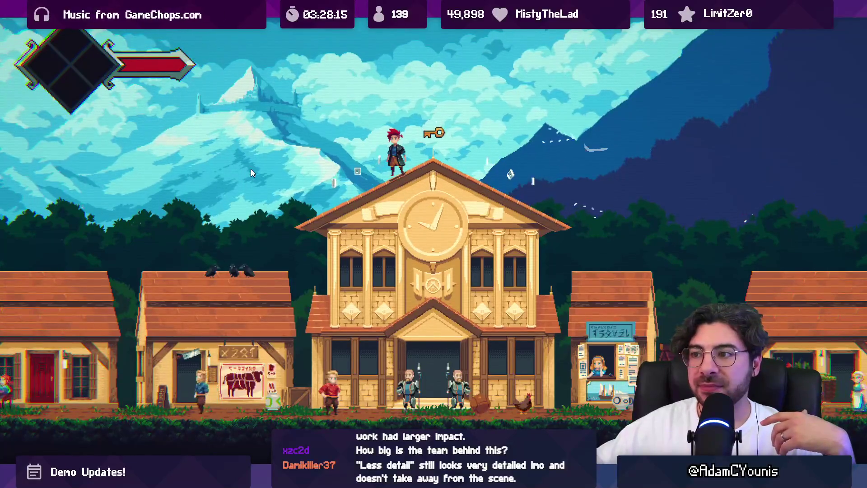
pyautogui.hotkey('alt', 'Tab')
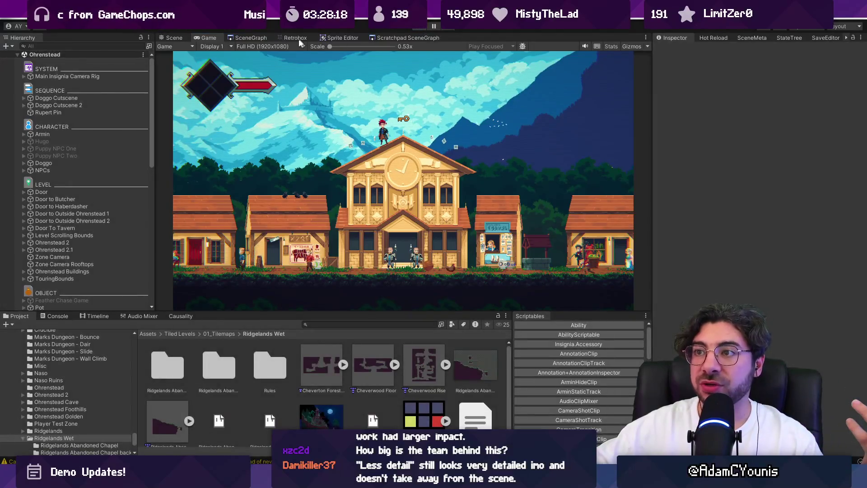
pyautogui.click(261, 37)
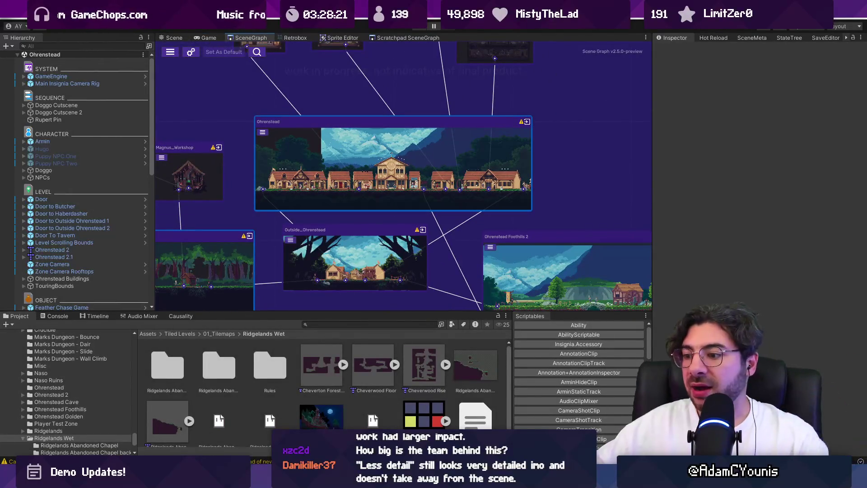
pyautogui.hotkey('alt', 'Tab')
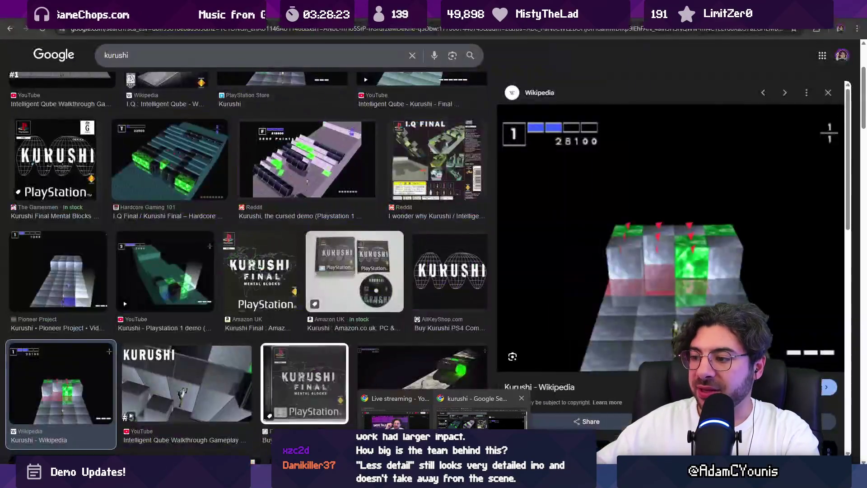
# Search Google Images for 'chasm screenshot'
pyautogui.click(337, 28)
pyautogui.write('chasm screenshot')
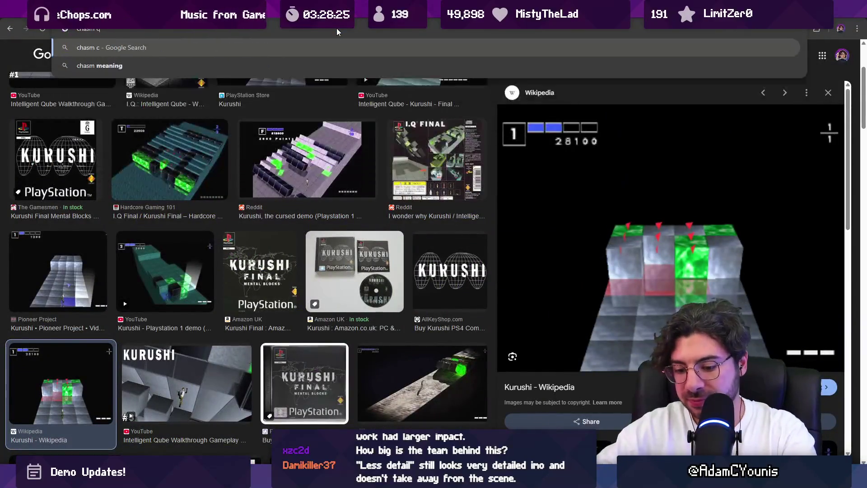
pyautogui.press('Return')
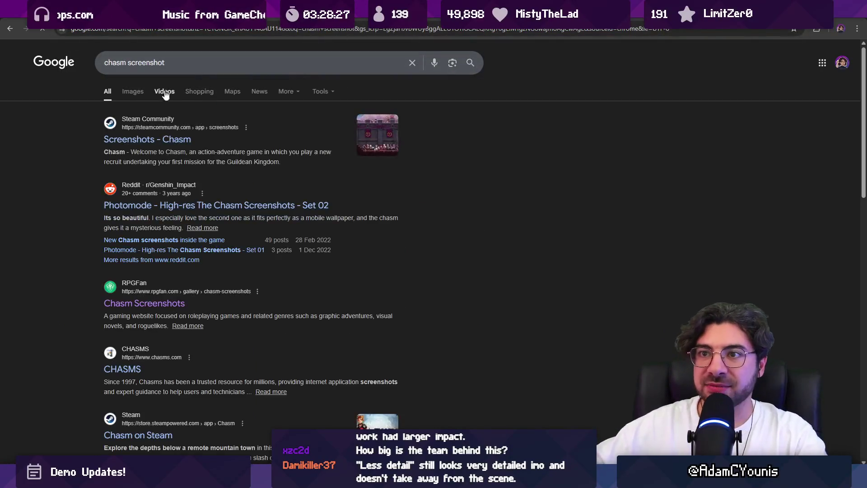
pyautogui.click(132, 91)
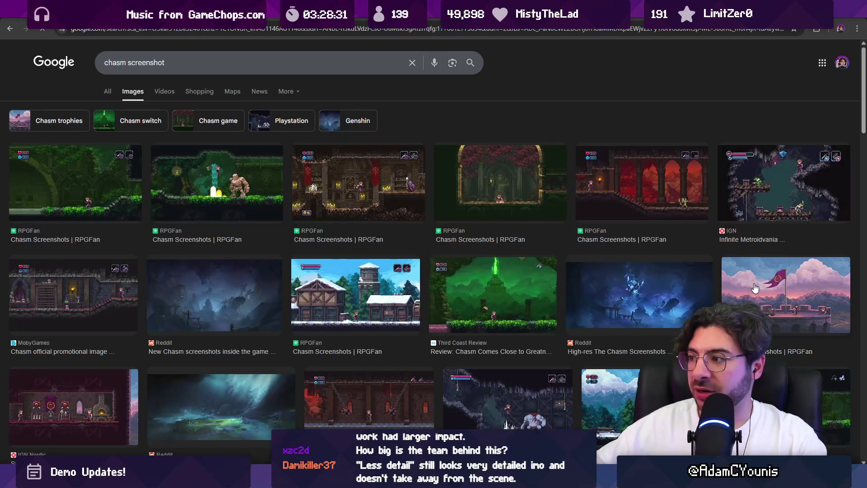
# Open the RPGFan Chasm screenshot gallery and view a screenshot in its full-size viewer
pyautogui.click(744, 293)
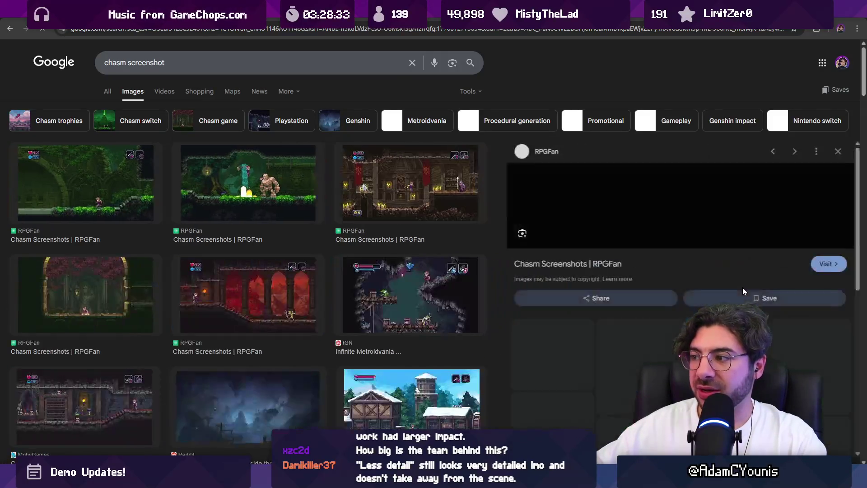
pyautogui.click(575, 313)
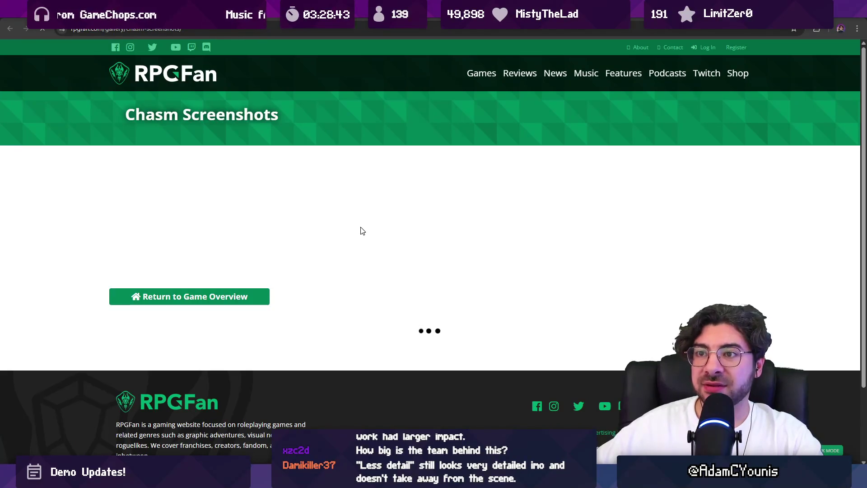
pyautogui.scroll(-2, 361, 231)
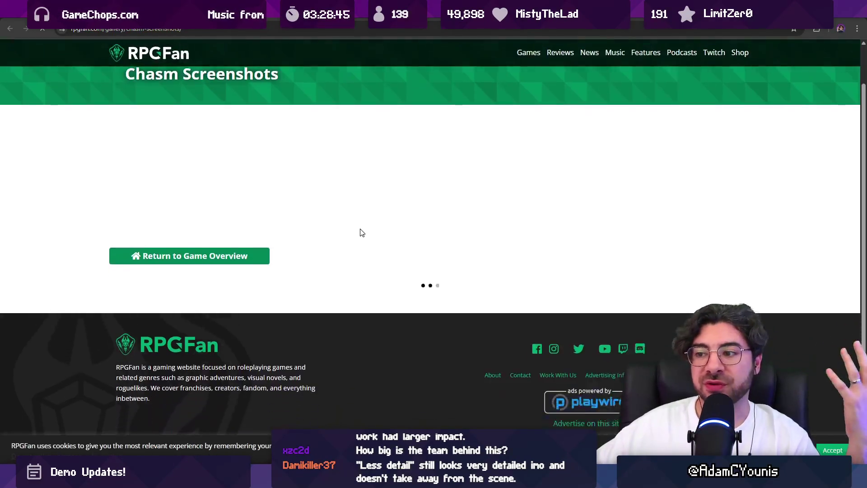
pyautogui.scroll(2, 361, 231)
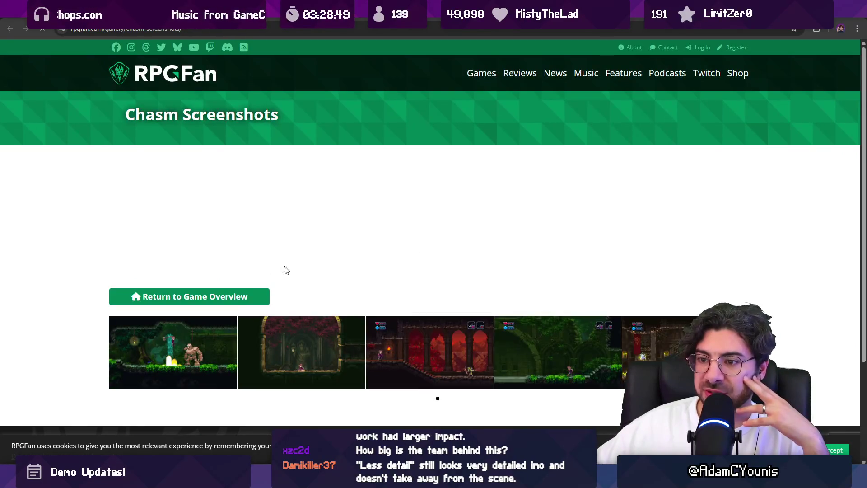
pyautogui.scroll(-2, 470, 339)
pyautogui.click(430, 324)
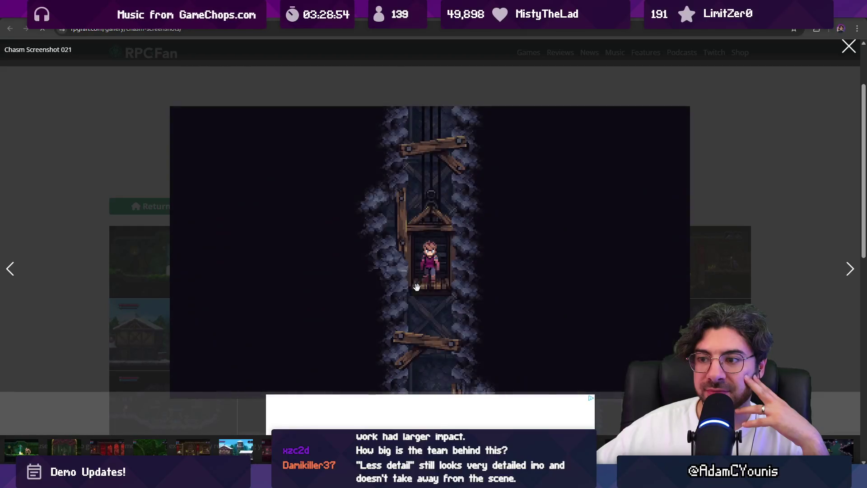
pyautogui.click(417, 283)
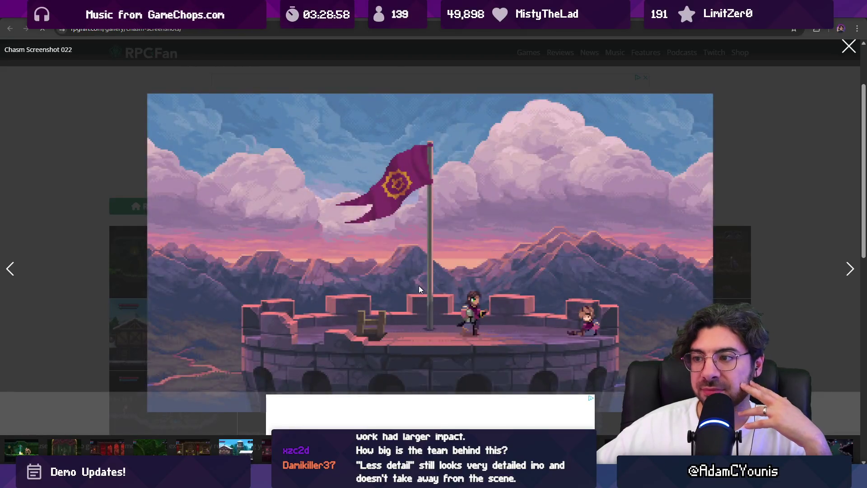
# Inspect Chasm Screenshot 022's image options, then close the tab and return to Unity
pyautogui.rightClick(418, 286)
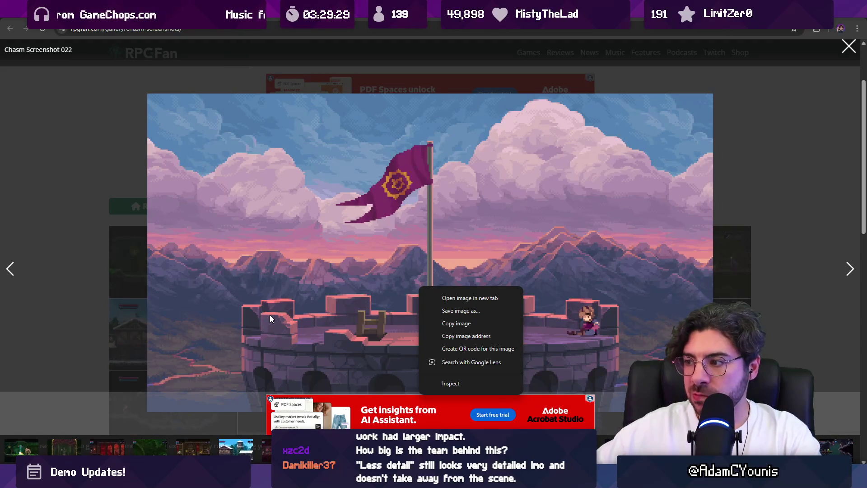
pyautogui.click(199, 202)
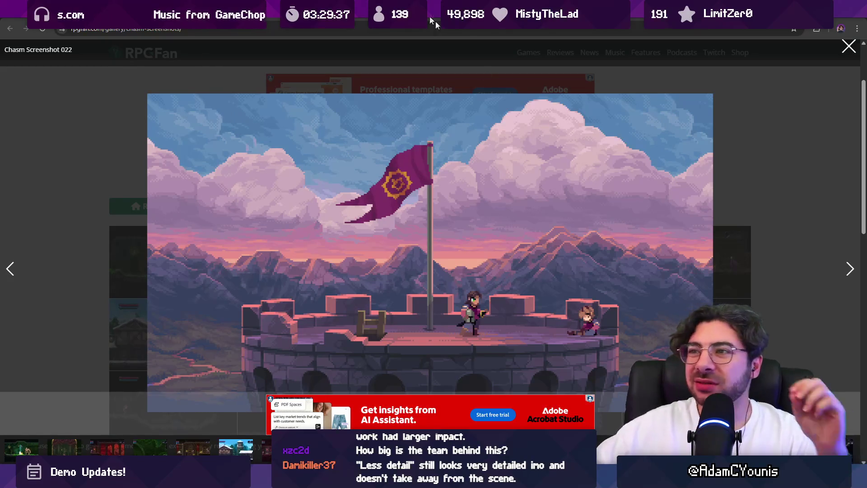
pyautogui.hotkey('ctrl', 'w')
pyautogui.hotkey('alt', 'Tab')
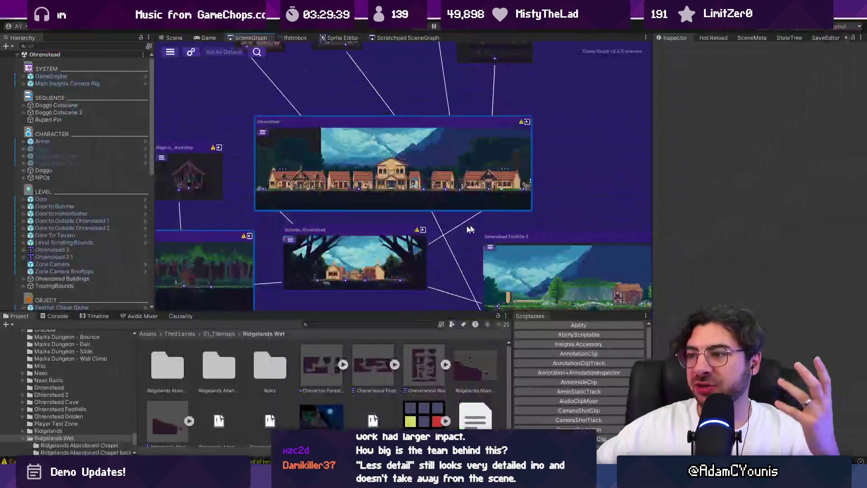
# Enlarge the scene graph area and pan so the watchtower room sits mid-left
pyautogui.scroll(-5, 438, 188)
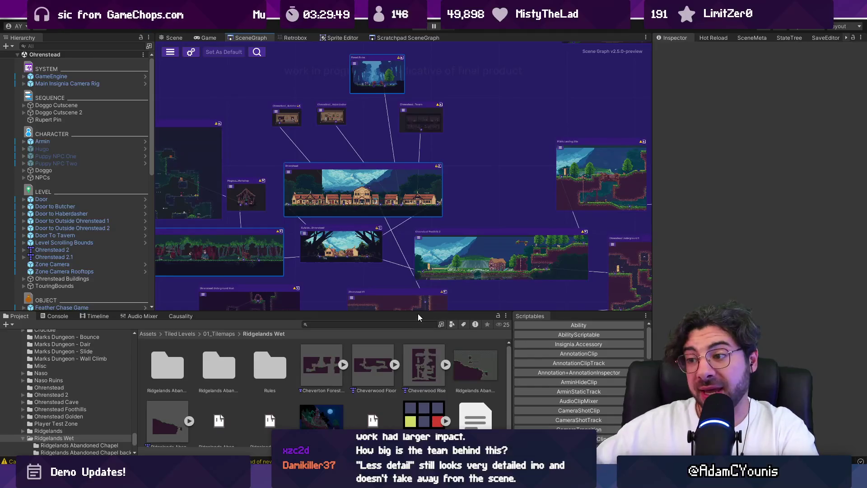
pyautogui.moveTo(420, 312); pyautogui.dragTo(419, 329)
pyautogui.scroll(-3, 531, 265)
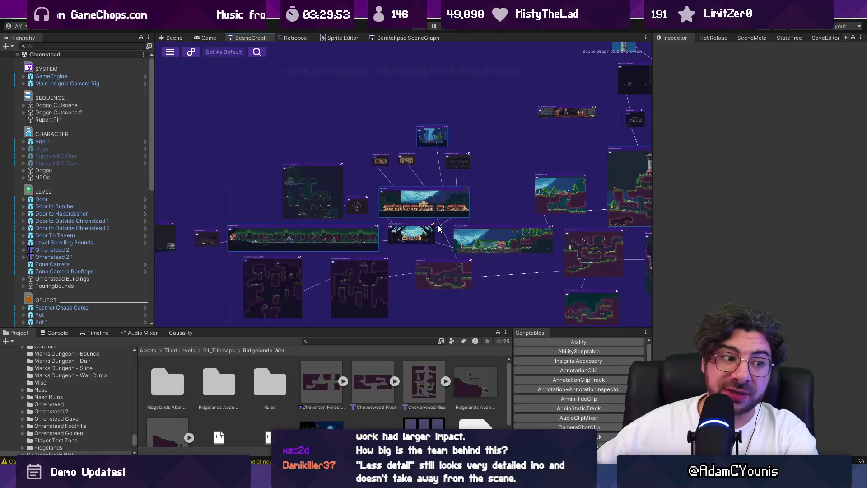
pyautogui.scroll(2, 397, 254)
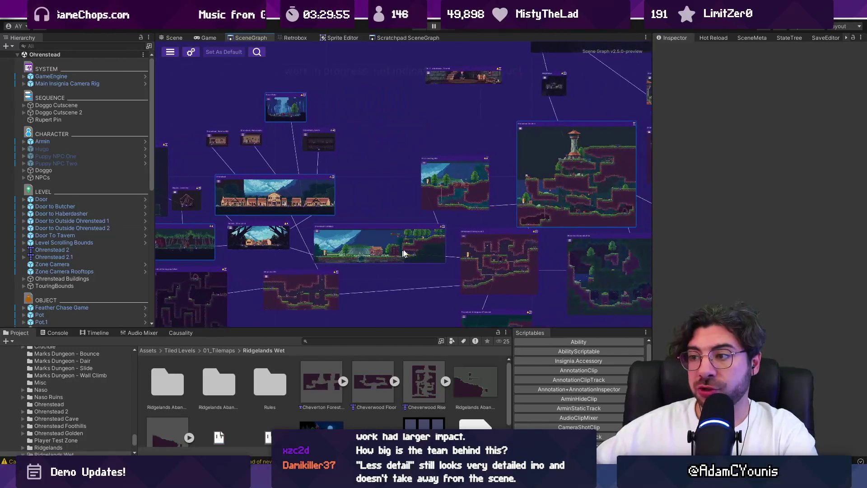
pyautogui.moveTo(514, 231); pyautogui.dragTo(300, 249)
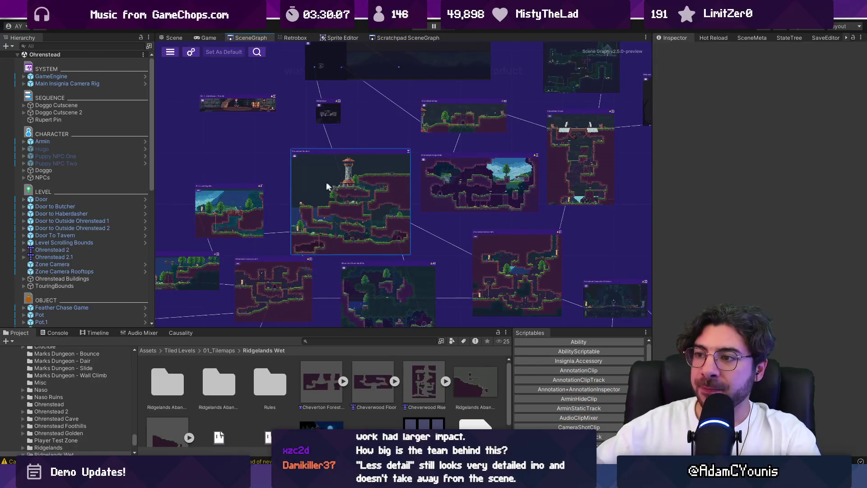
pyautogui.scroll(2, 318, 183)
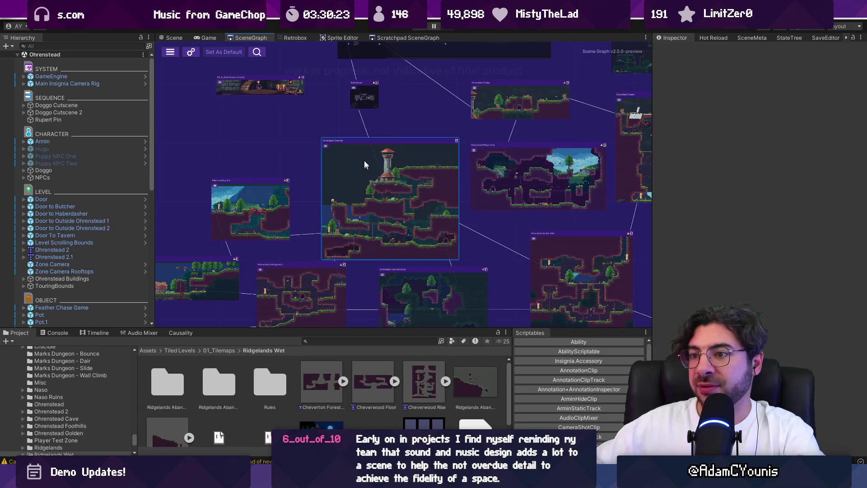
# Move the Ohrenstead Overlook node up, survey its neighbouring rooms, and open its scene
pyautogui.moveTo(362, 169); pyautogui.dragTo(343, 135)
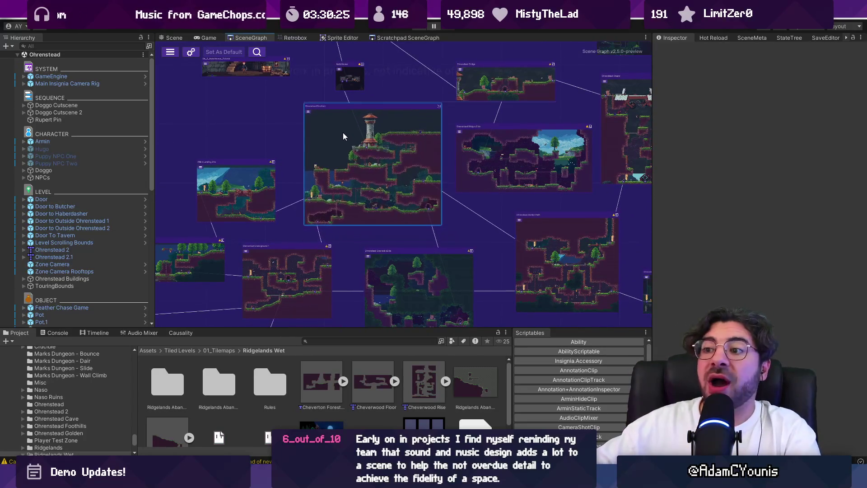
pyautogui.scroll(-3, 345, 216)
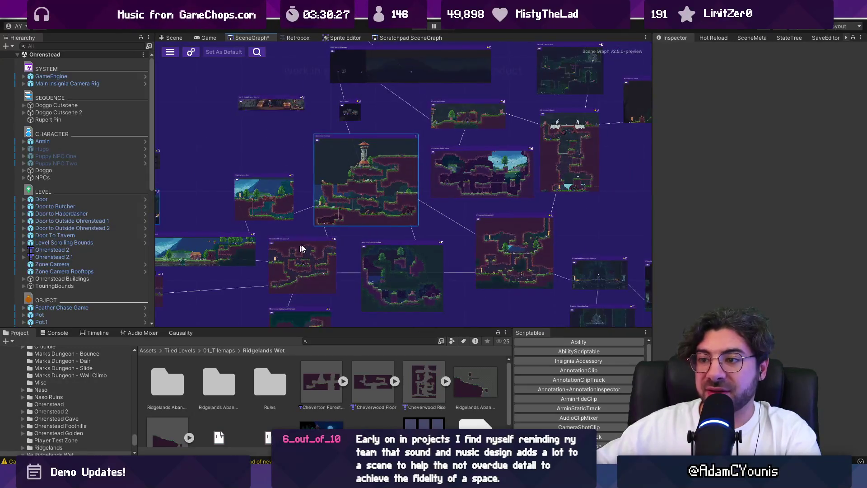
pyautogui.scroll(2, 403, 212)
pyautogui.scroll(3, 383, 212)
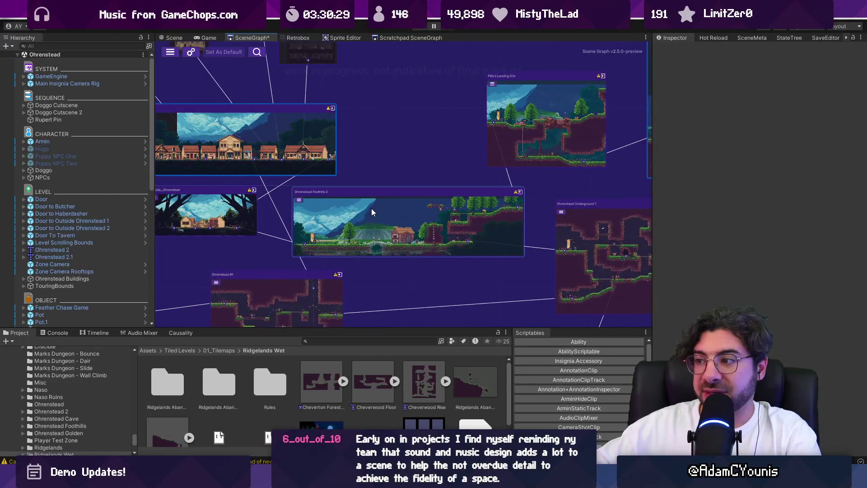
pyautogui.hscroll(5, 479, 213)
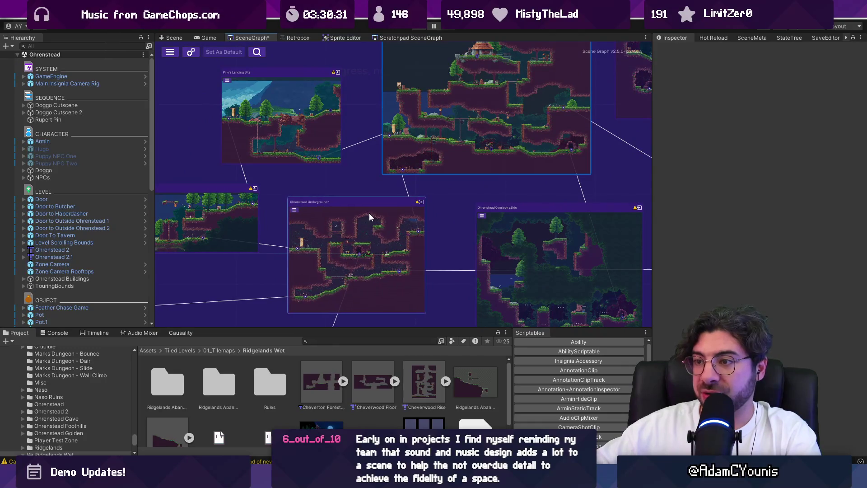
pyautogui.hscroll(2, 389, 207)
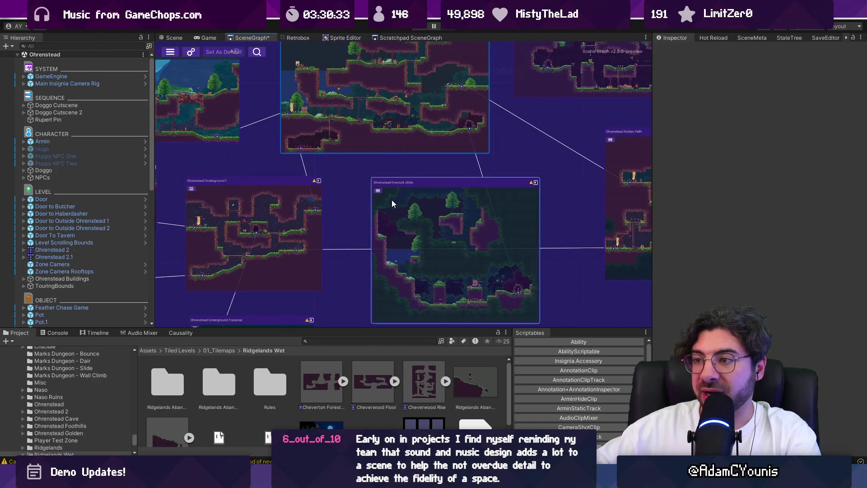
pyautogui.scroll(-3, 392, 199)
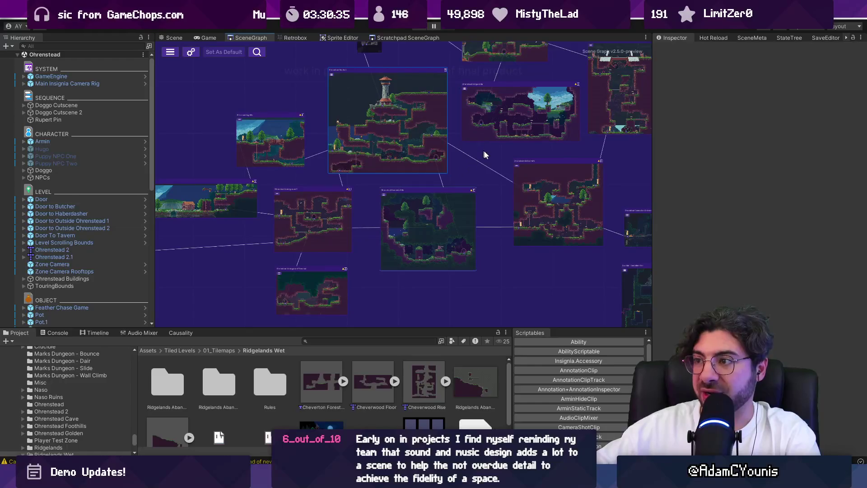
pyautogui.scroll(3, 485, 153)
pyautogui.hscroll(2, 484, 152)
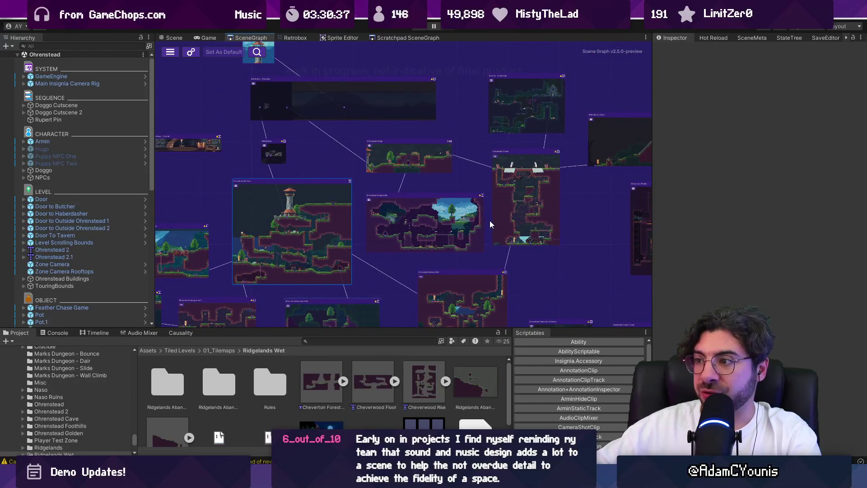
pyautogui.scroll(-2, 470, 225)
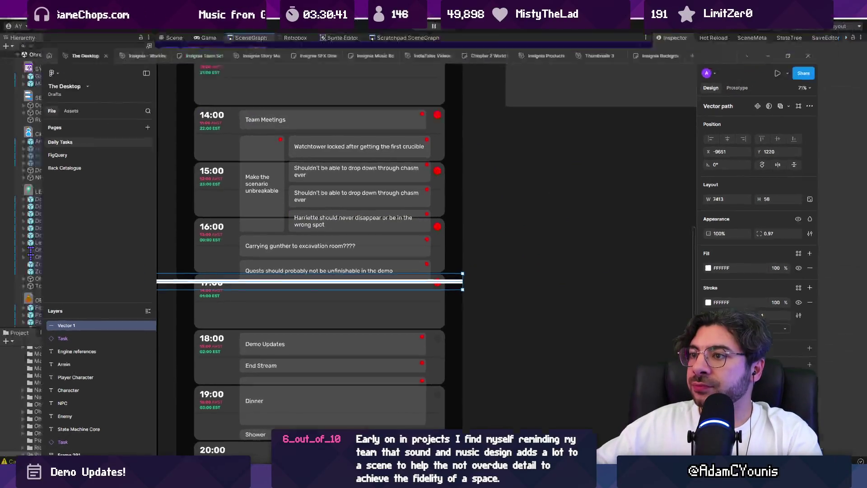
pyautogui.scroll(4, 353, 186)
pyautogui.scroll(-4, 407, 201)
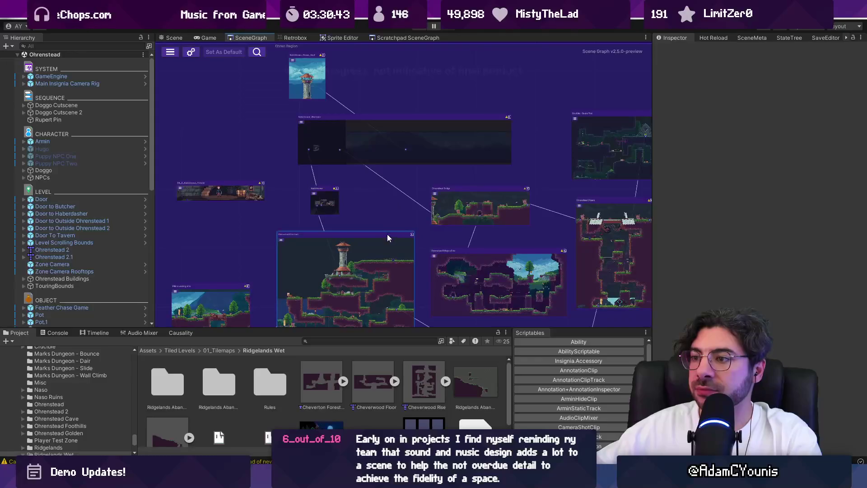
pyautogui.doubleClick(379, 249)
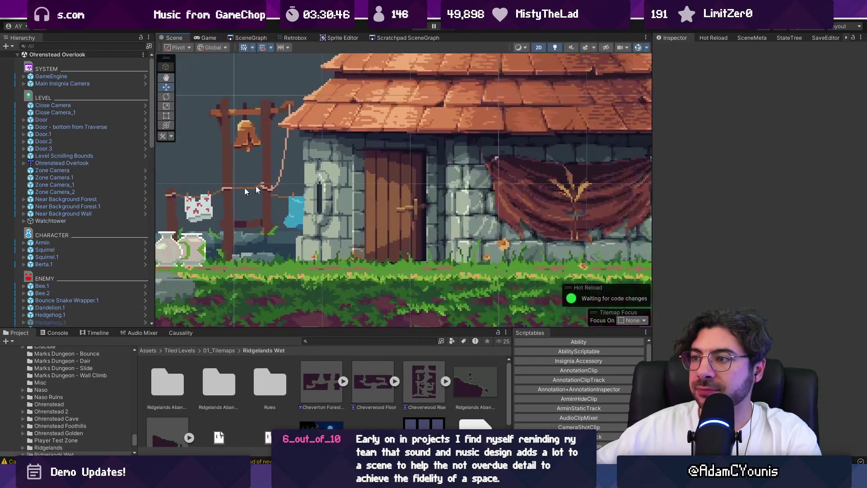
# Inspect the Watchtower house and Atmosphere objects in the Overlook scene
pyautogui.click(355, 183)
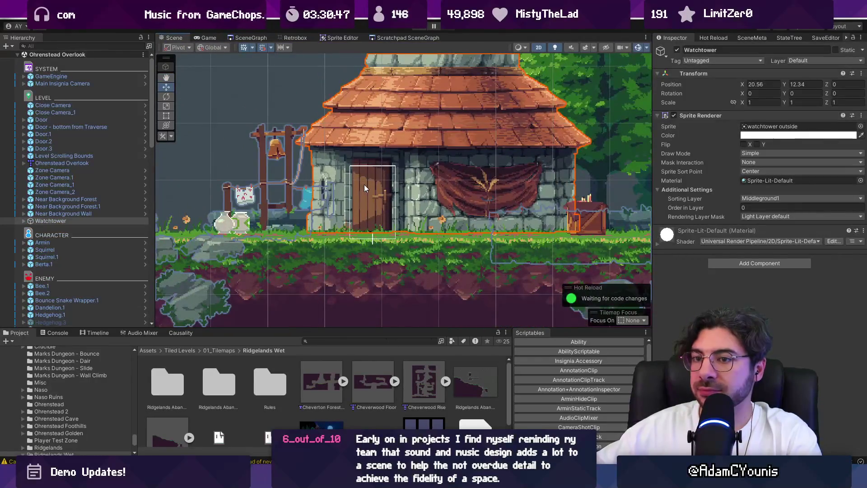
pyautogui.click(374, 207)
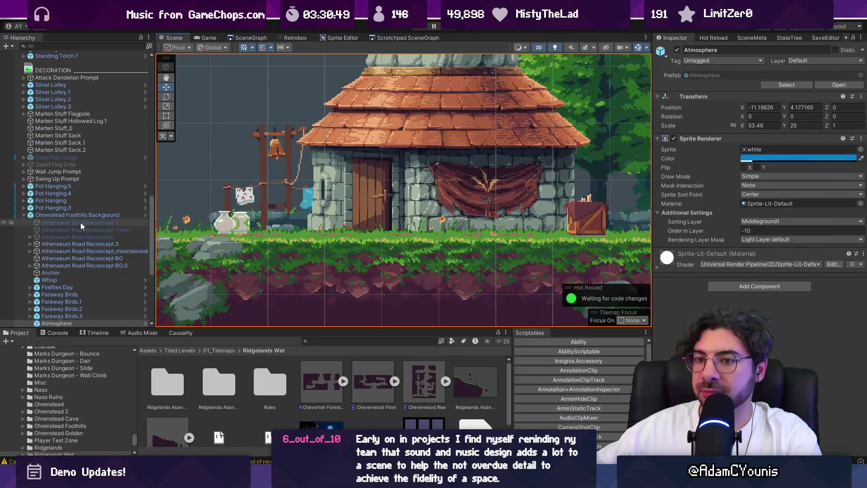
pyautogui.click(381, 188)
pyautogui.scroll(-10, 59, 215)
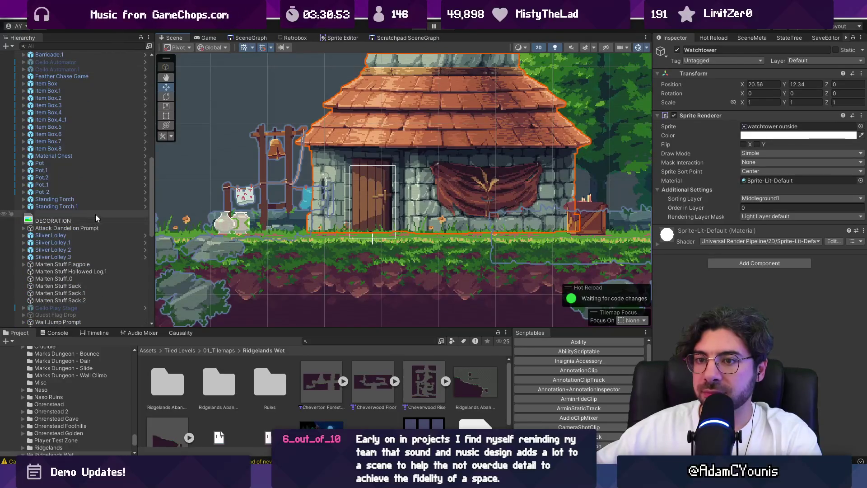
pyautogui.scroll(10, 96, 212)
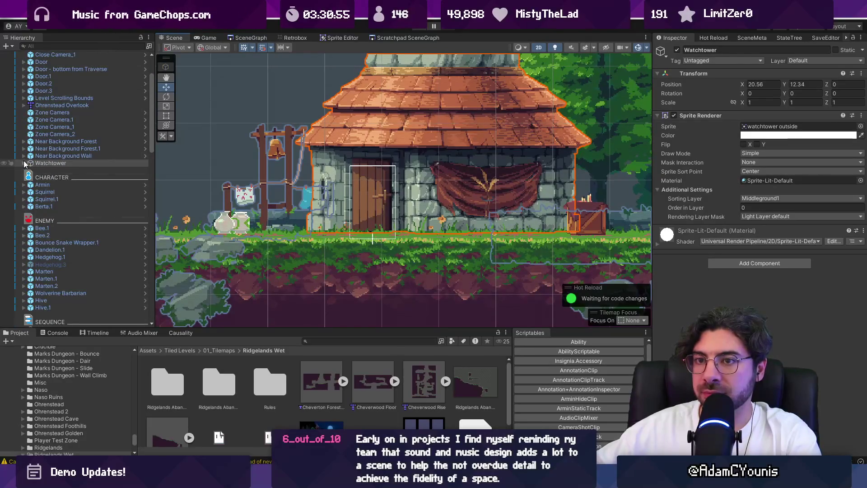
# Review Door to Watchtower's Closed sprite, Open sprite and Required Flag fields in a widened Inspector
pyautogui.click(25, 163)
pyautogui.click(67, 200)
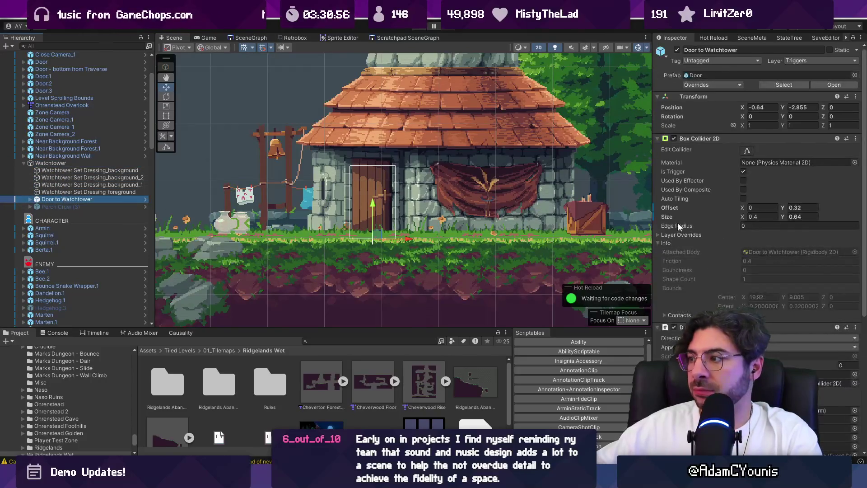
pyautogui.scroll(-5, 684, 225)
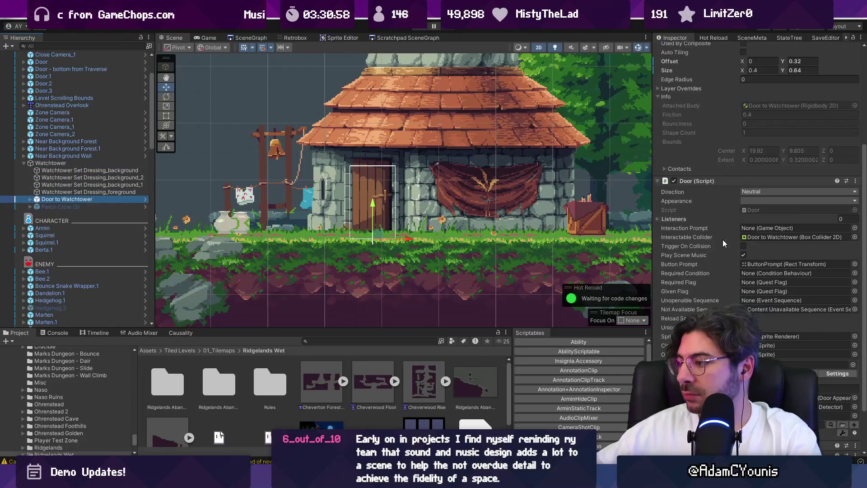
pyautogui.scroll(-2, 723, 239)
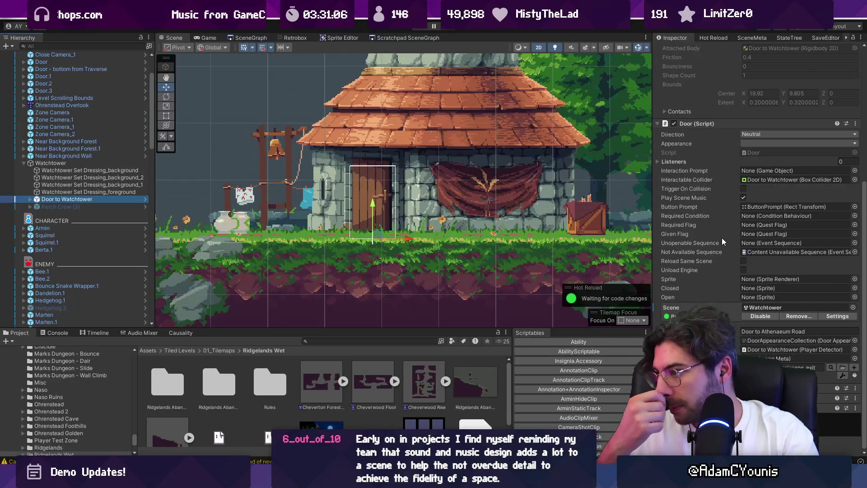
pyautogui.click(650, 210)
pyautogui.moveTo(652, 211); pyautogui.dragTo(585, 210)
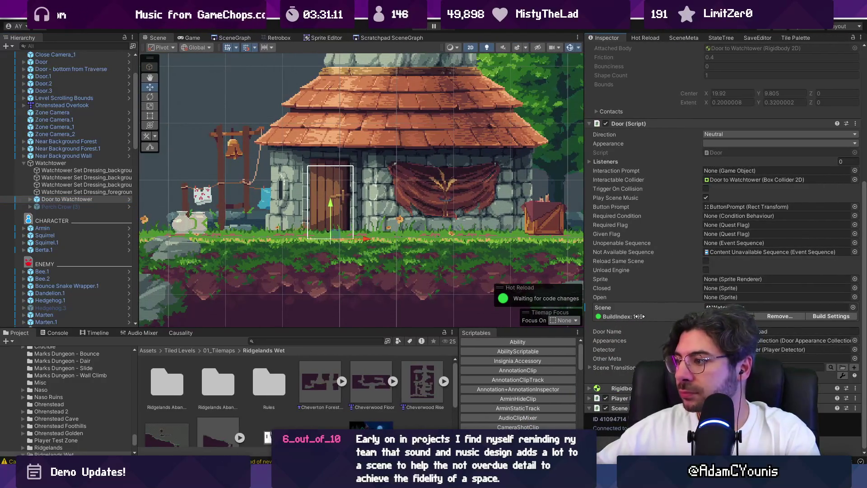
pyautogui.click(604, 290)
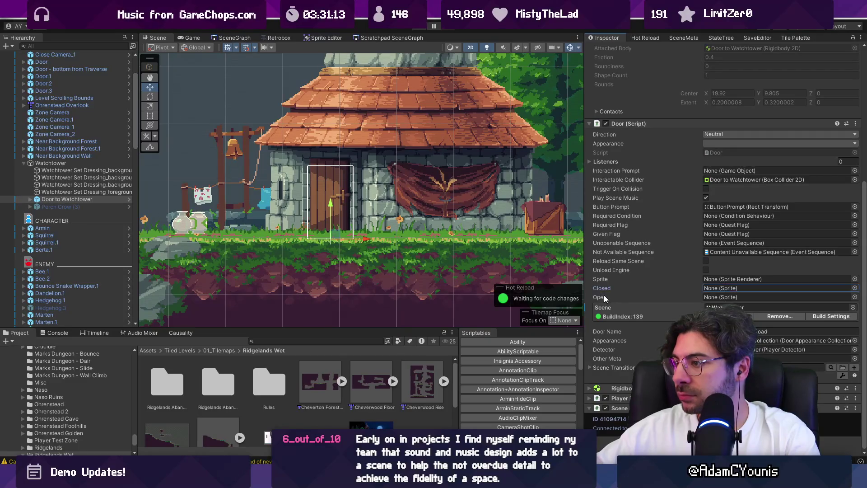
pyautogui.click(606, 298)
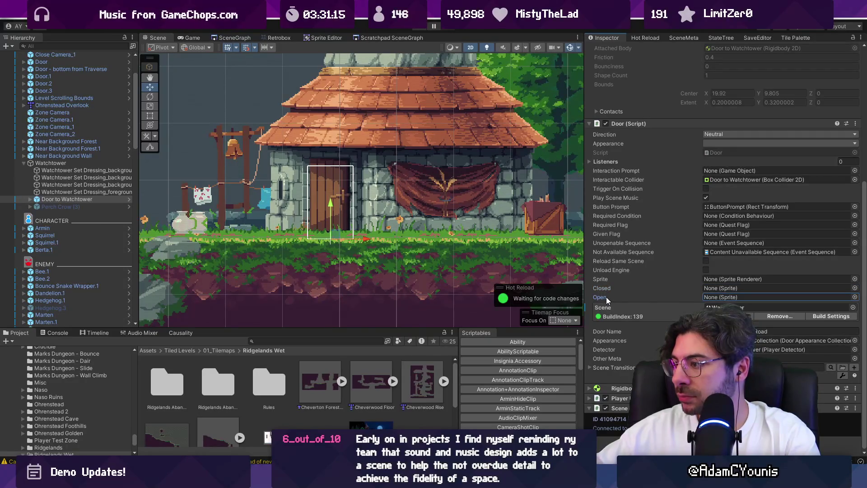
pyautogui.click(631, 224)
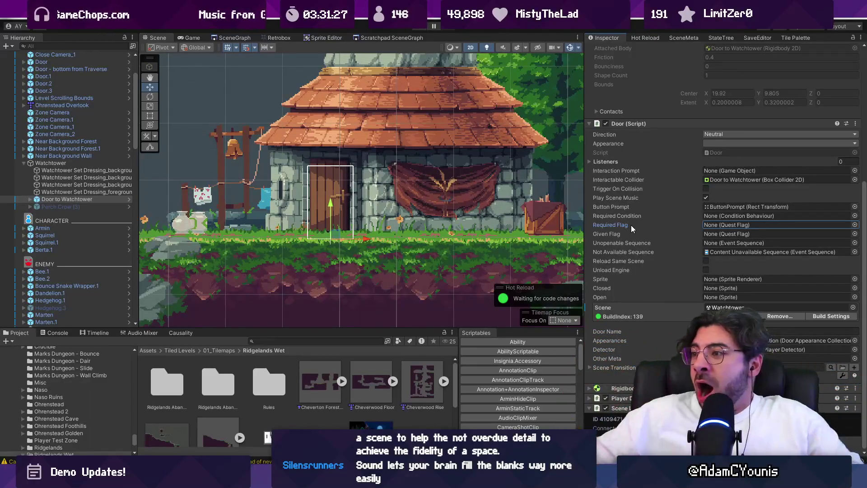
# Widen the scene view, discard a mountain sketch in the drawing app, and pan to the tower
pyautogui.moveTo(590, 154); pyautogui.dragTo(604, 155)
pyautogui.scroll(-2, 429, 228)
pyautogui.scroll(2, 429, 227)
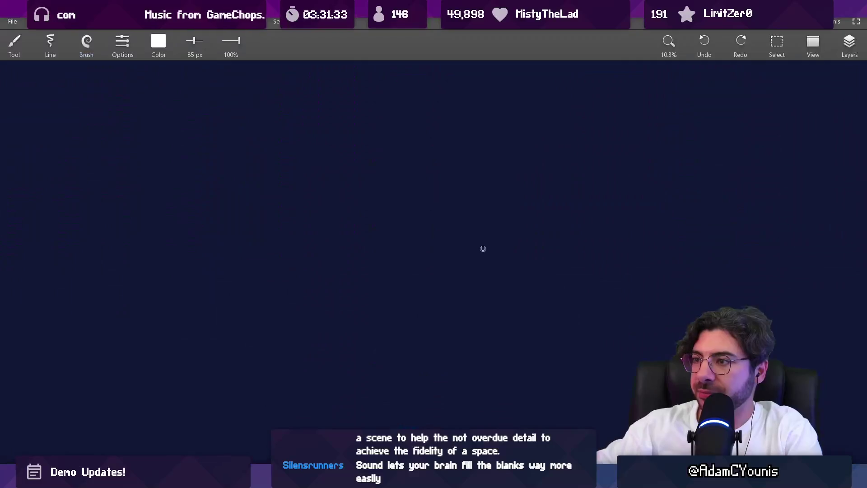
pyautogui.moveTo(1, 239); pyautogui.dragTo(153, 334)
pyautogui.moveTo(111, 171)
pyautogui.mouseDown()
pyautogui.moveTo(356, 183)
pyautogui.moveTo(770, 128)
pyautogui.mouseUp()
pyautogui.hotkey('alt', 'F4')
pyautogui.click(453, 257)
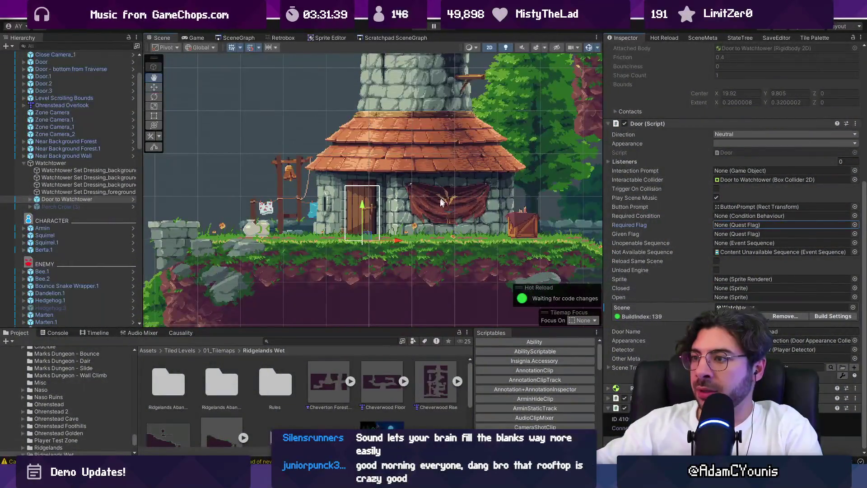
pyautogui.moveTo(442, 199); pyautogui.dragTo(445, 231)
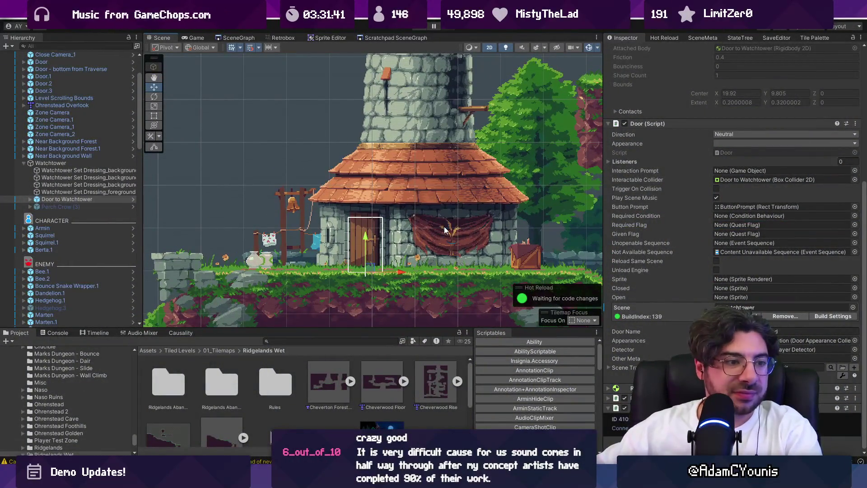